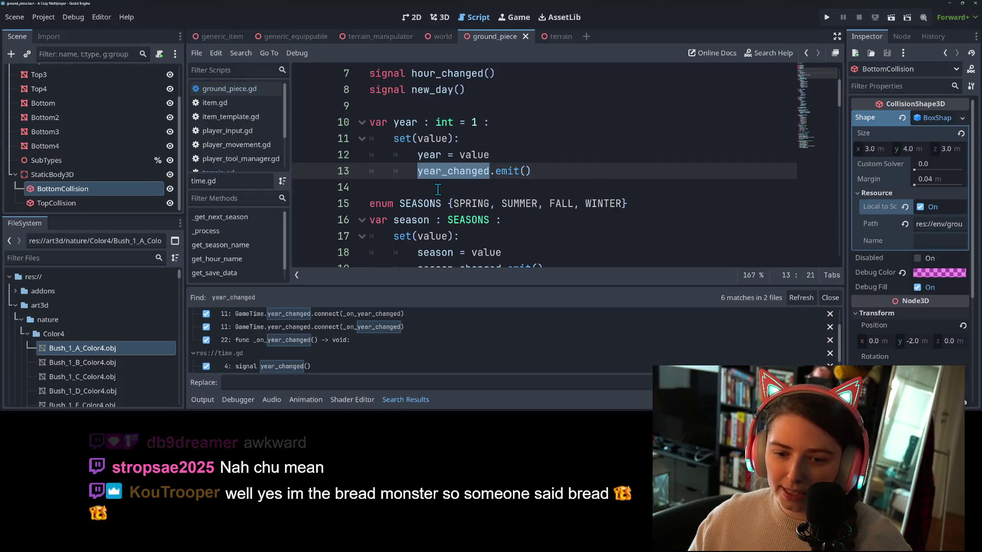
Open time_pnl.gd at line 11's GameTime.year_changed.connect match and select the _on_year_changed handler name.
scroll(308, 363, "up", 2)
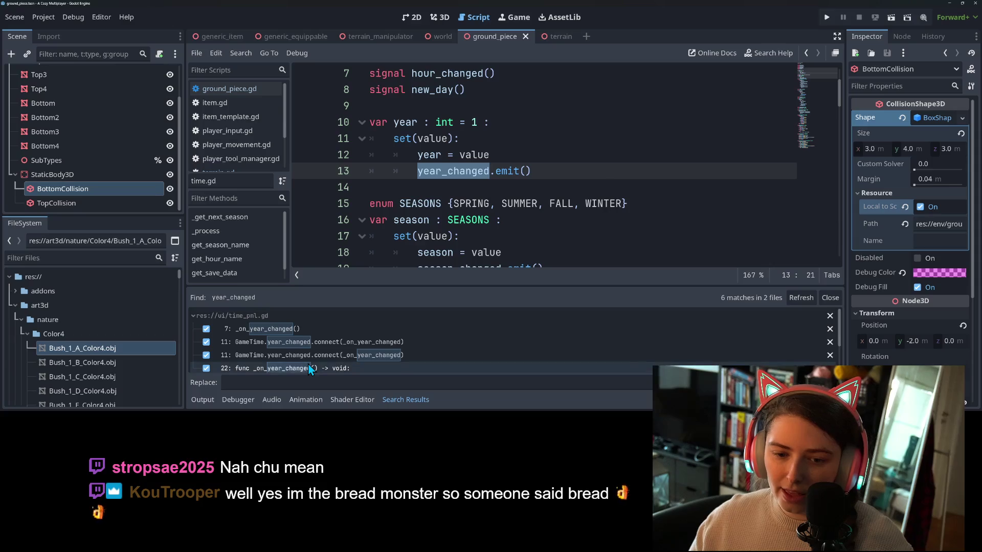
left_click(305, 342)
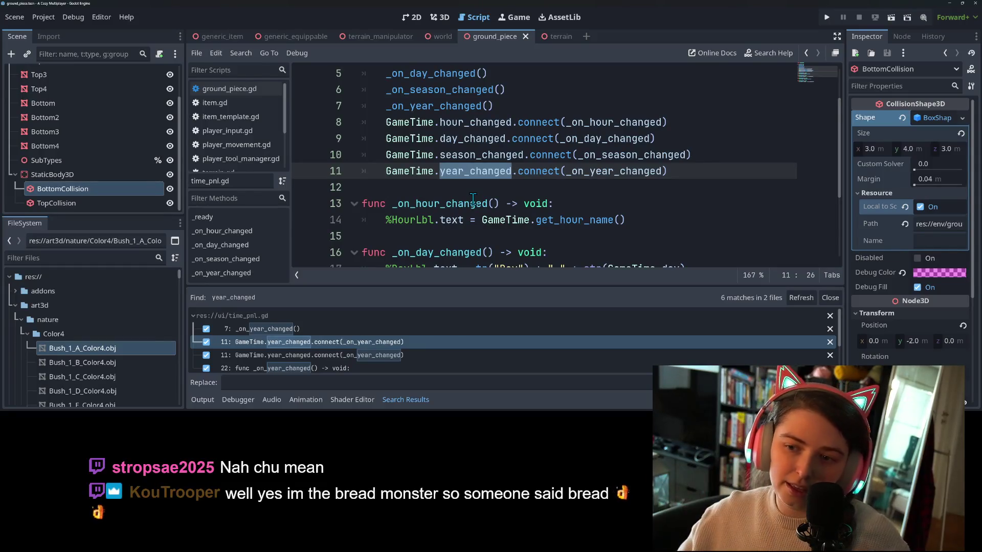
scroll(472, 198, "up", 1)
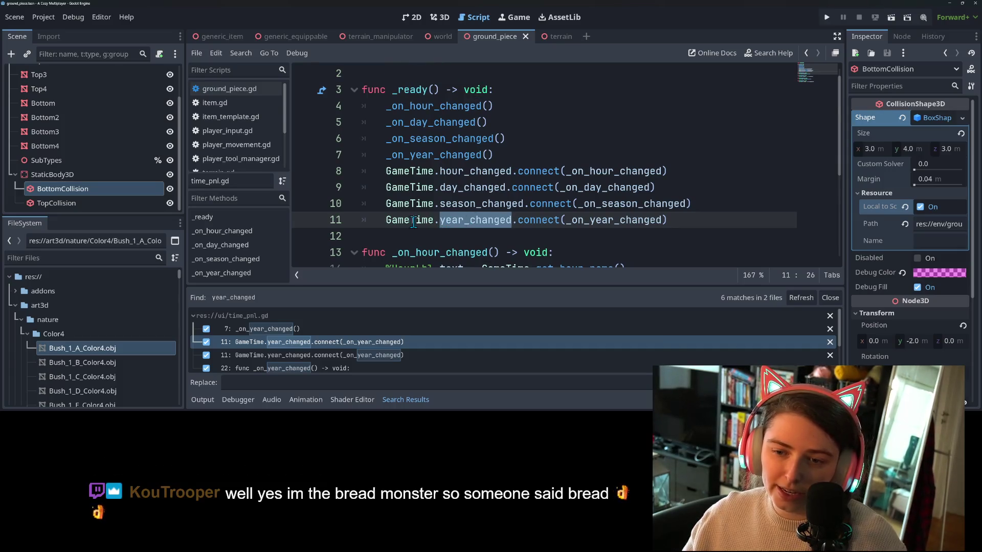
mouse_move(423, 220)
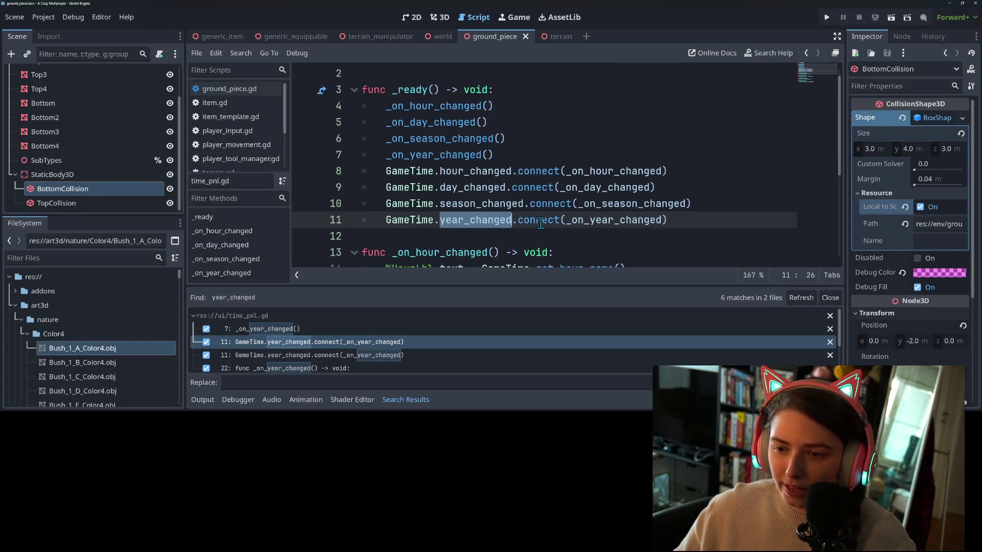
double_click(568, 223)
scroll(463, 202, "down", 4)
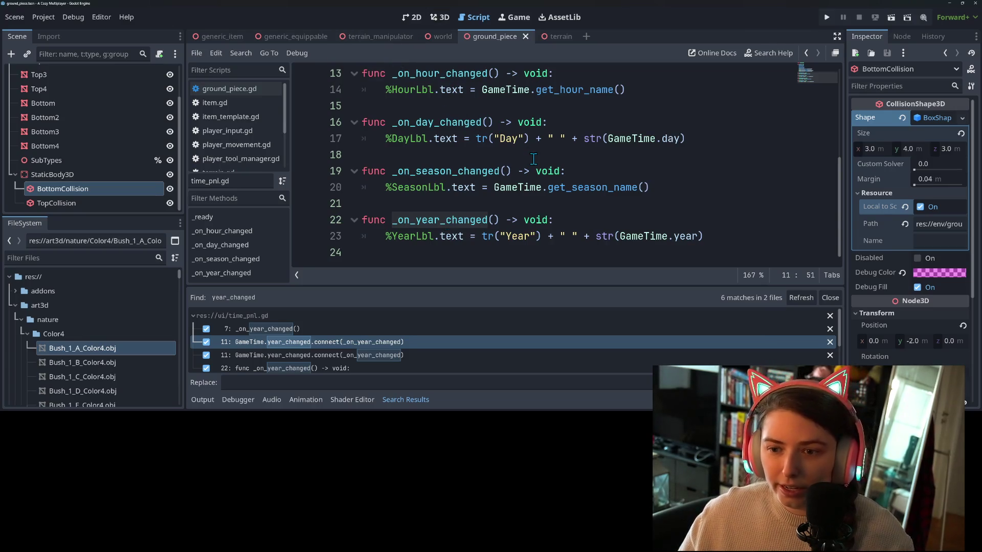
scroll(518, 149, "up", 3)
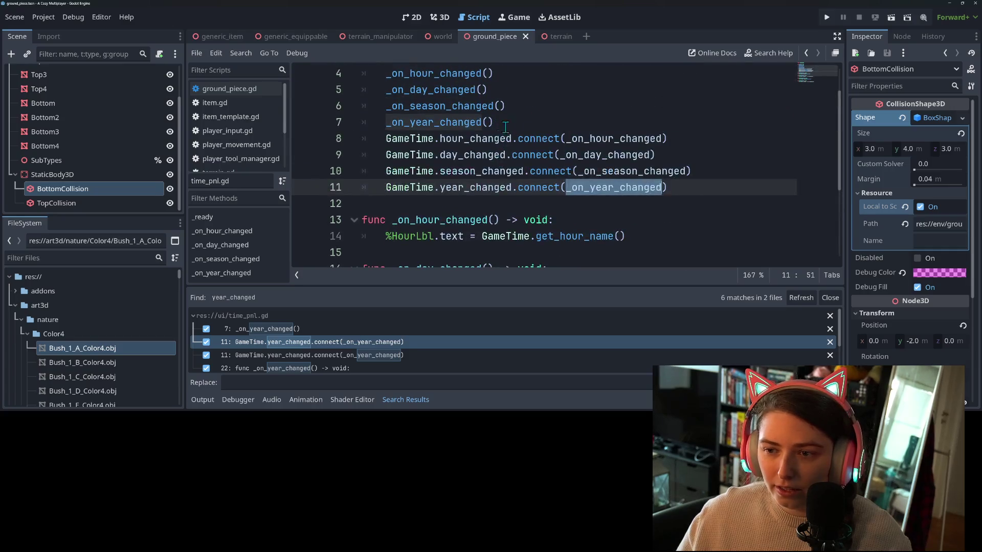
scroll(518, 149, "down", 3)
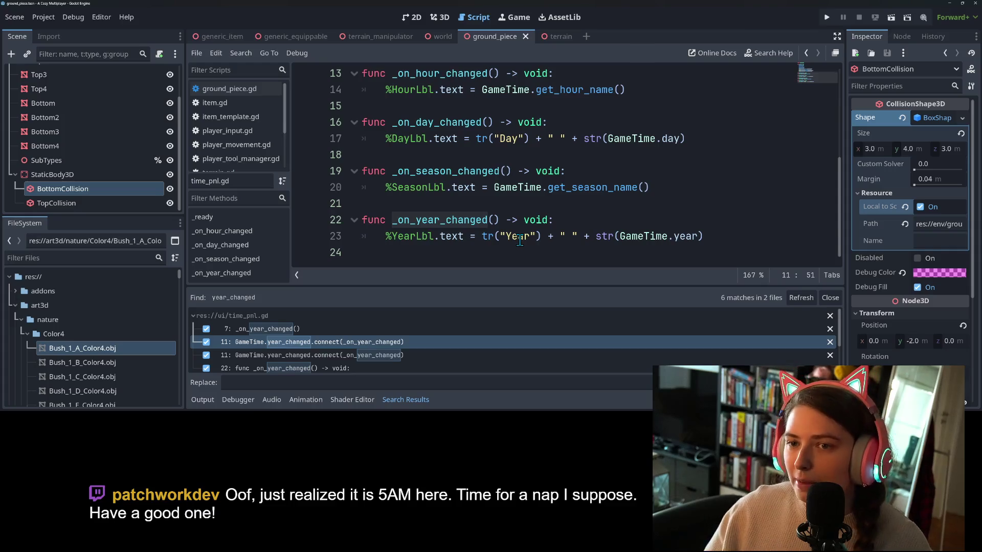
Hide Search Results and inspect _on_year_changed and its GameTime.year use on line 23.
left_click(432, 402)
left_click(711, 213)
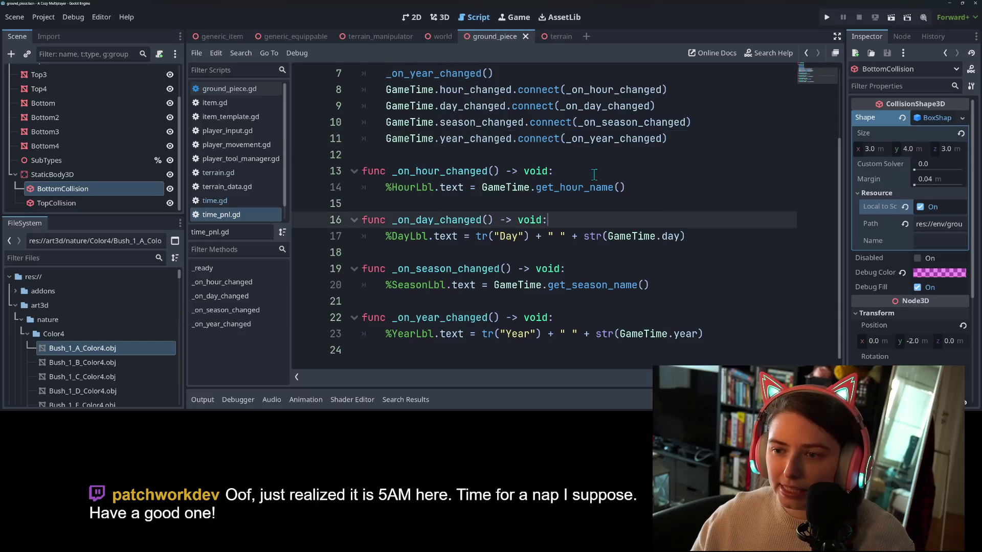
scroll(579, 207, "up", 1)
double_click(591, 187)
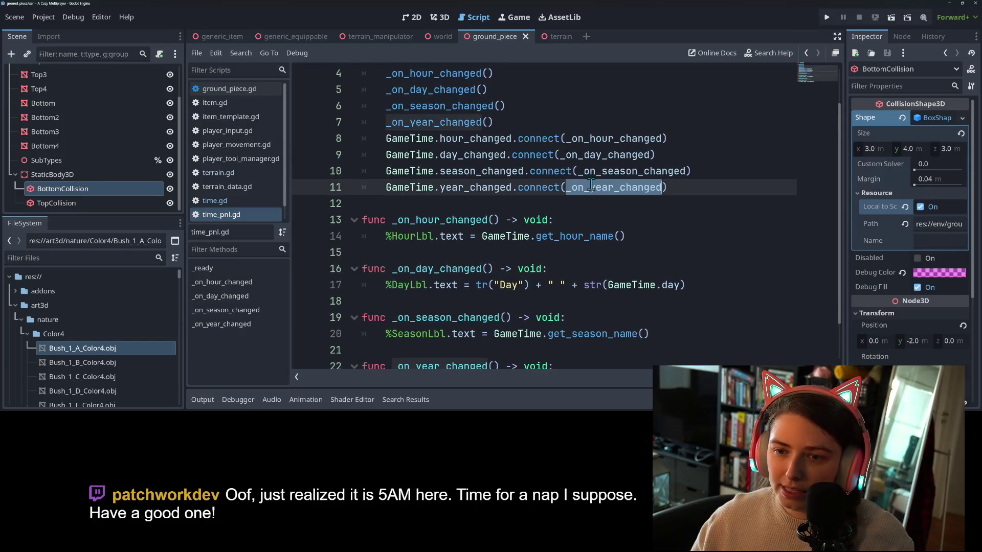
scroll(491, 257, "down", 1)
left_click(493, 318)
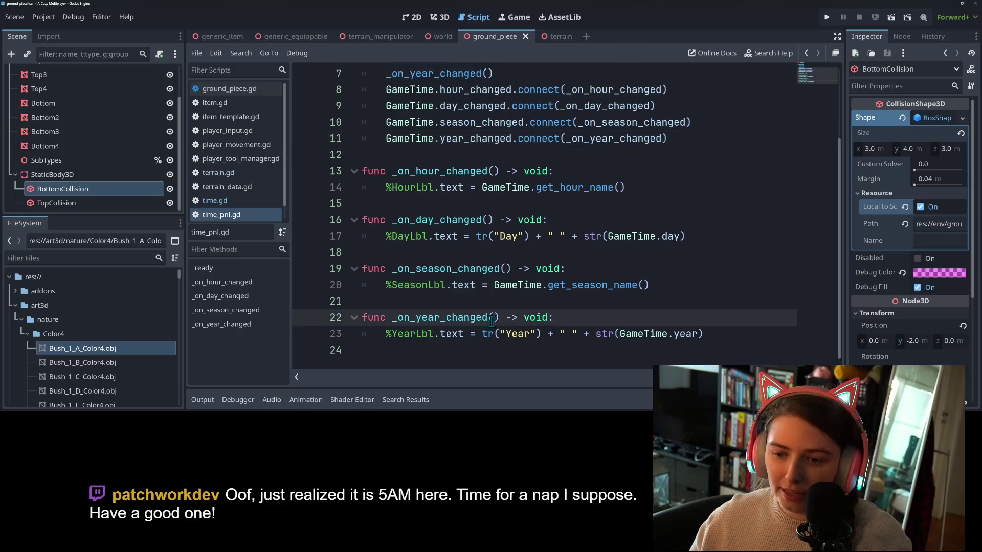
left_click_drag(620, 335, 703, 335)
left_click(701, 335)
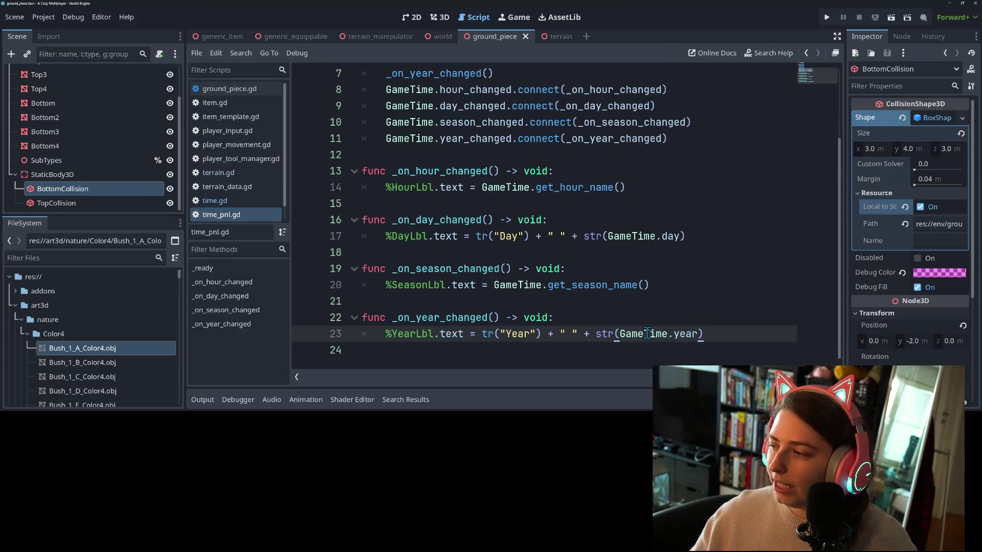
mouse_move(647, 334)
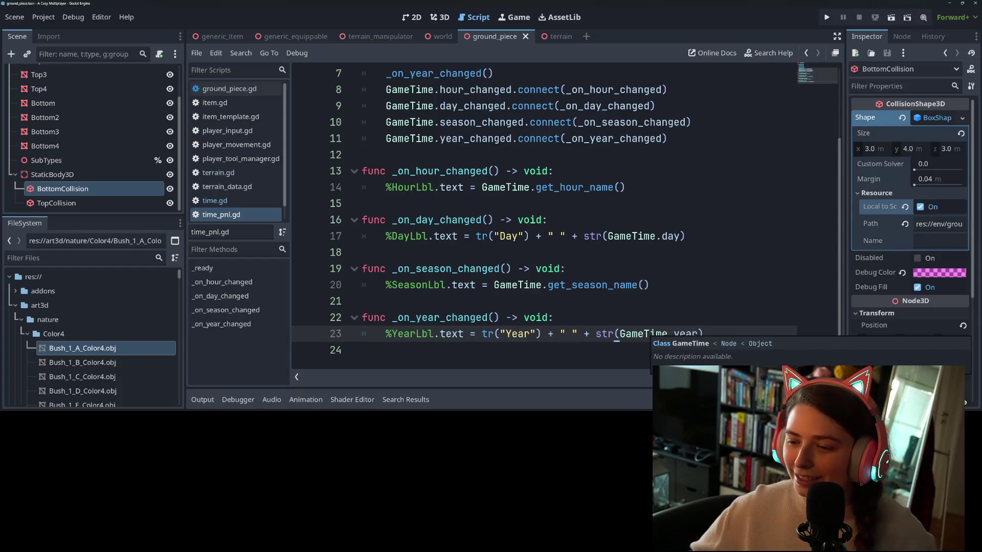
left_click(710, 307)
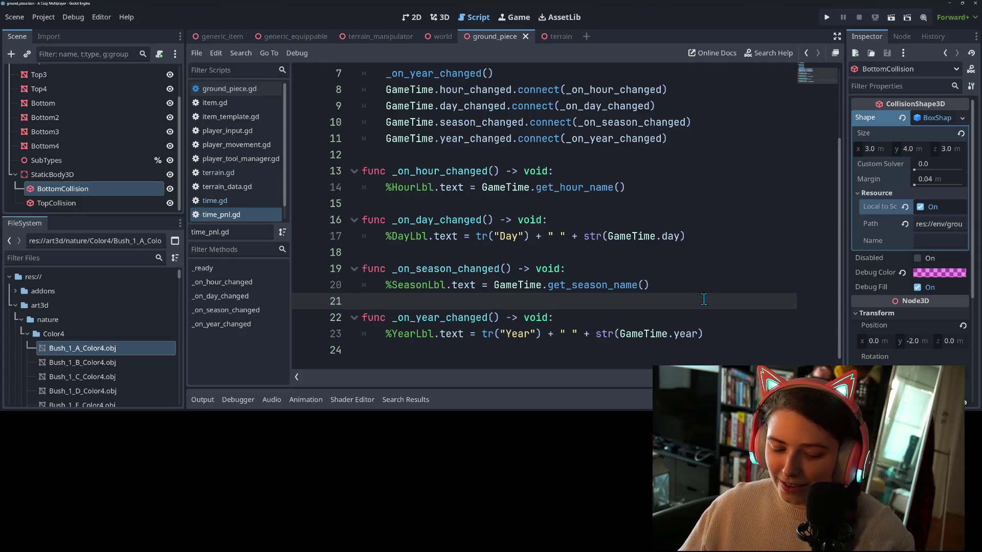
Switch to the terrain scene tab, then return to the ground_piece scene.
scroll(575, 228, "up", 2)
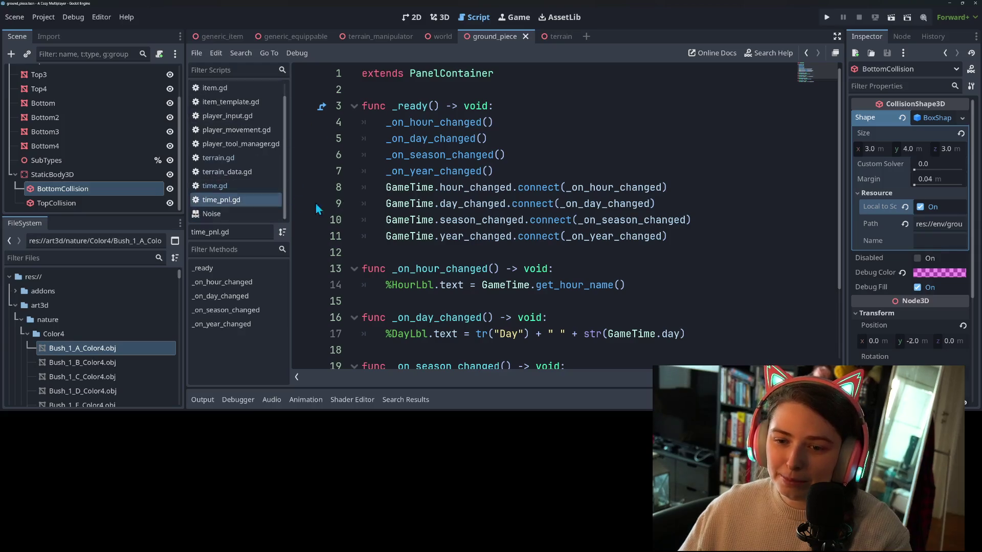
scroll(497, 220, "down", 2)
scroll(496, 220, "up", 2)
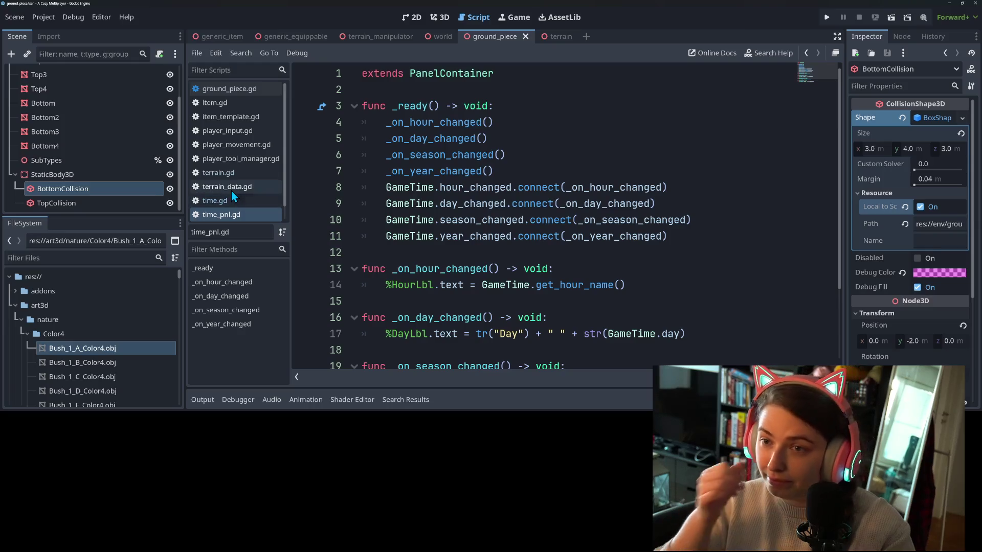
left_click(559, 37)
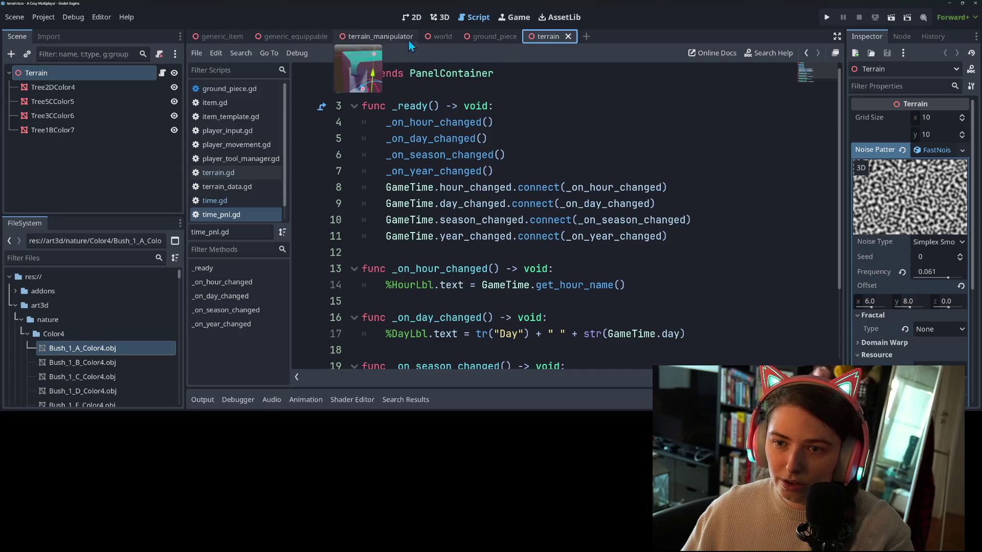
left_click(479, 38)
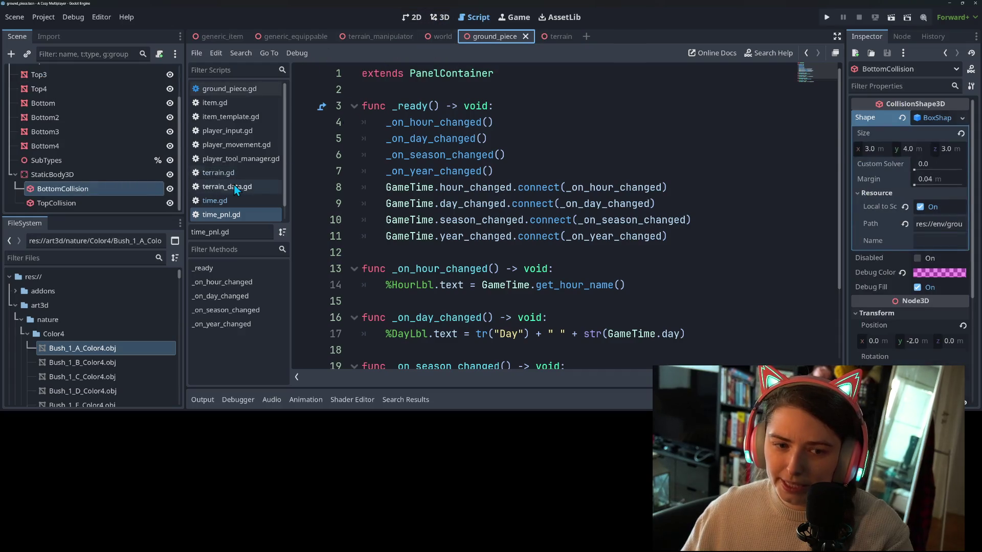
scroll(153, 85, "up", 3)
Open ground_piece.gd, then terrain.gd in the code editor.
left_click(158, 73)
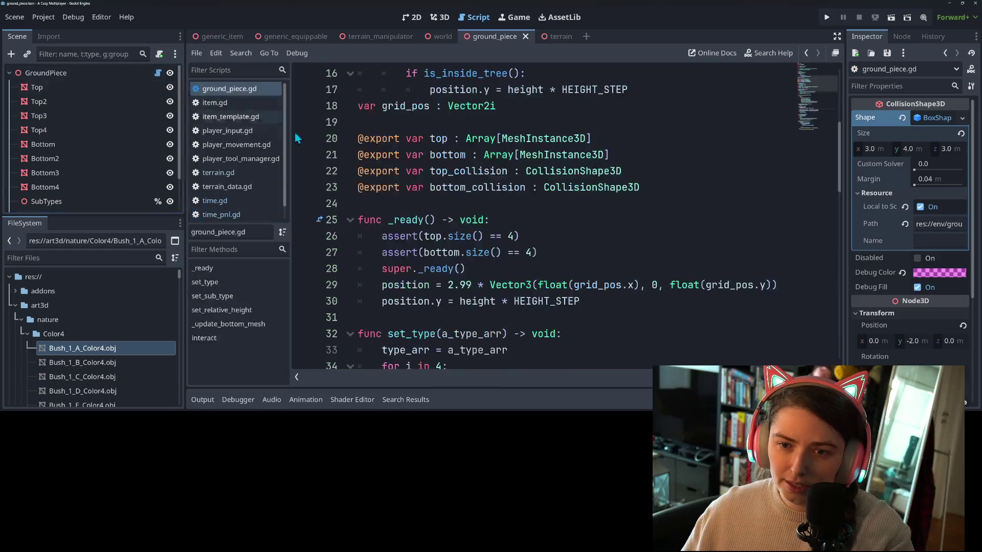
left_click(508, 285)
scroll(508, 284, "down", 5)
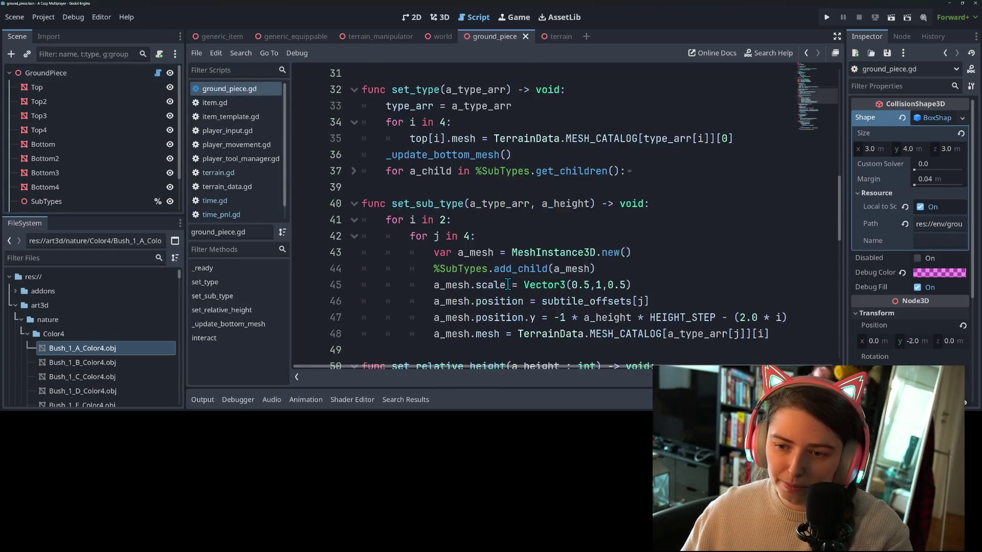
scroll(508, 284, "up", 2)
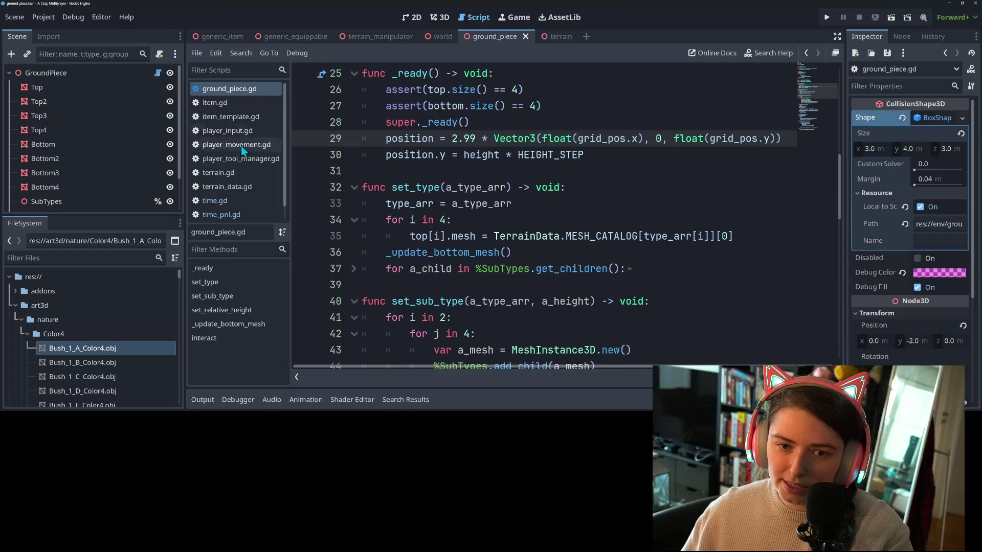
left_click(240, 180)
scroll(458, 248, "down", 9)
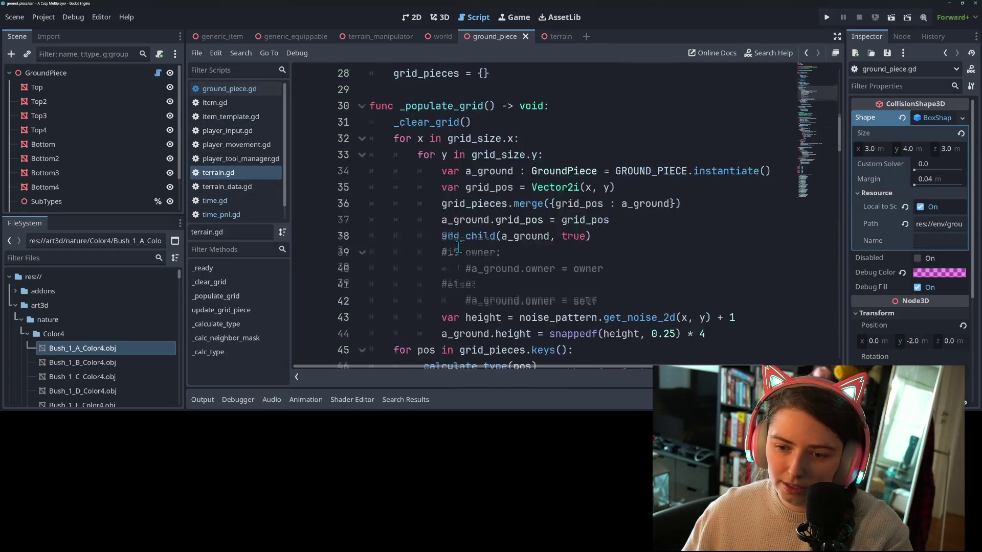
scroll(458, 248, "up", 3)
scroll(458, 248, "down", 12)
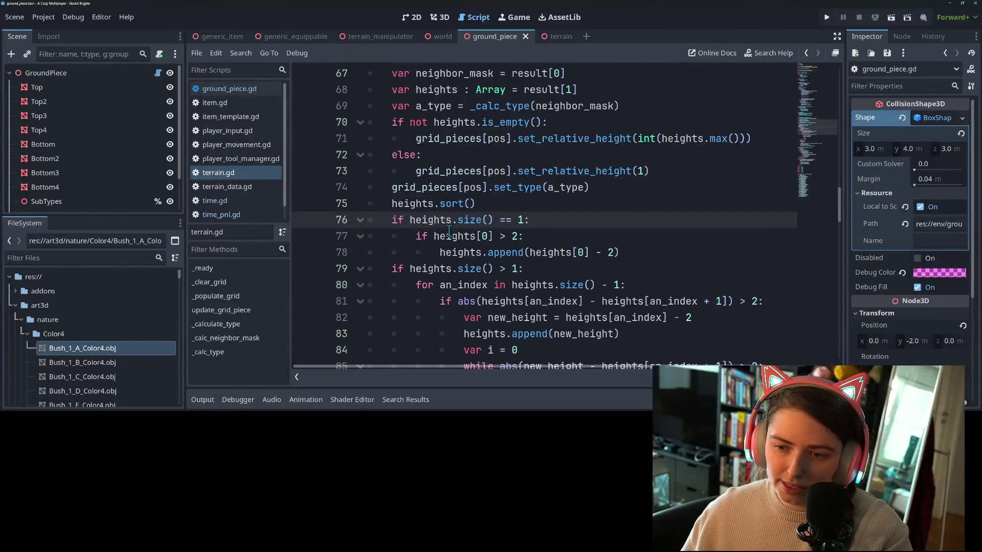
Set a breakpoint on line 78 of terrain.gd.
left_click(458, 248)
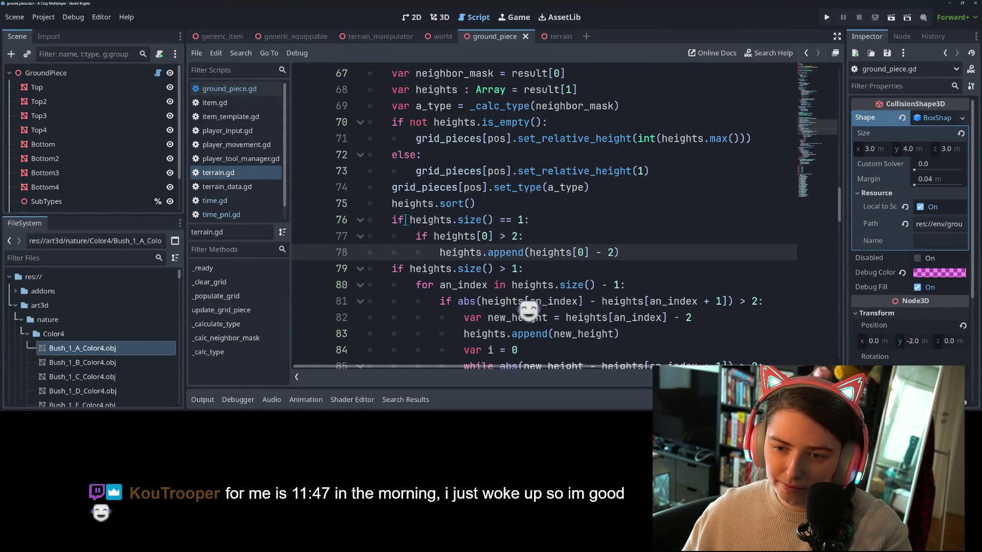
key("Up")
key("Up")
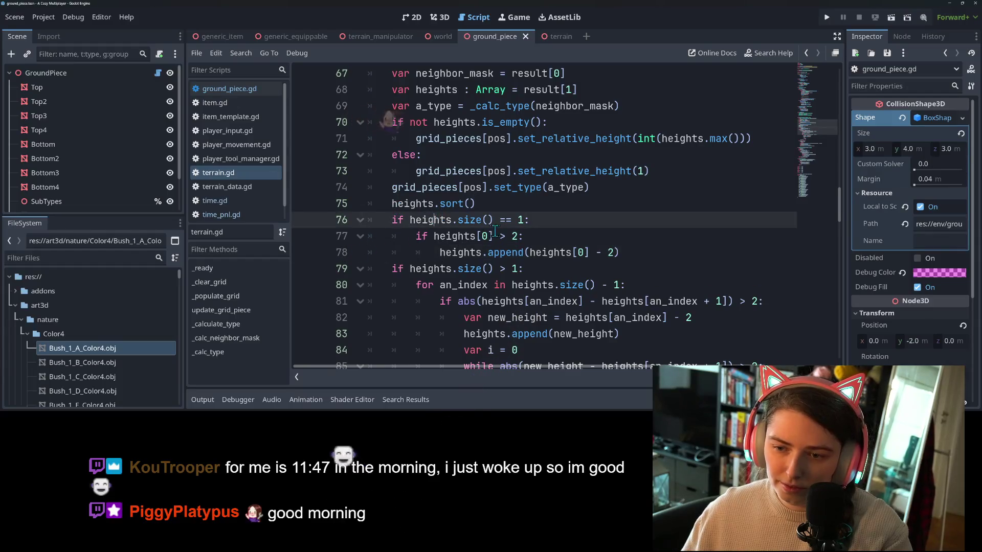
scroll(451, 145, "down", 2)
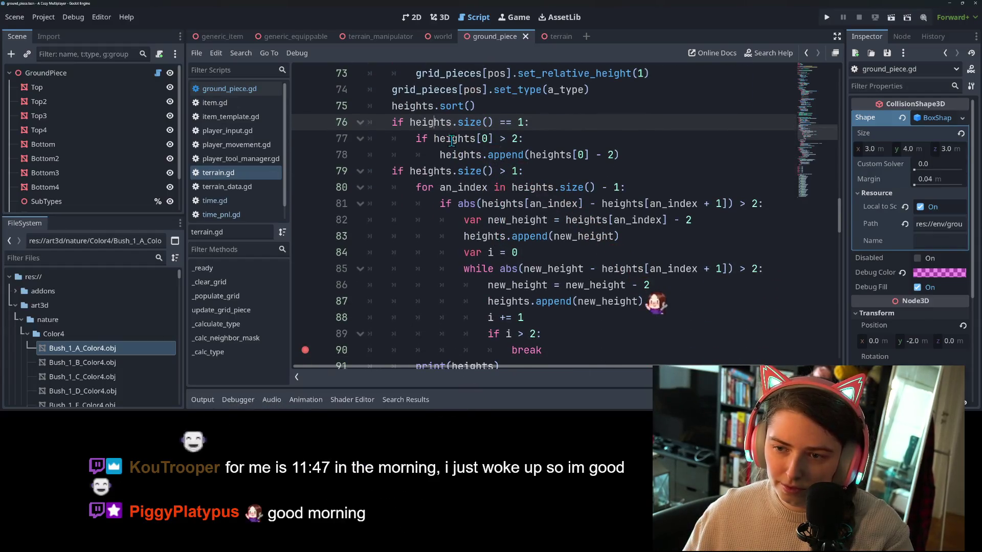
left_click(451, 145)
left_click(504, 158)
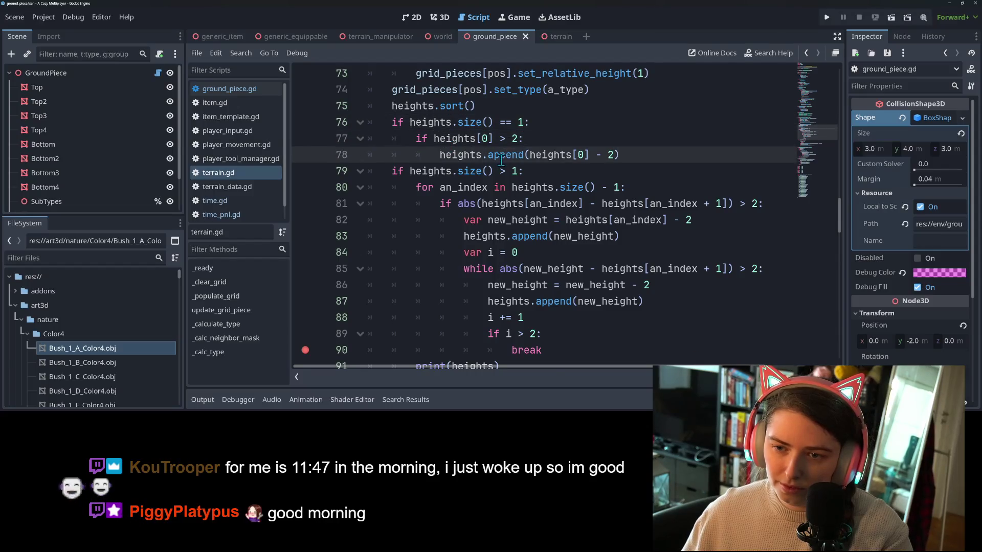
left_click(301, 156)
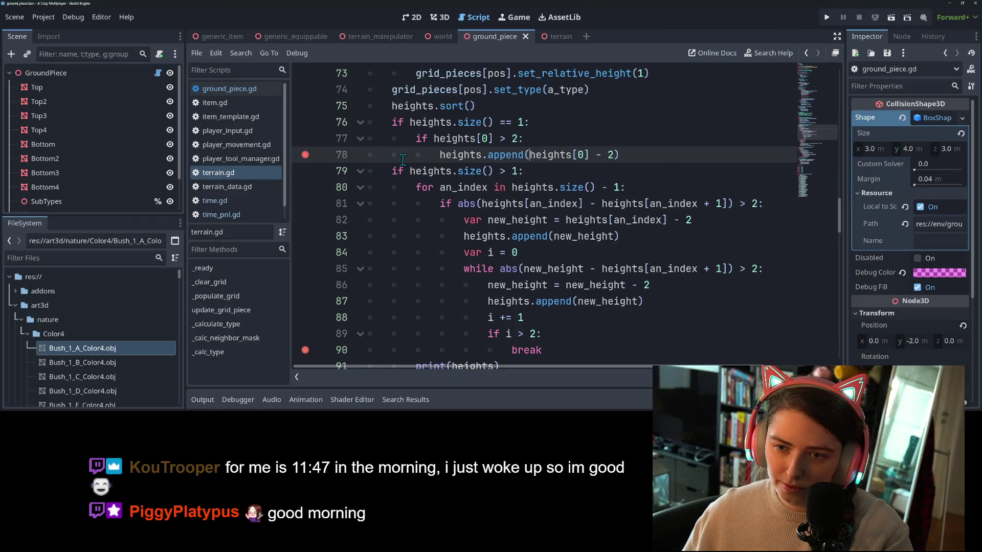
Comment out the print(heights) statement on line 91 with Ctrl+K.
scroll(403, 160, "down", 3)
left_click(352, 221)
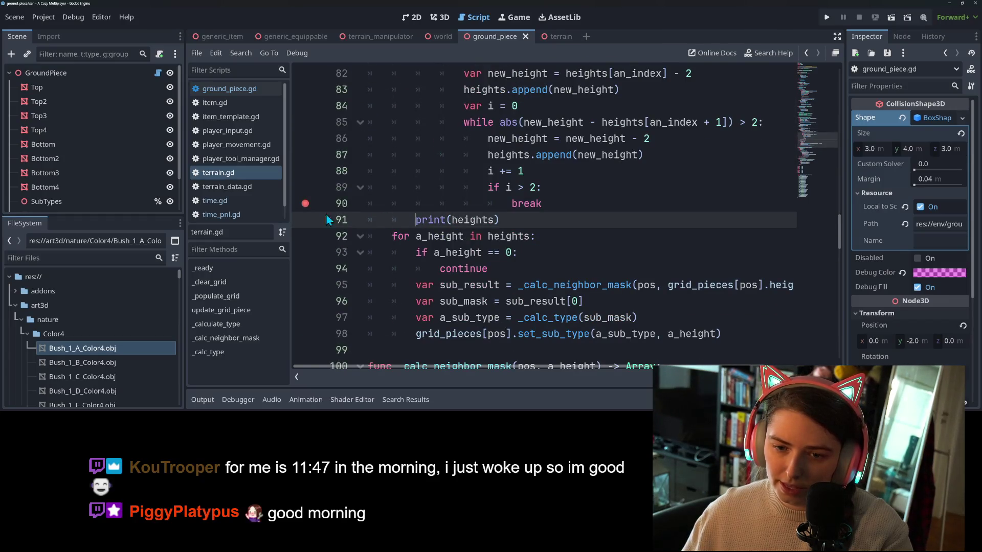
double_click(418, 220)
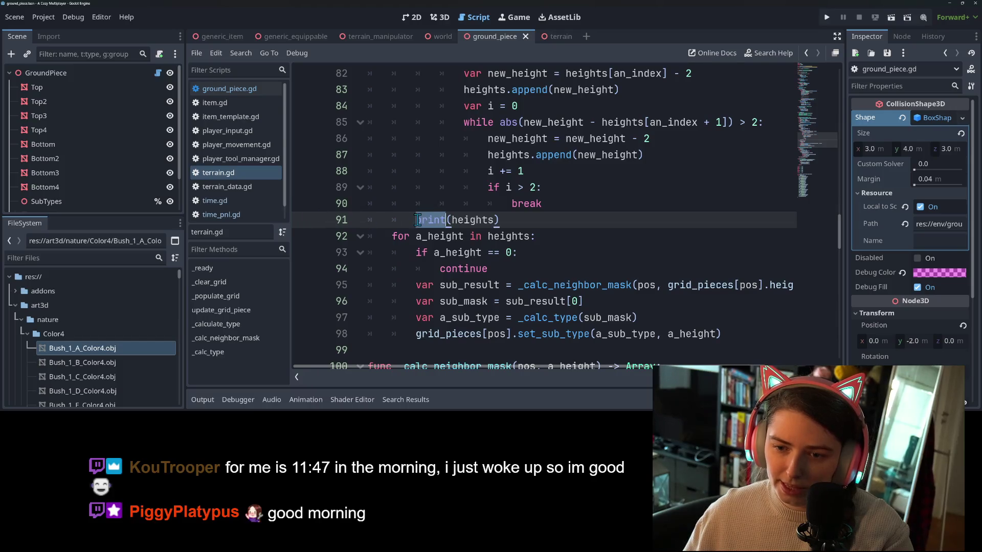
left_click(499, 220)
left_click_drag(499, 220, 410, 221)
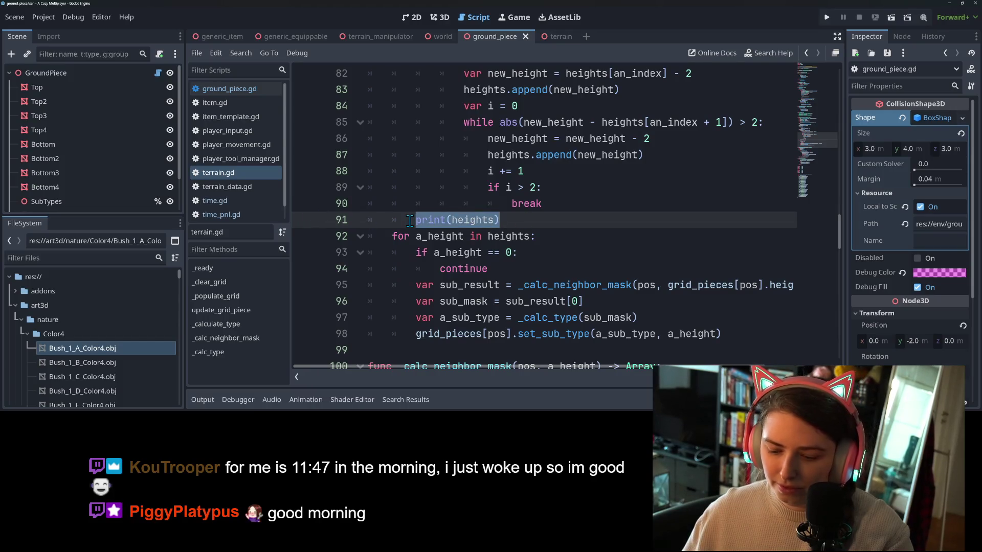
key("ctrl+k")
left_click(439, 220)
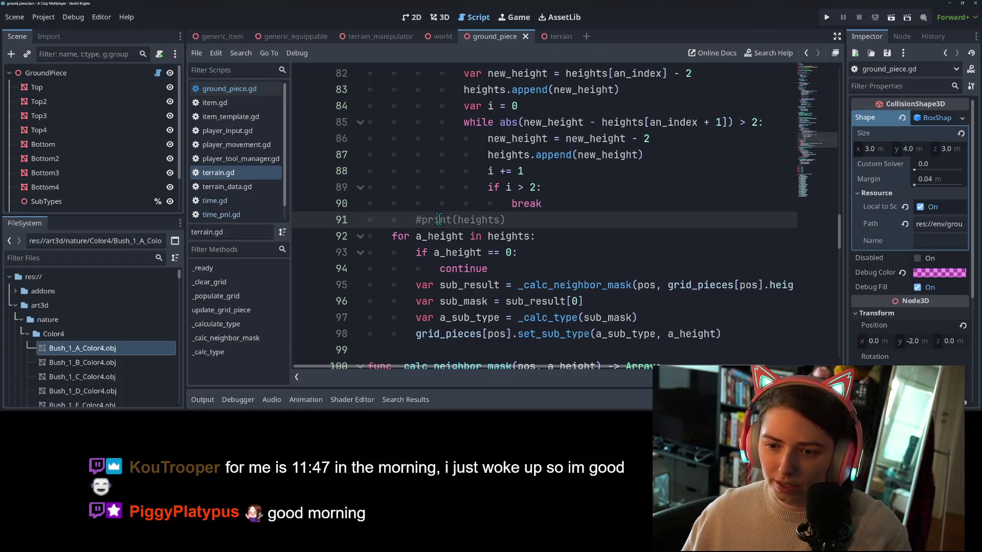
Run the project with the editor snapped left, the game right, and side docks hidden.
left_click(825, 18)
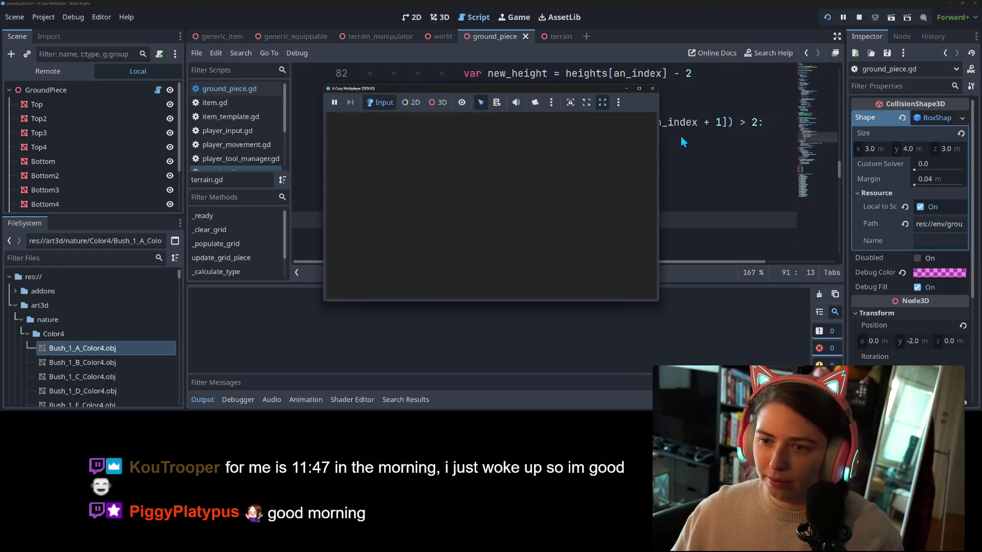
mouse_move(653, 89)
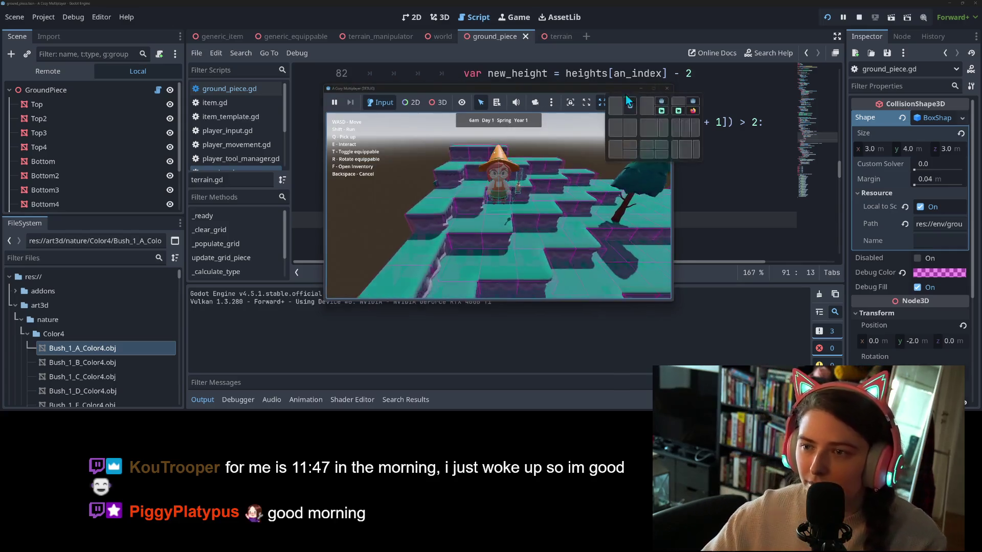
left_click(630, 101)
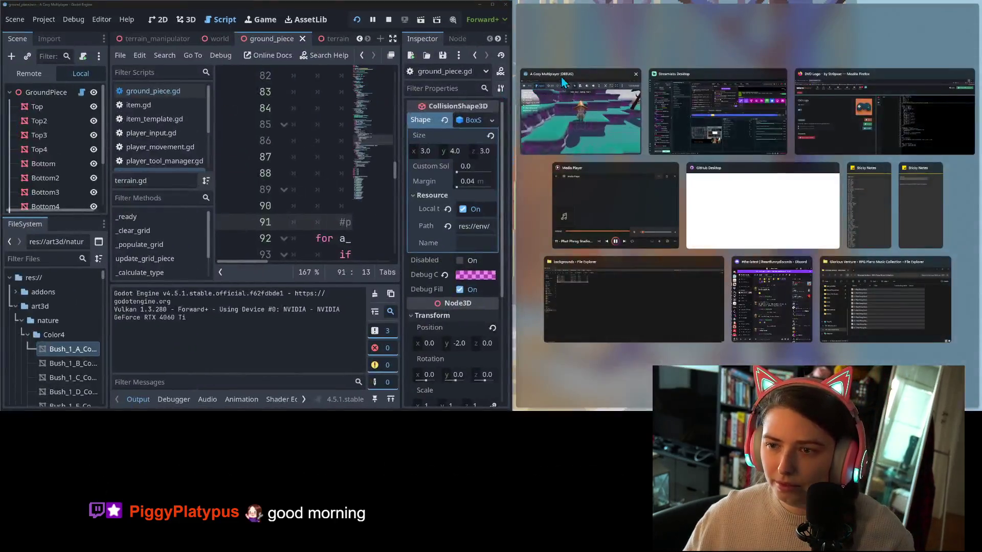
left_click(561, 78)
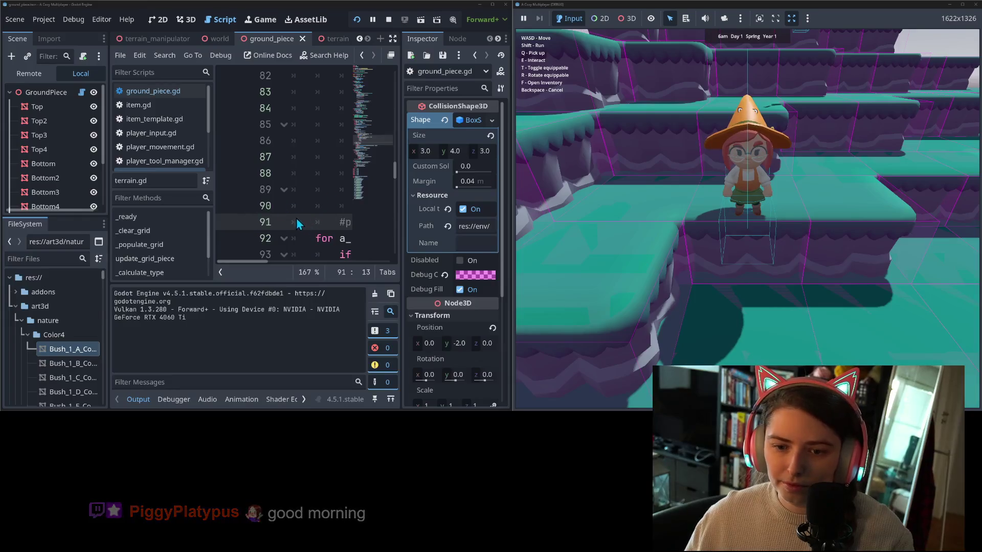
left_click(392, 40)
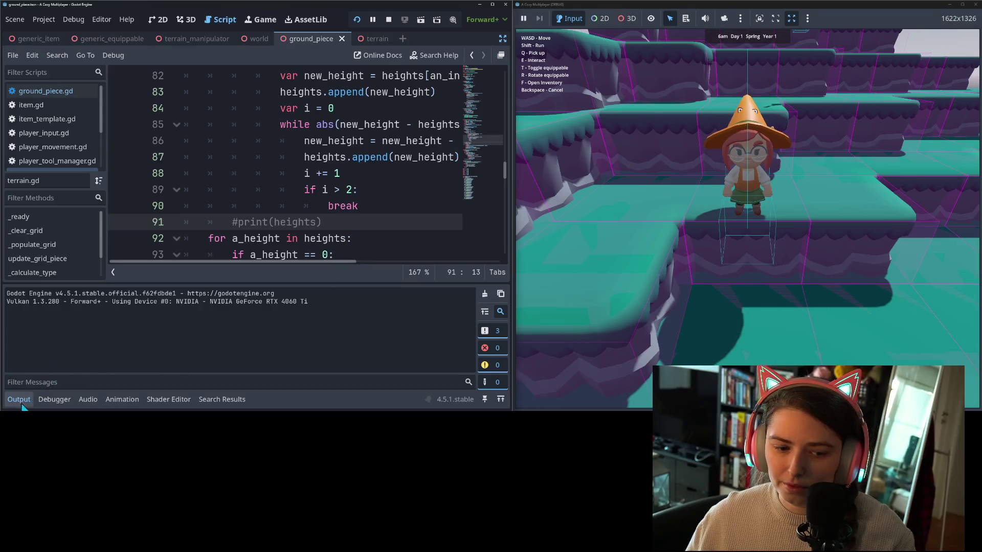
Delete the # on line 91 to restore print(heights).
scroll(324, 189, "down", 3)
scroll(324, 189, "down", 2, "ctrl")
left_click(219, 156)
key("BackSpace")
In the game, pick up and equip the TerrainManipulator broom, then use it on GroundPiece130.
left_click(763, 247)
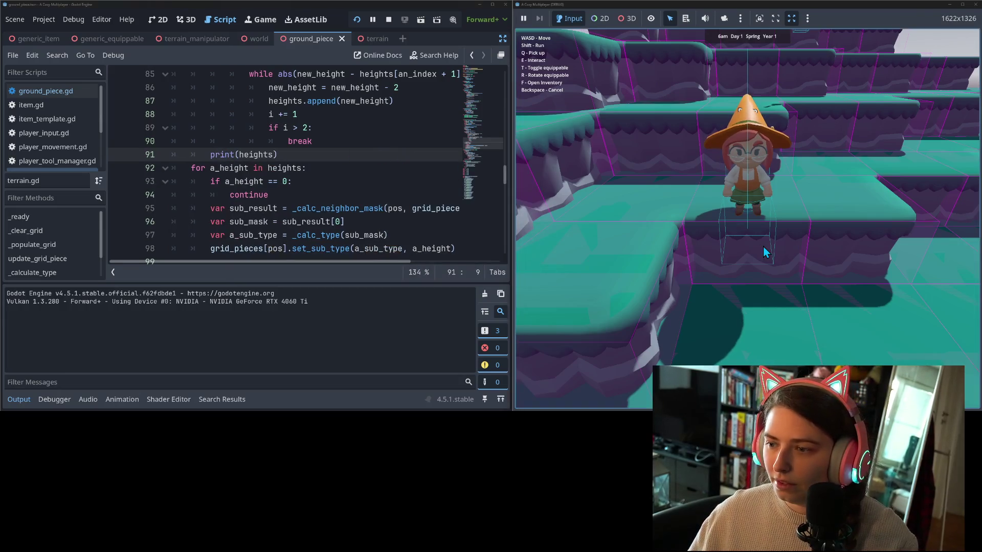
key("w")
key("w")
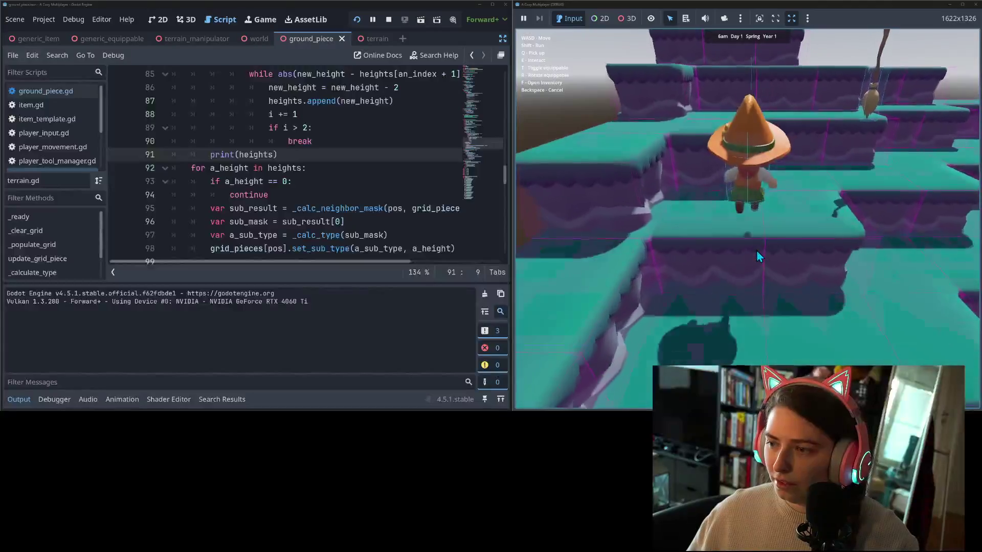
key("w")
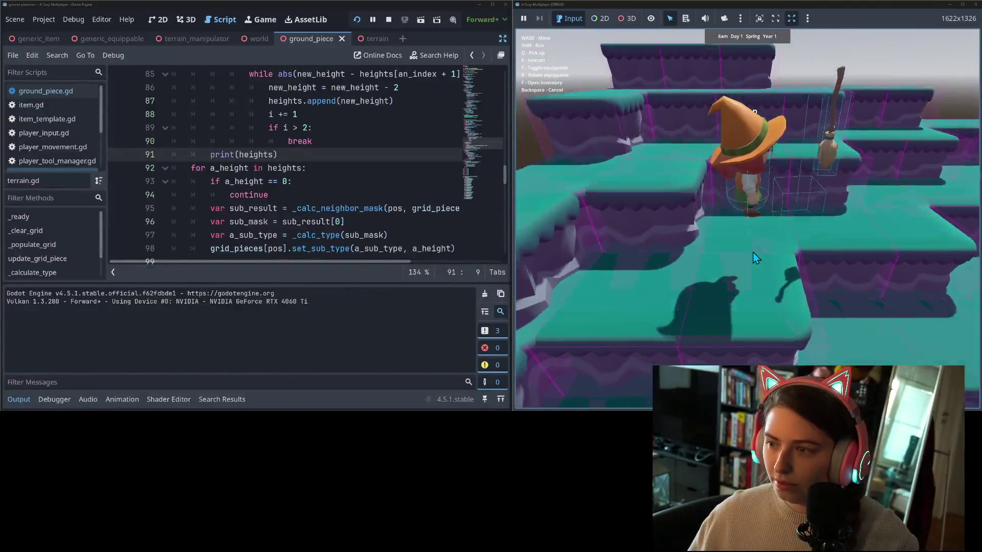
key("w")
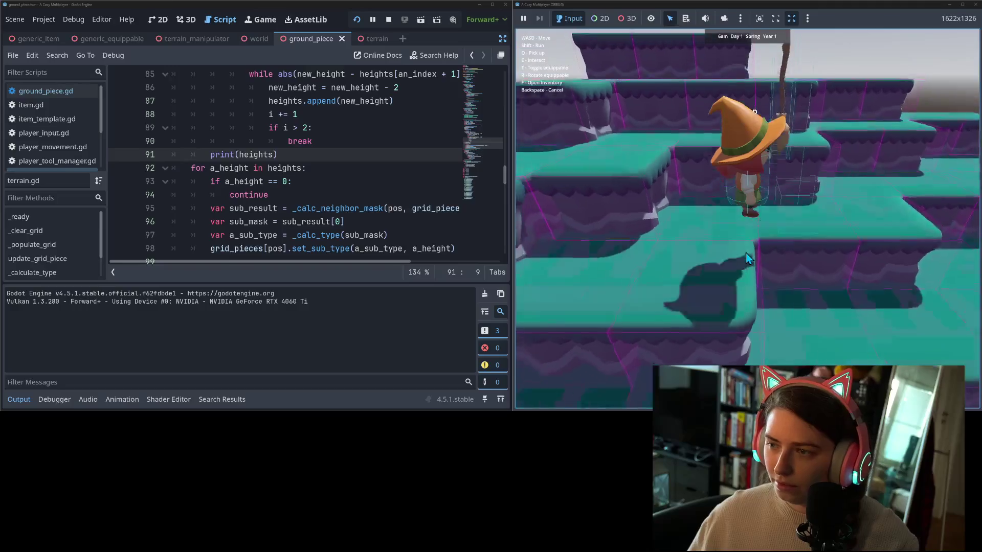
key("q")
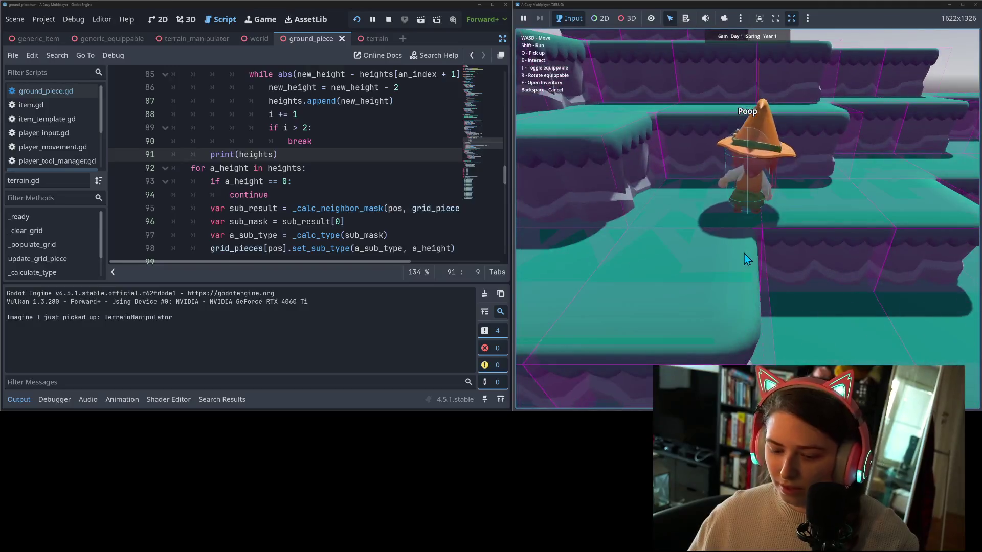
key("t")
key("s")
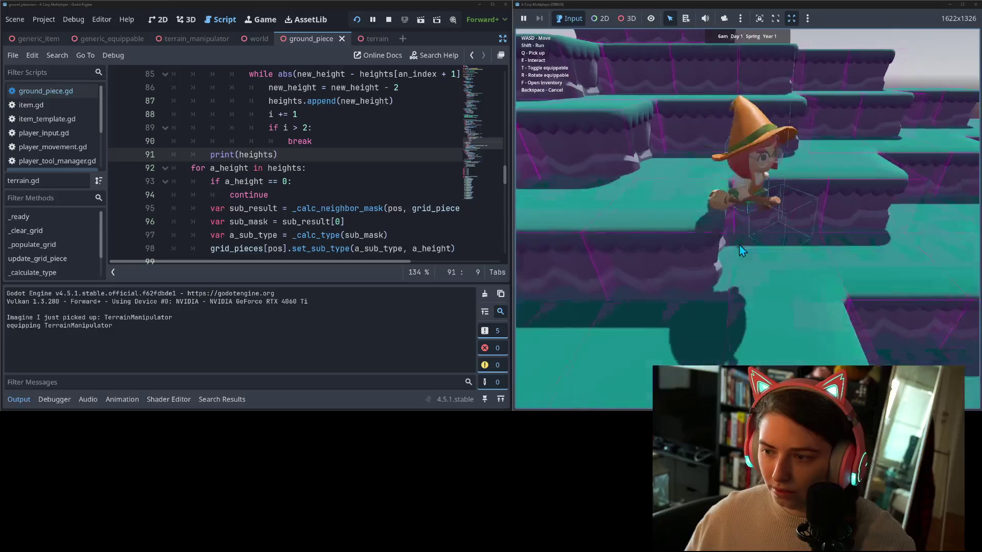
key("w")
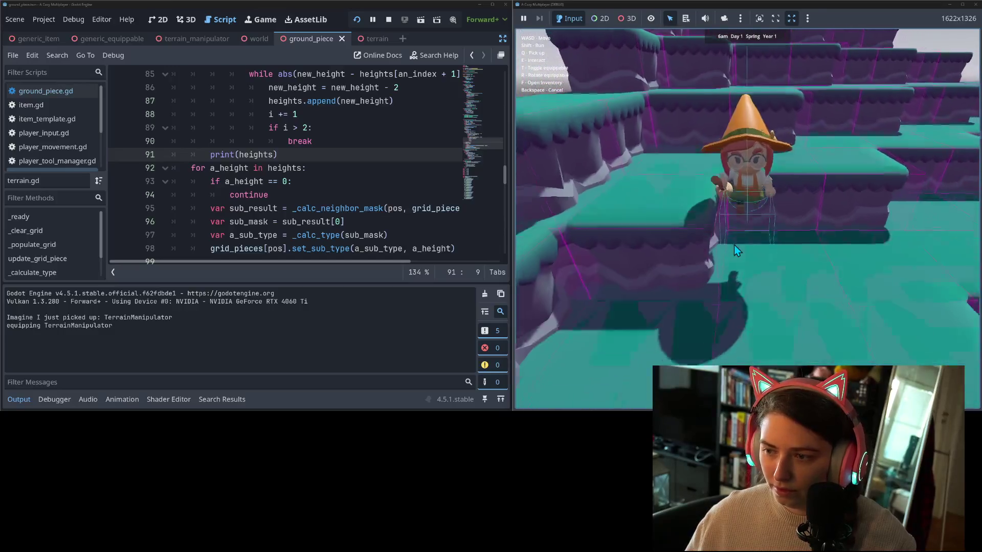
key("s")
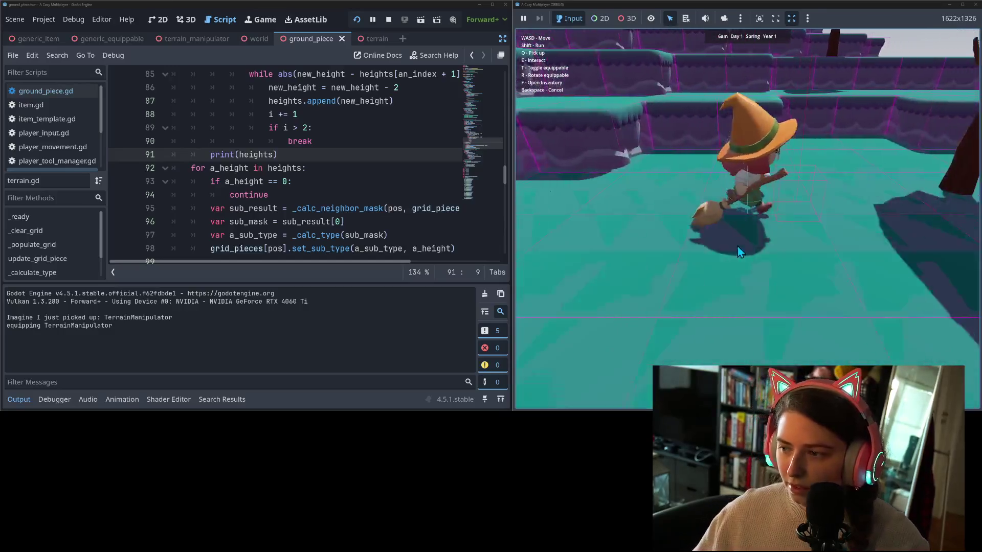
key("w")
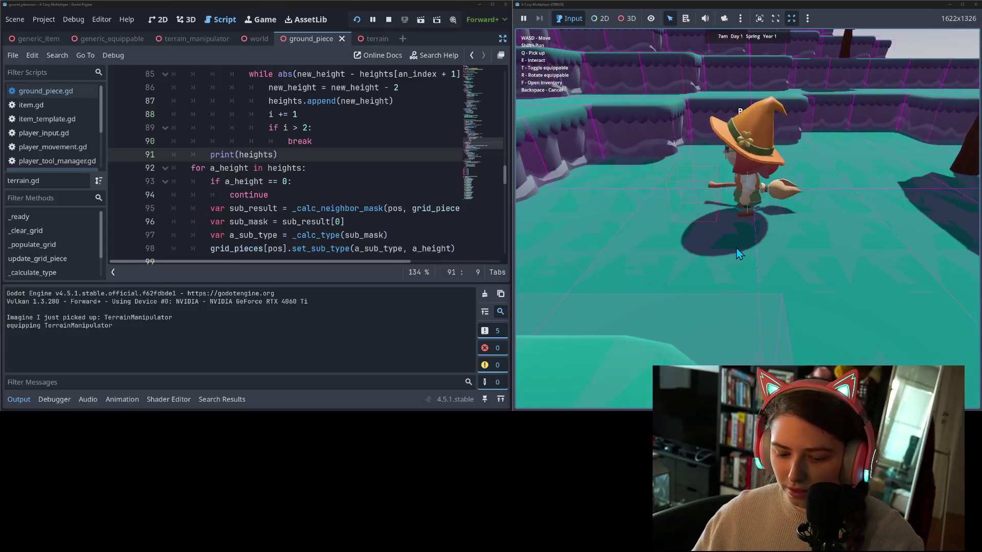
key("e")
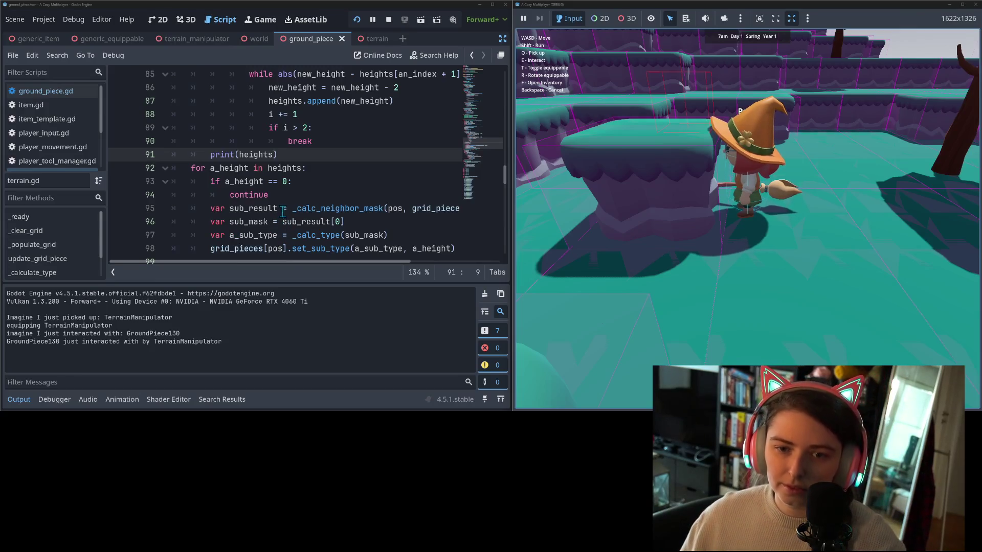
Unindent print(heights) on line 91 out of the inner loop.
scroll(242, 230, "up", 3)
scroll(223, 204, "down", 1)
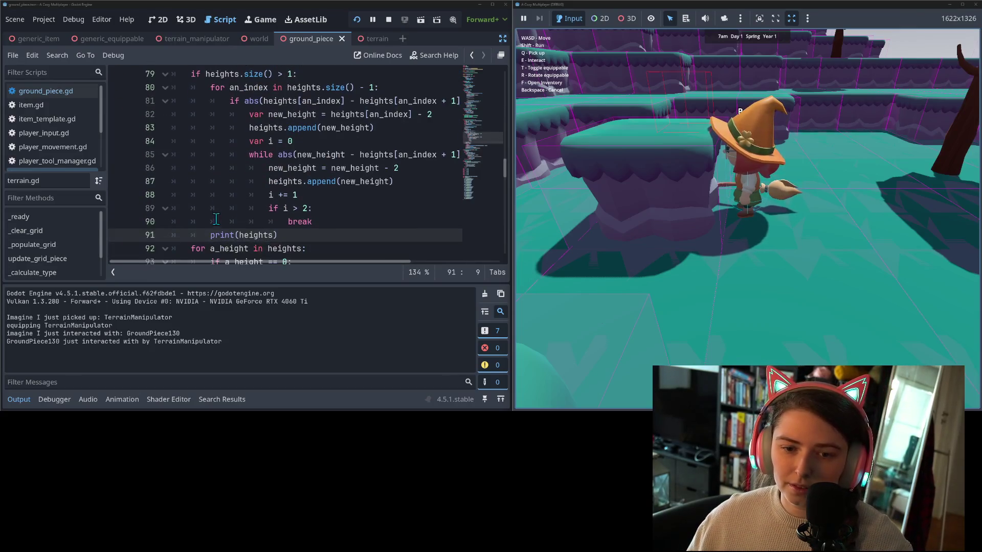
key("BackSpace")
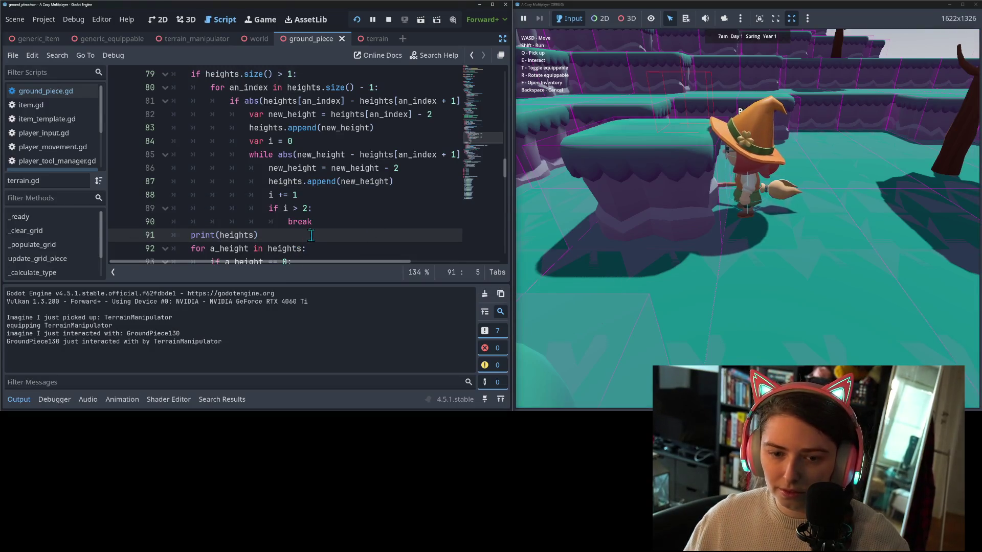
In the game, raise a ground piece into a pillar until the terrain.gd:78 breakpoint triggers.
left_click(725, 229)
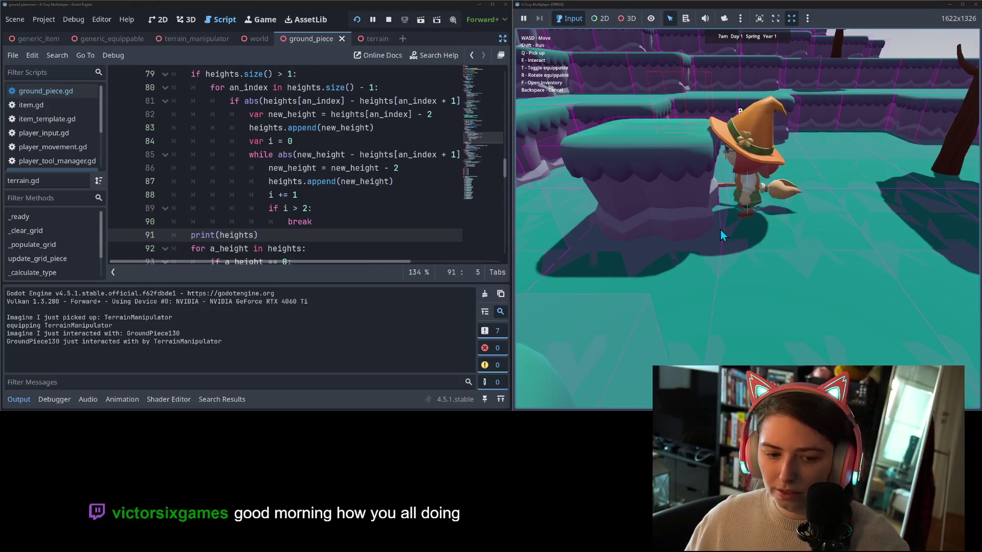
key("e")
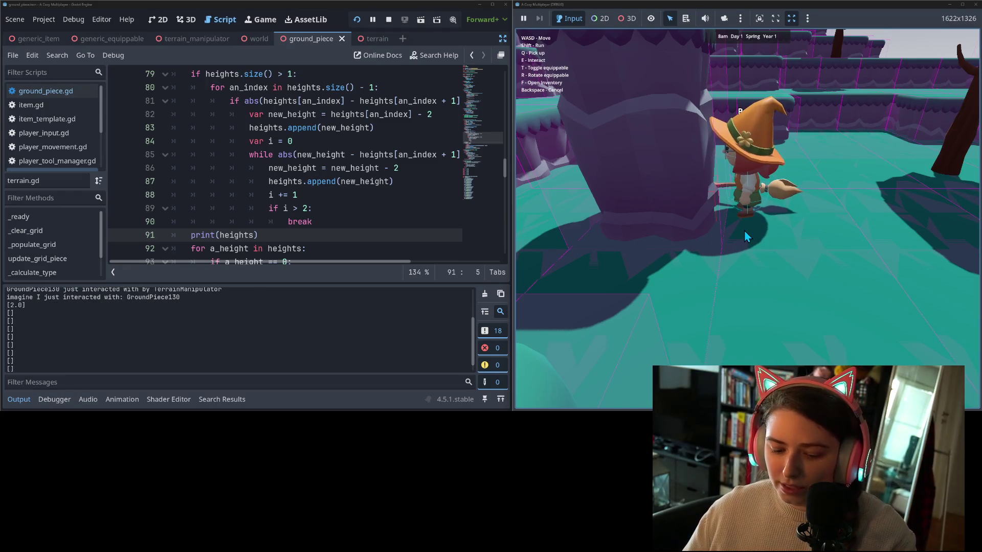
key("e")
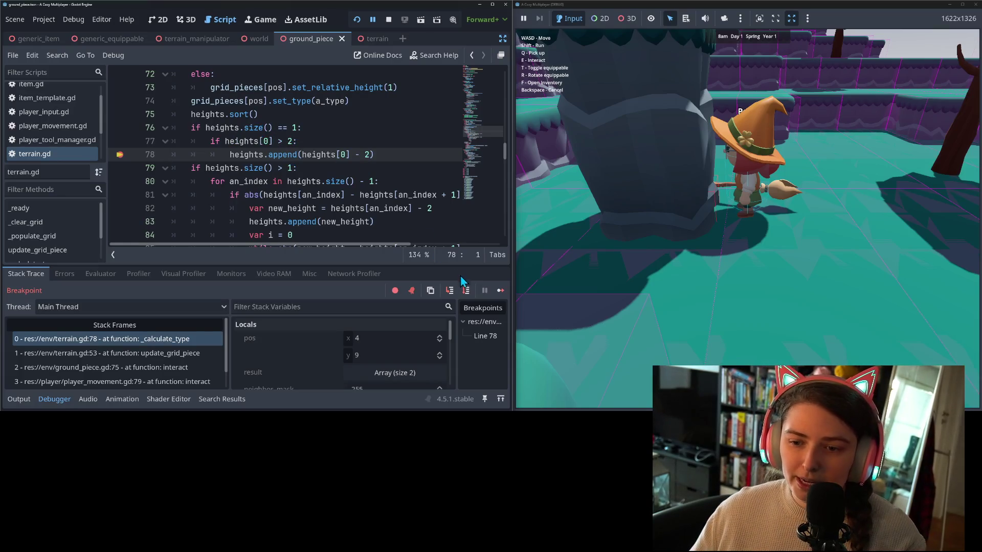
left_click(500, 292)
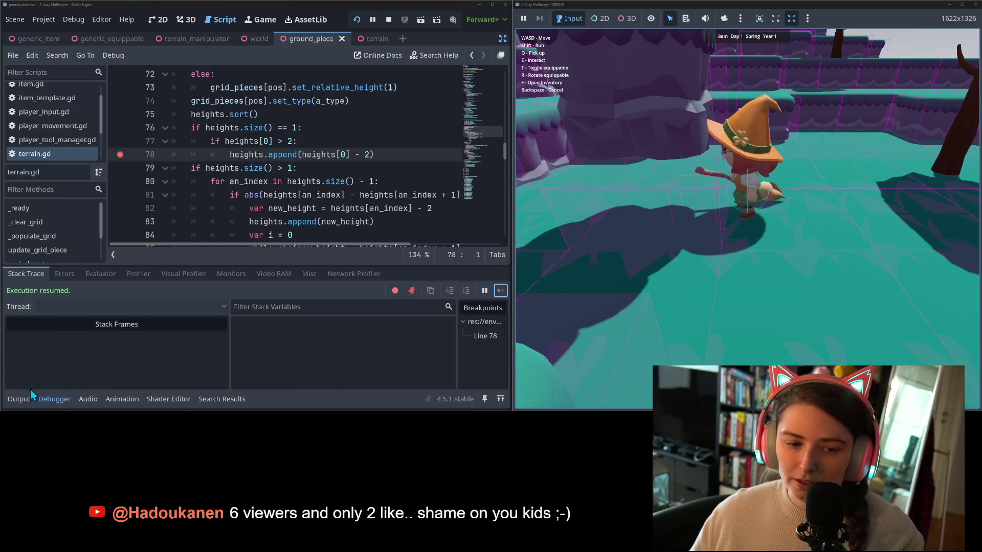
left_click(19, 399)
scroll(35, 361, "down", 3)
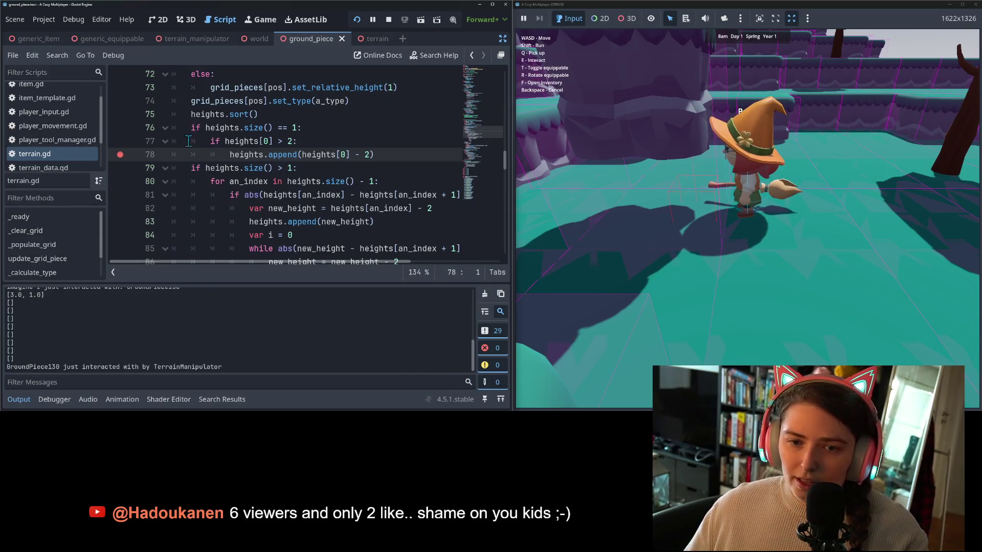
left_click(272, 167)
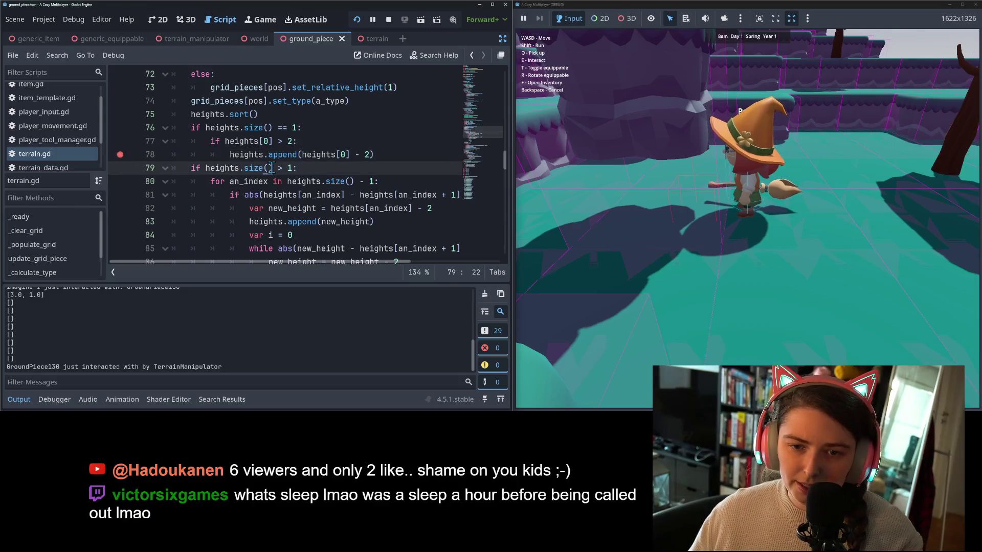
scroll(286, 172, "down", 5)
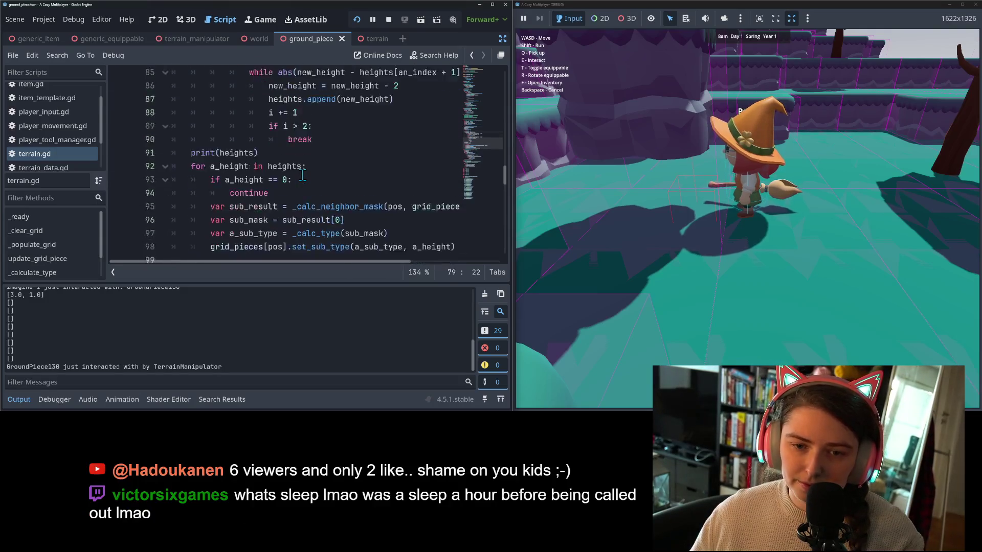
scroll(302, 175, "down", 2)
double_click(289, 101)
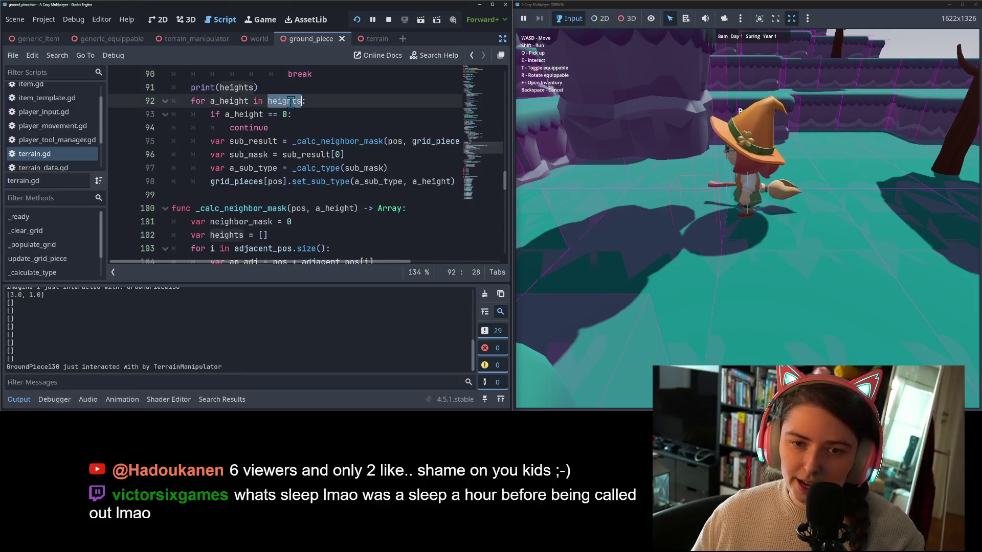
left_click(281, 101)
double_click(280, 101)
left_click(239, 168)
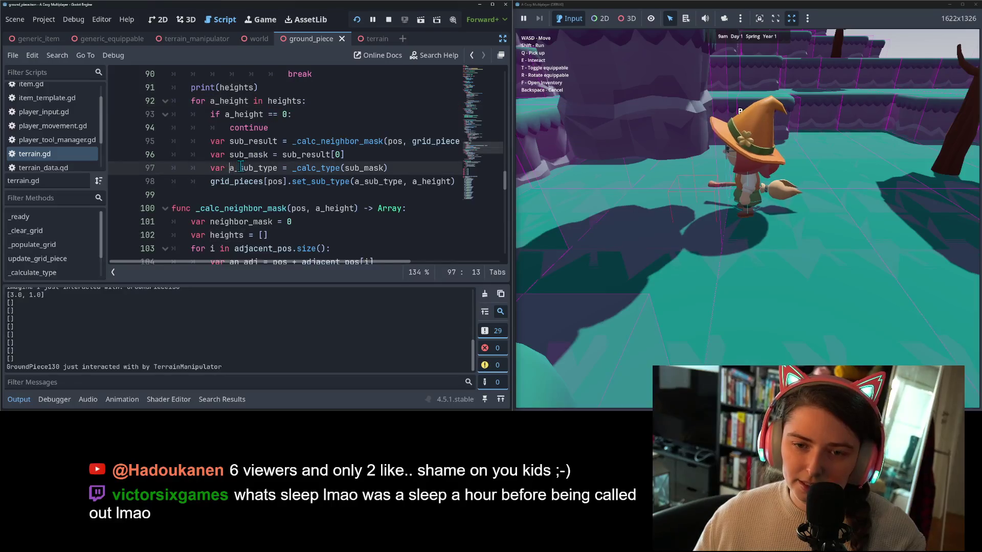
double_click(261, 142)
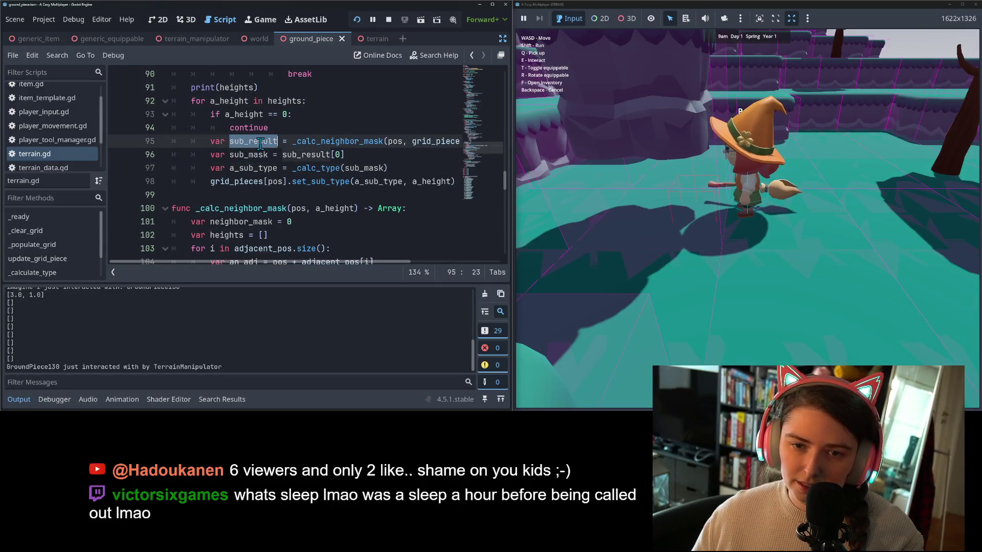
double_click(341, 145)
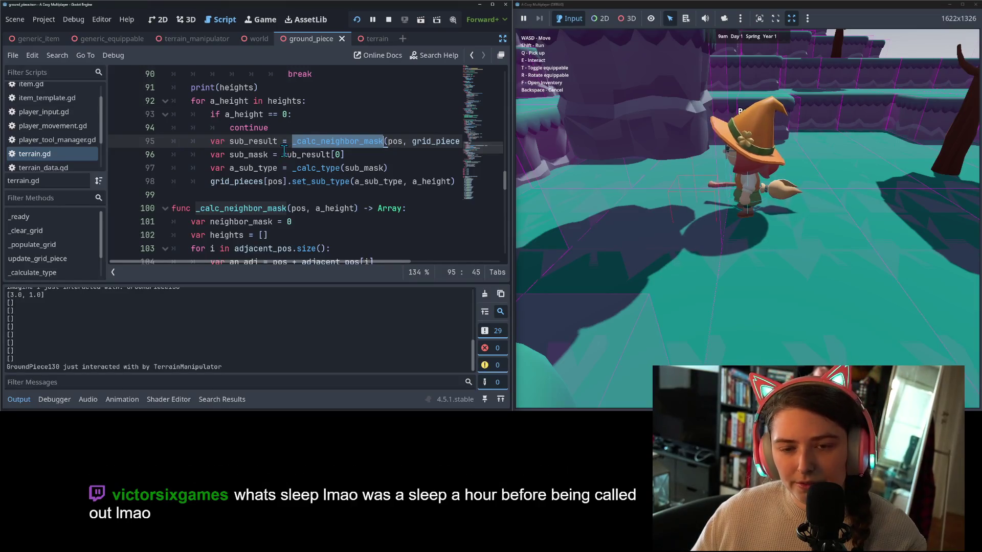
left_click(284, 113)
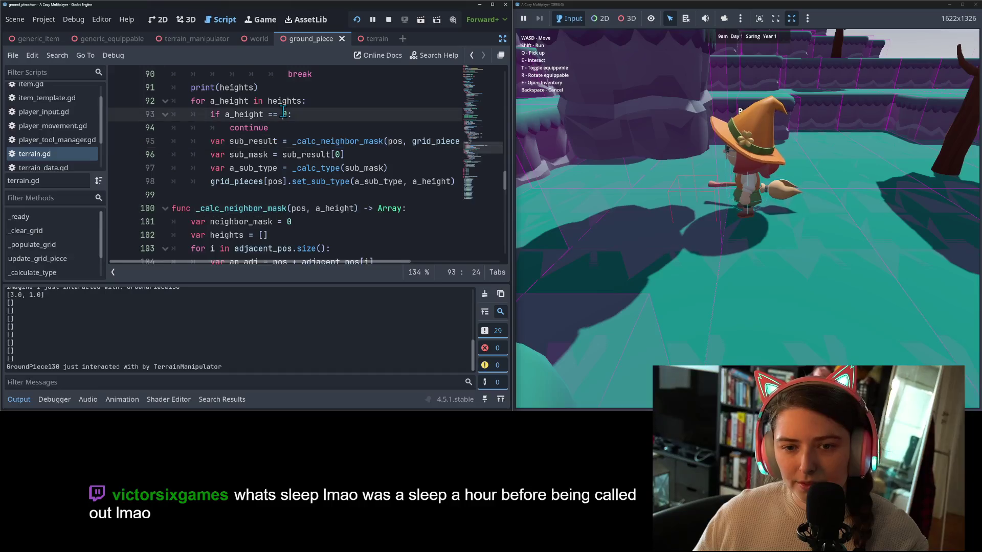
scroll(242, 214, "up", 6)
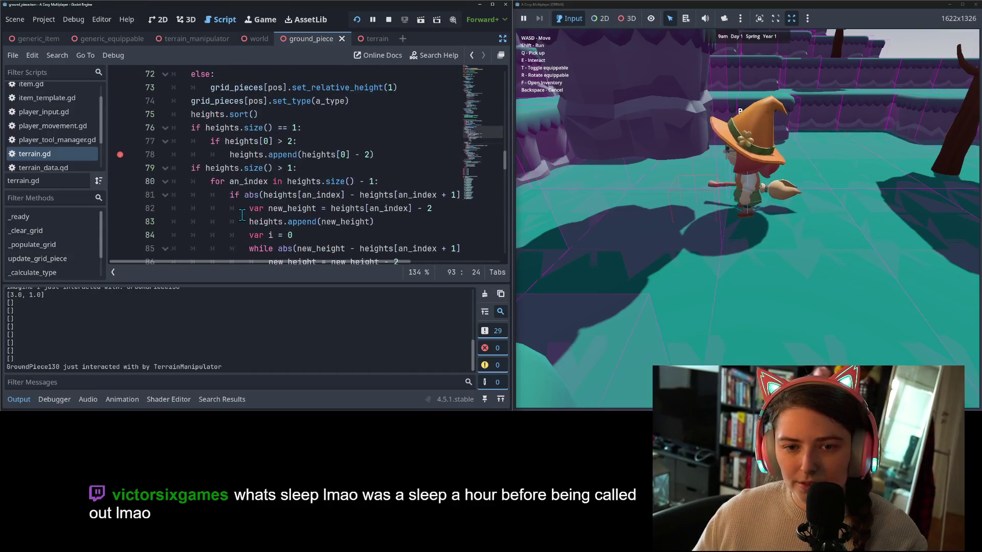
scroll(242, 214, "down", 6)
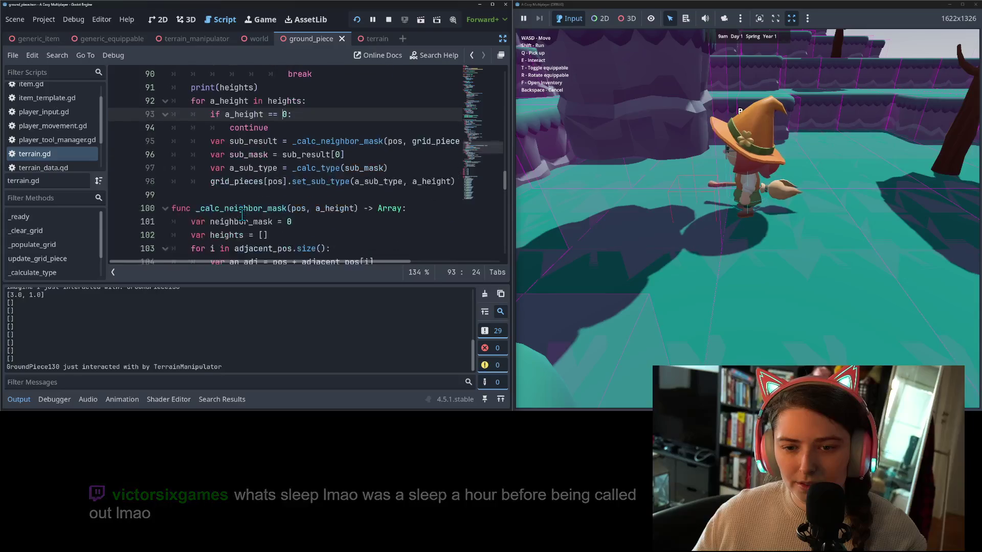
double_click(314, 169)
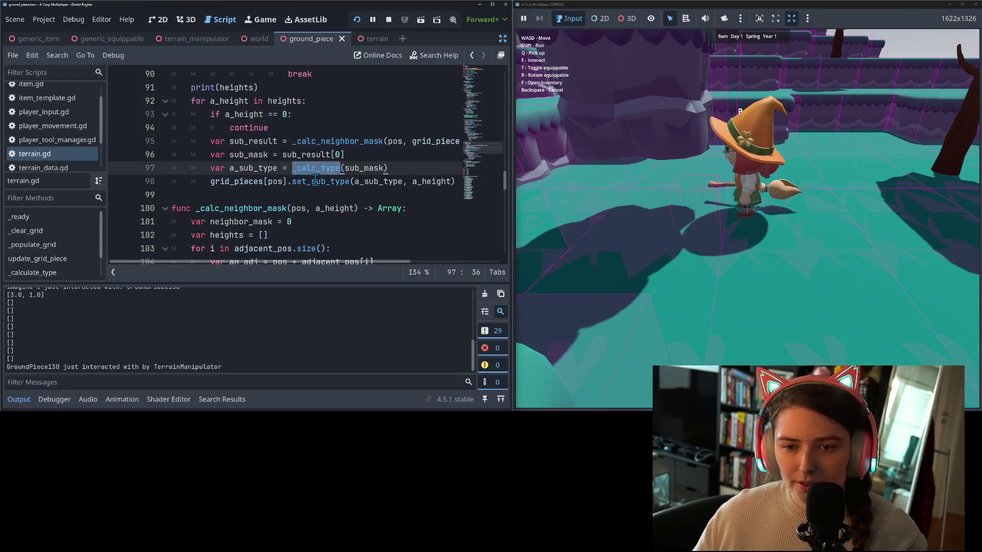
double_click(315, 181)
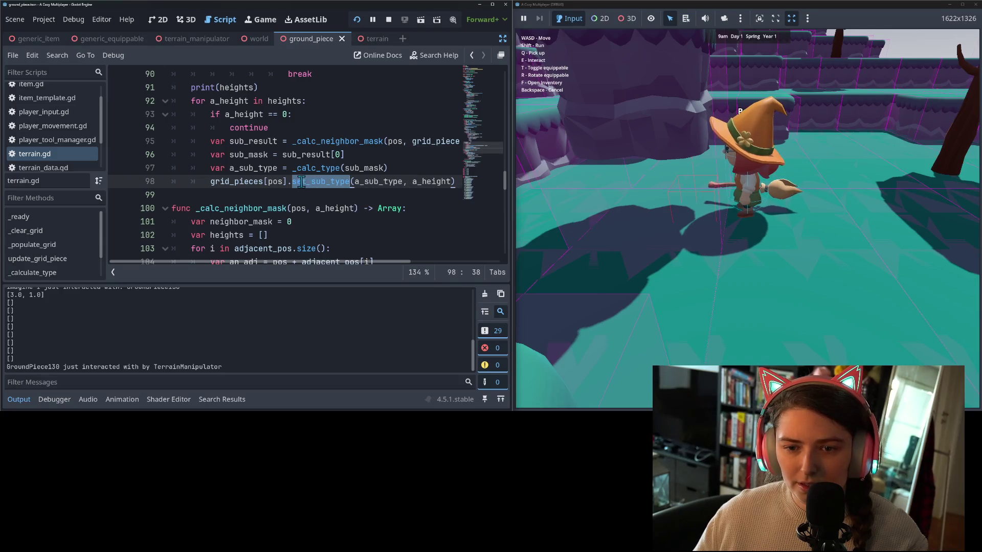
mouse_move(285, 188)
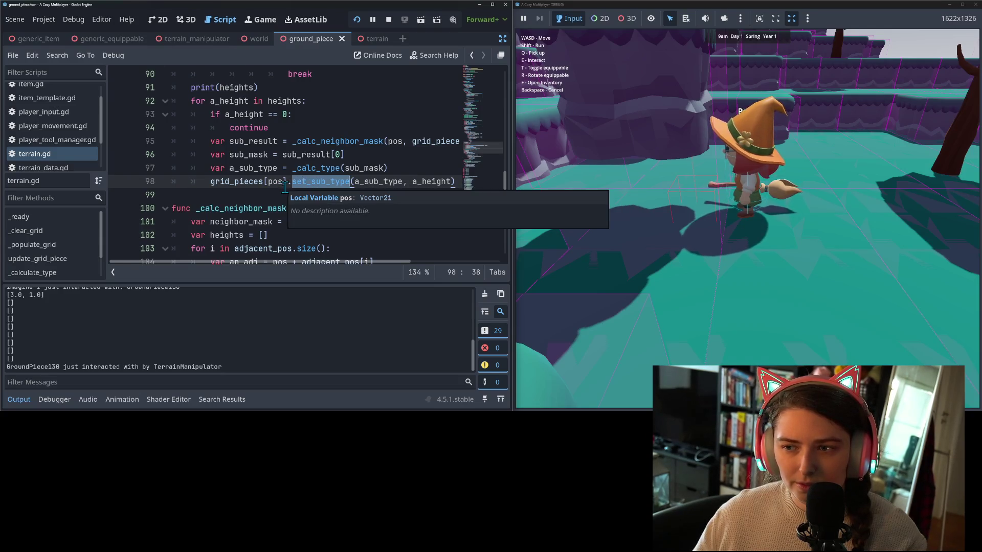
left_click(819, 259)
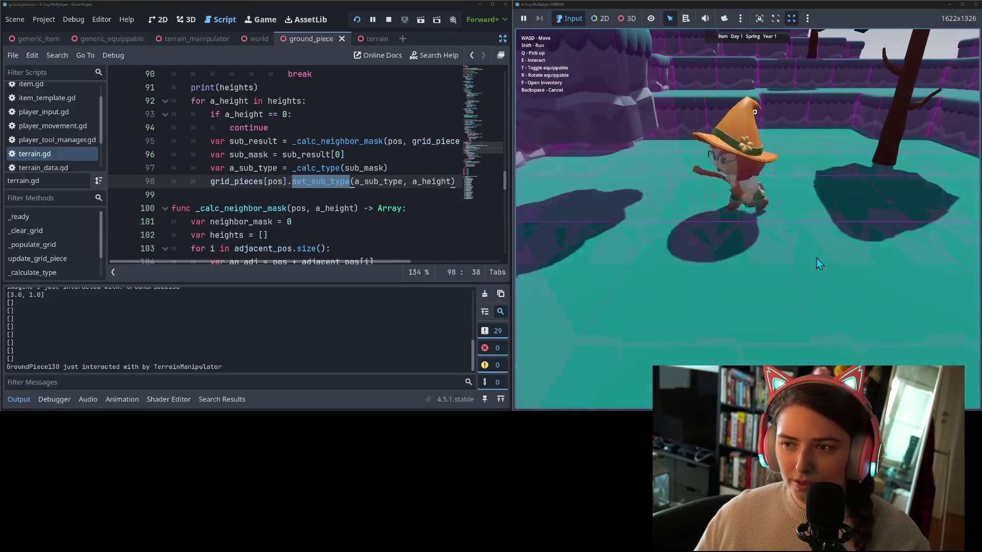
key("w")
key("s")
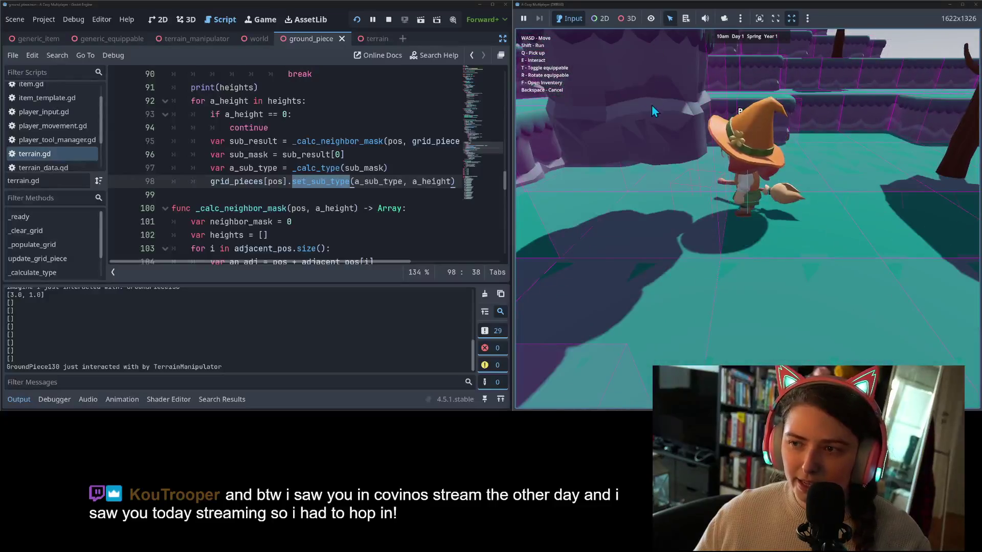
key("w")
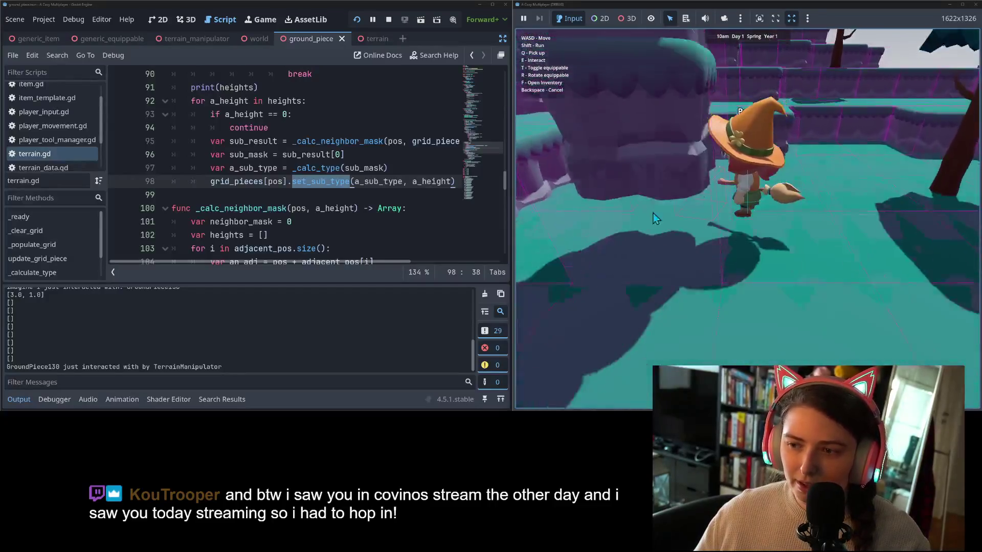
key("w")
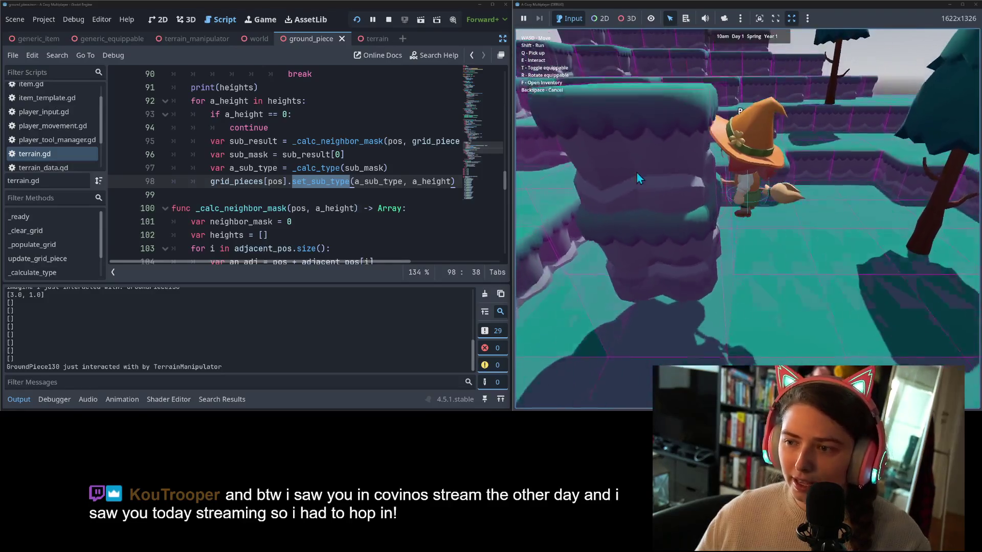
key("w")
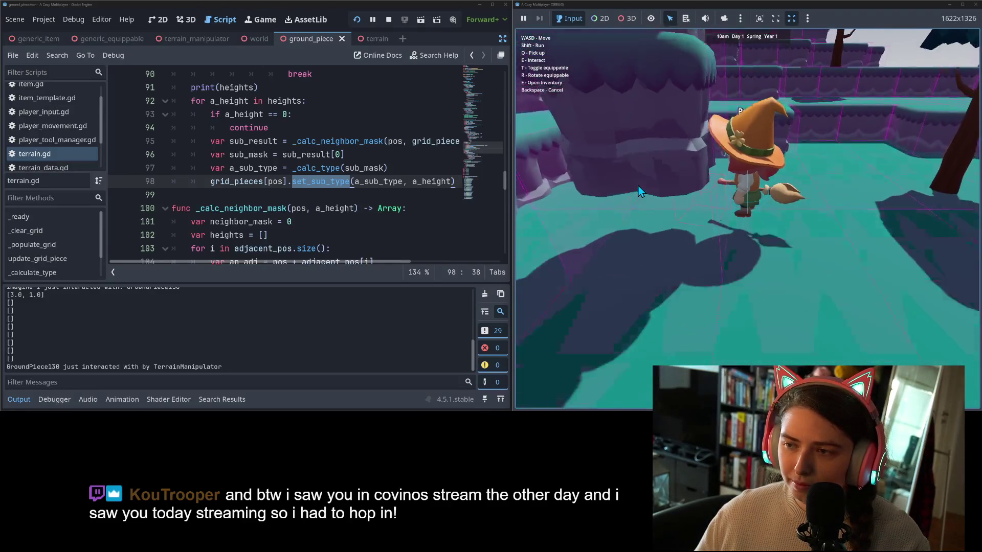
key("w")
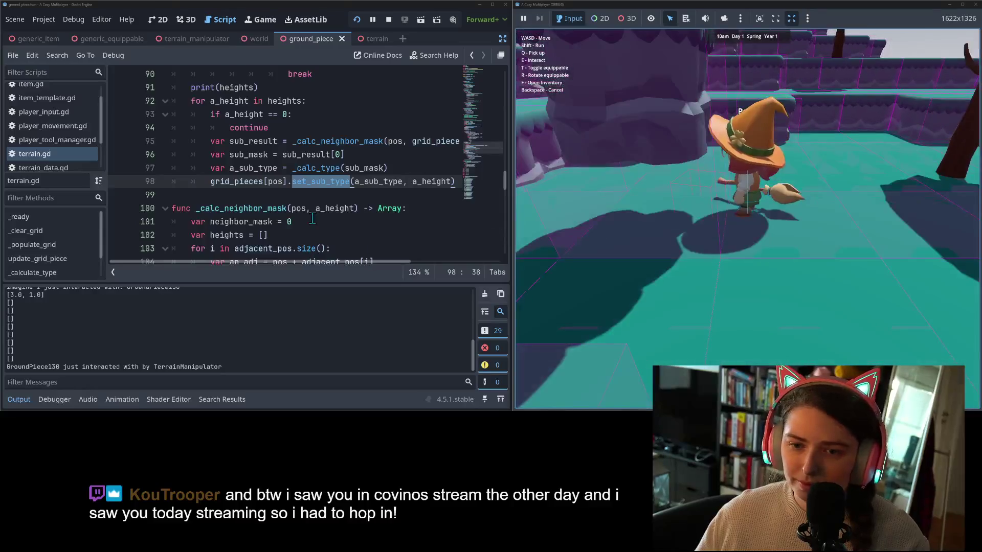
left_click(323, 169)
double_click(313, 169)
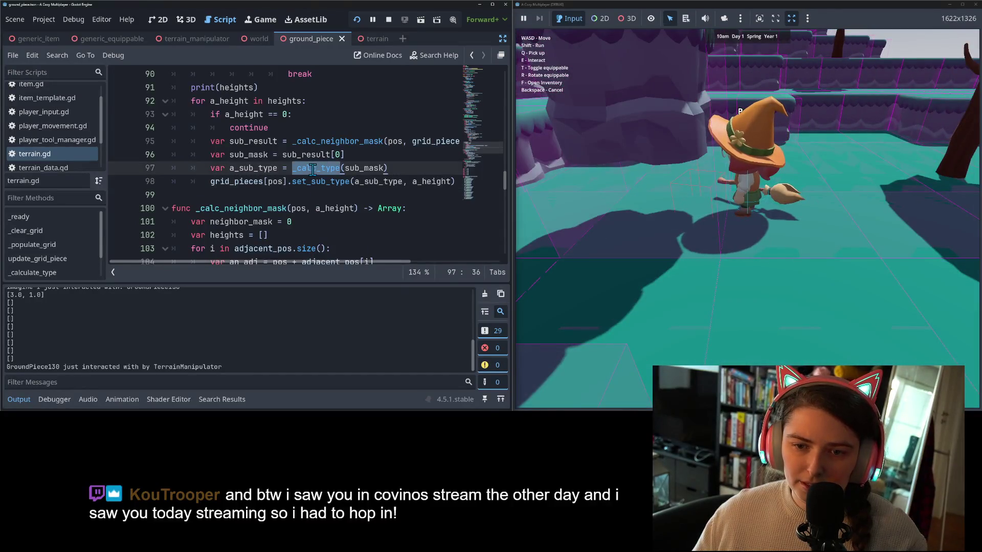
scroll(316, 207, "up", 1)
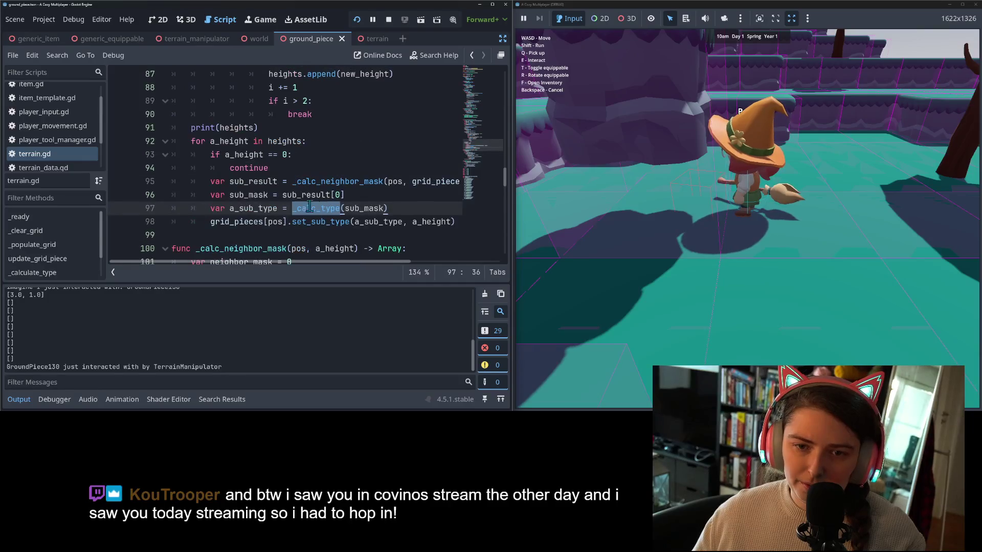
Add a breakpoint on line 93's a_height zero check and review loop lines 92–97.
left_click(120, 155)
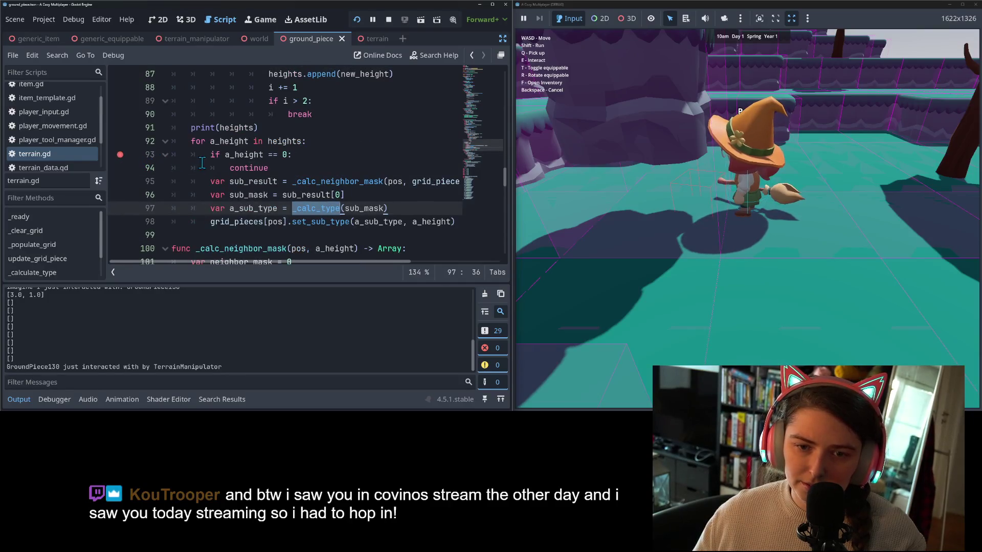
double_click(245, 156)
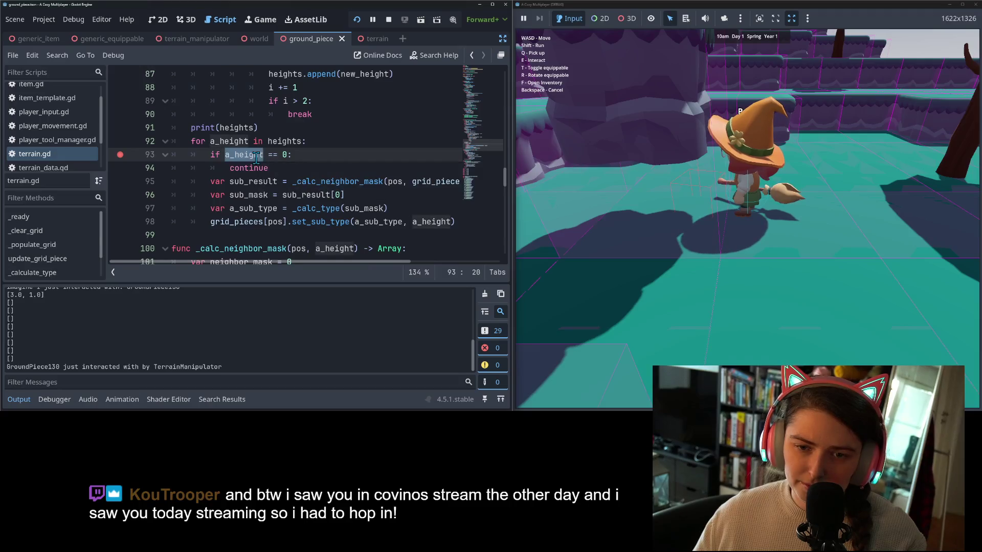
left_click(306, 154)
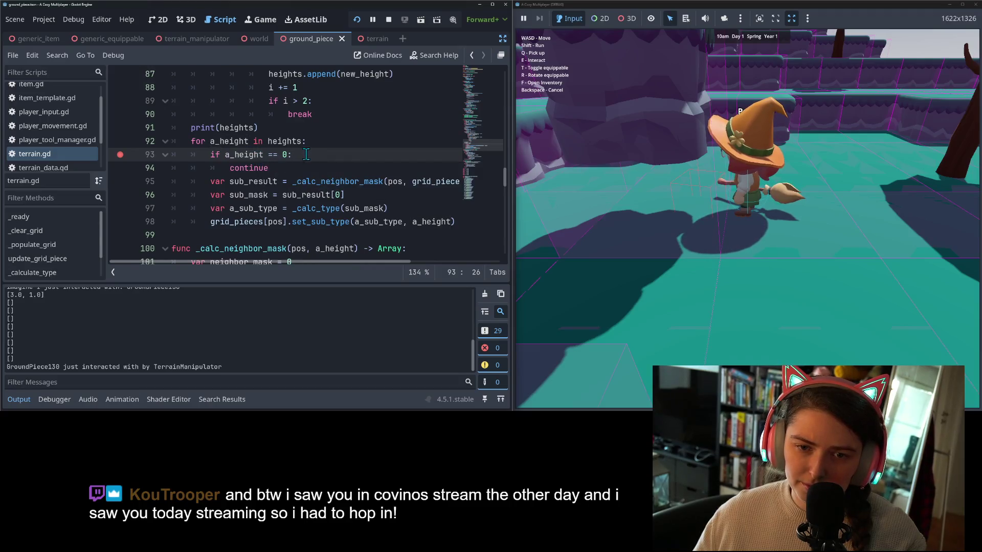
scroll(304, 160, "up", 1)
scroll(303, 160, "up", 3)
scroll(303, 160, "down", 4)
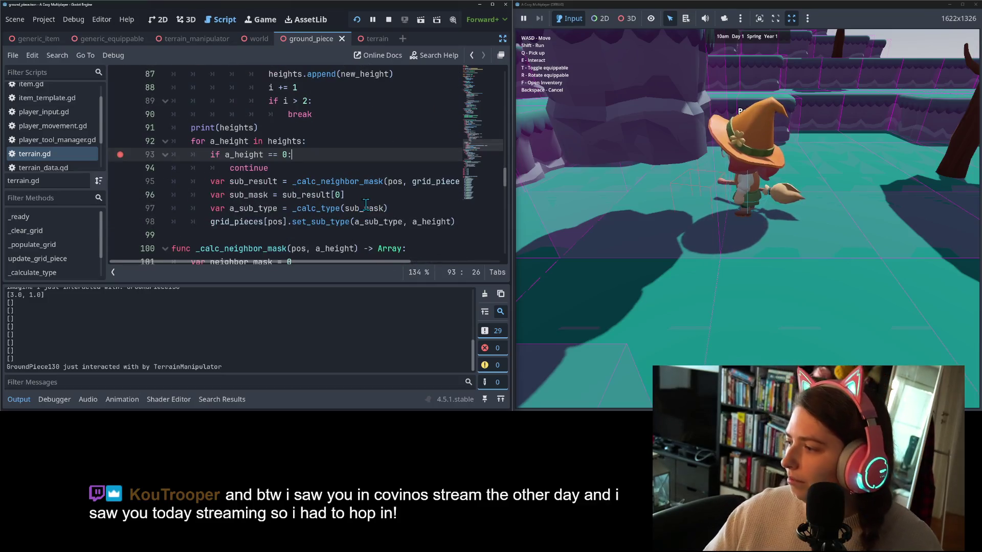
mouse_move(366, 204)
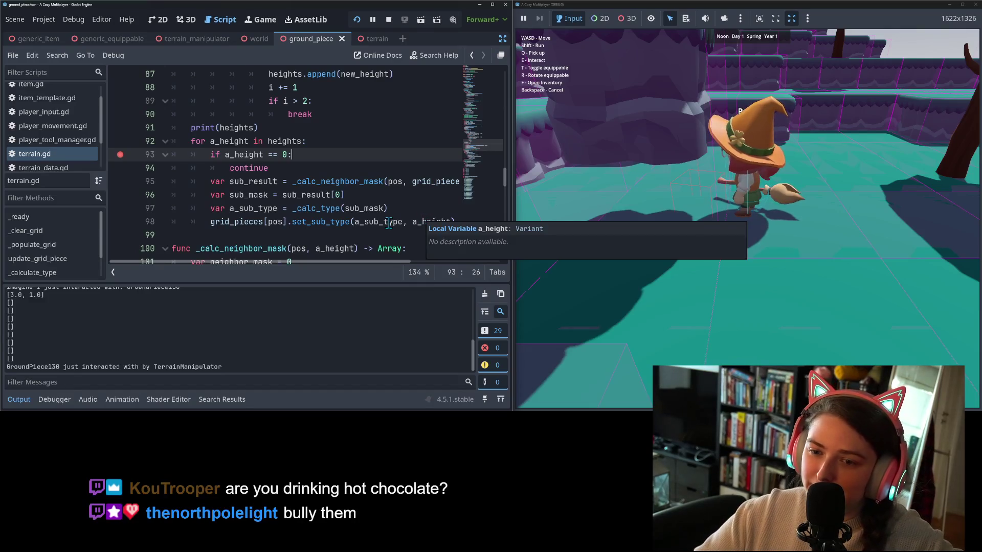
mouse_move(162, 265)
left_mouse_down()
mouse_move(295, 274)
mouse_move(205, 261)
left_mouse_up()
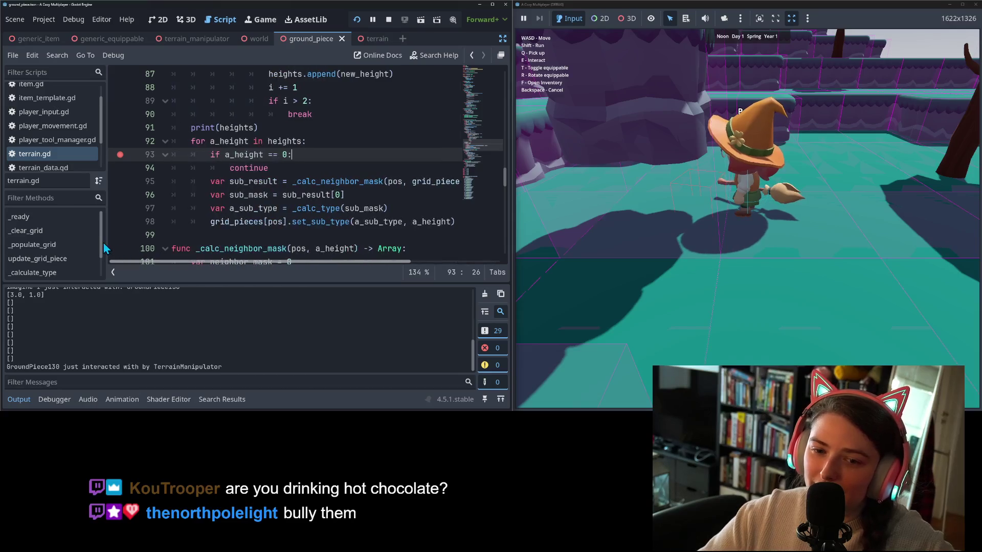
left_click(207, 210)
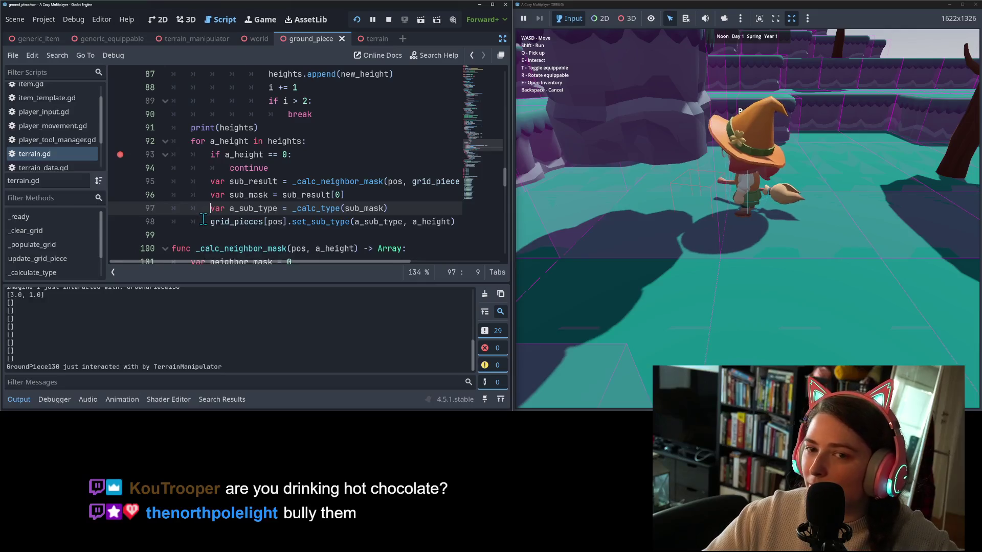
left_click(359, 144)
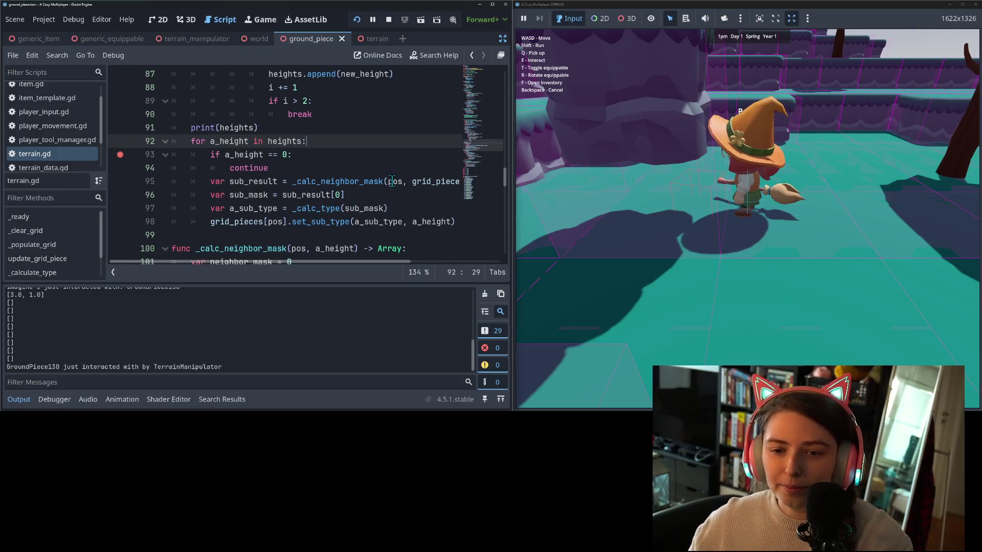
Review the set_sub_type call on line 98, the a_height check and the continue line.
left_click(331, 208)
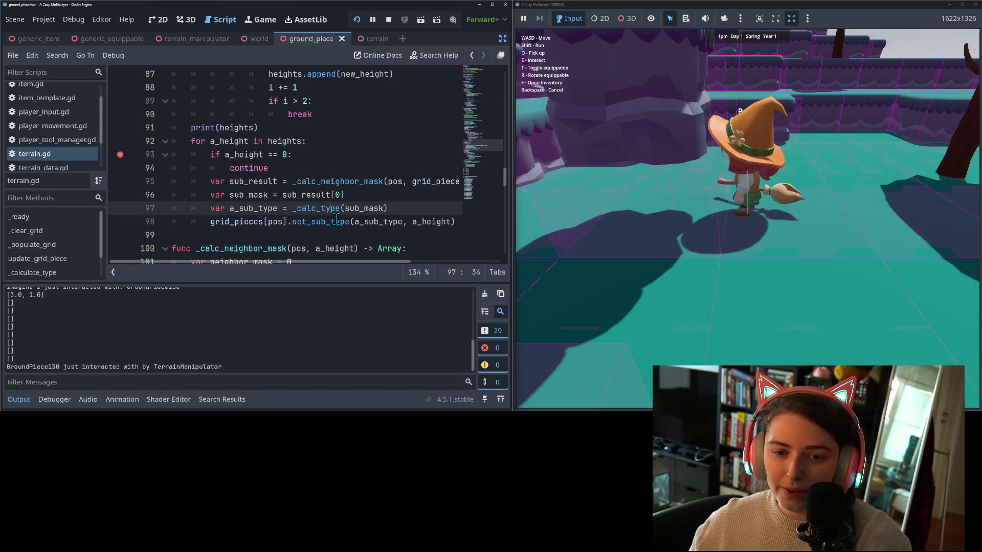
scroll(334, 218, "down", 1)
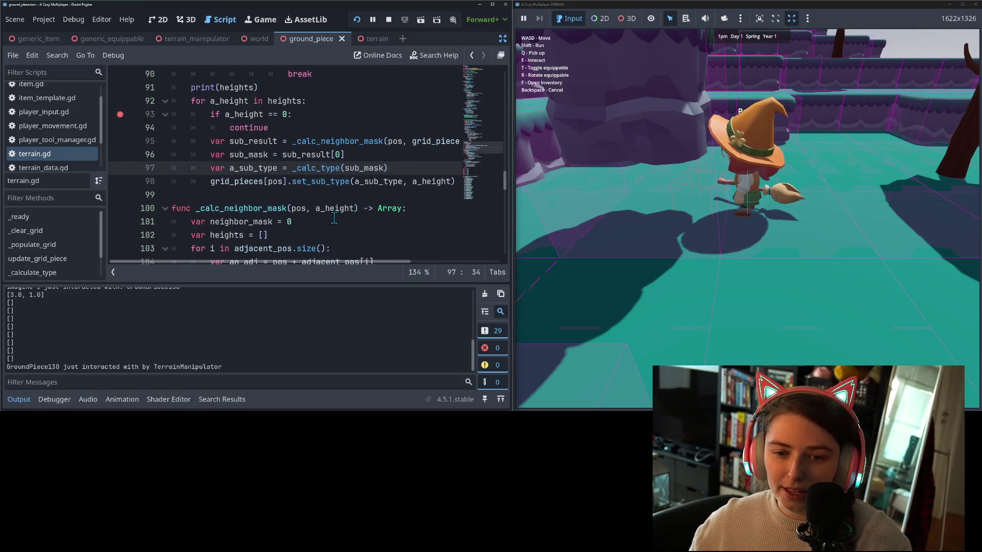
double_click(300, 186)
double_click(241, 182)
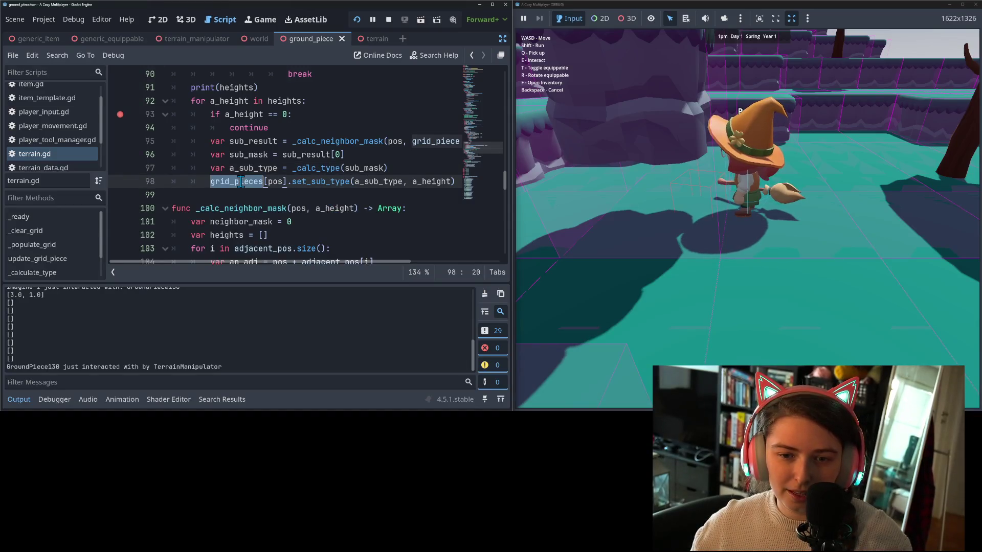
double_click(323, 182)
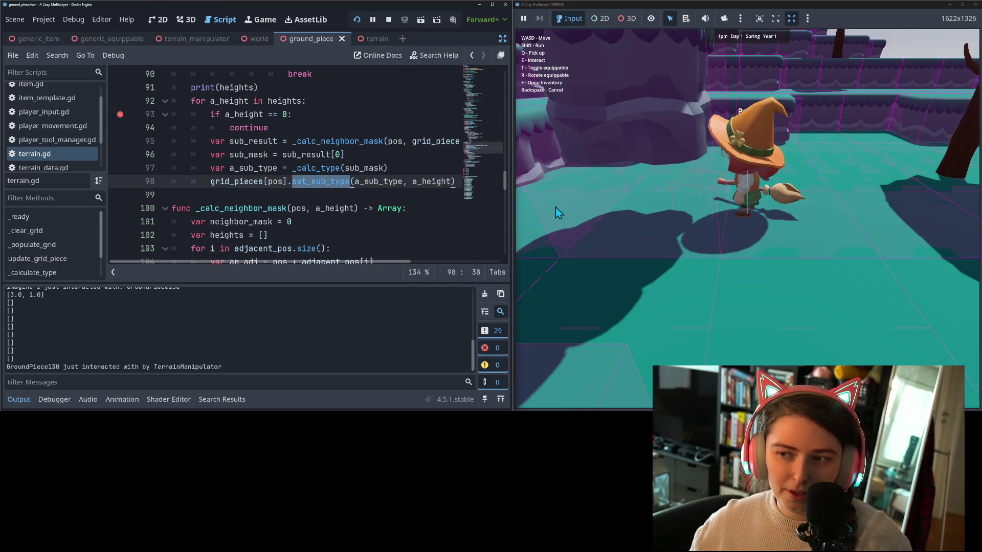
left_click(286, 220)
left_click(267, 155)
left_click(255, 105)
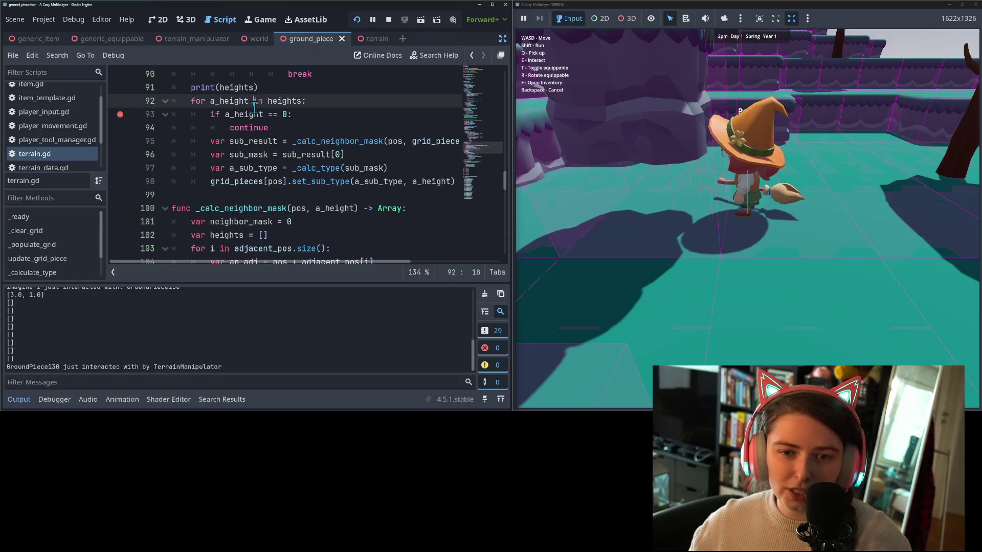
double_click(254, 114)
left_click(294, 114)
scroll(287, 179, "up", 2)
scroll(270, 248, "down", 2)
left_click(239, 128)
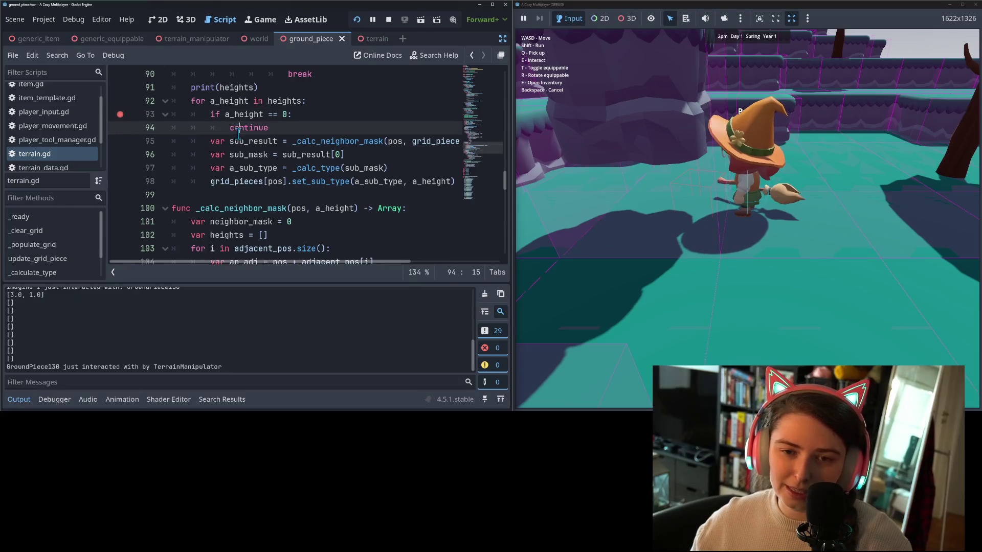
left_click(286, 127)
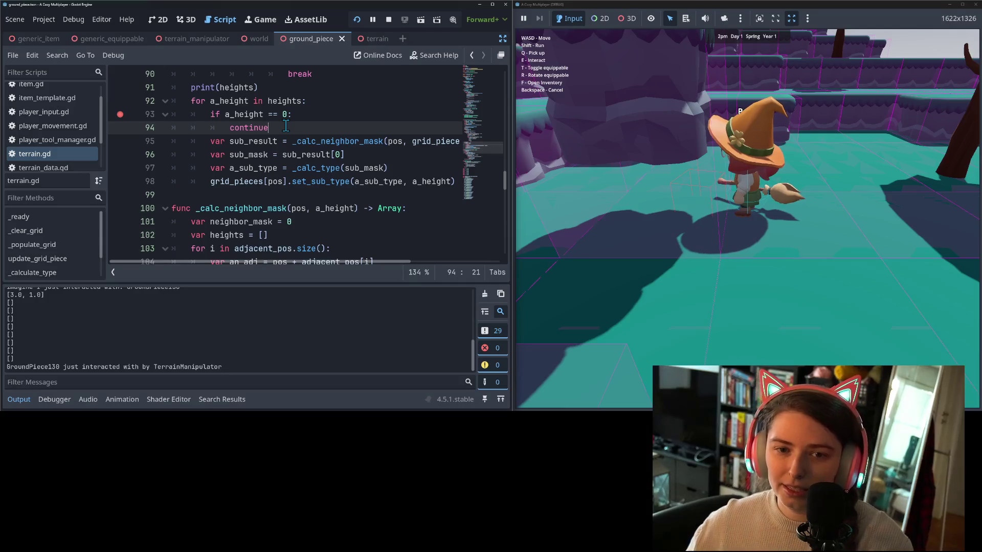
Inspect the set_relative_height and neighbor_mask lines and where heights is used.
scroll(285, 128, "up", 5)
scroll(276, 196, "up", 2)
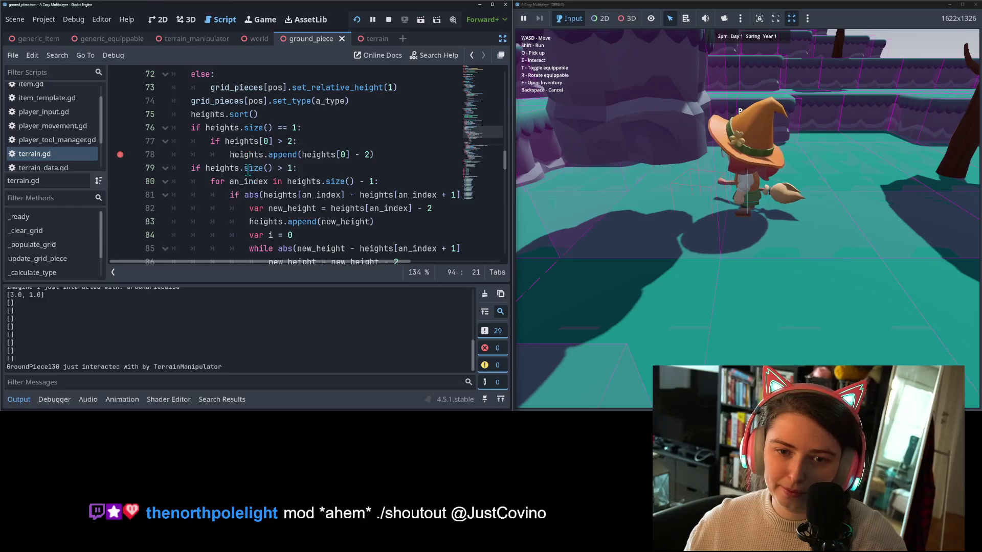
scroll(245, 163, "up", 1)
left_click(326, 128)
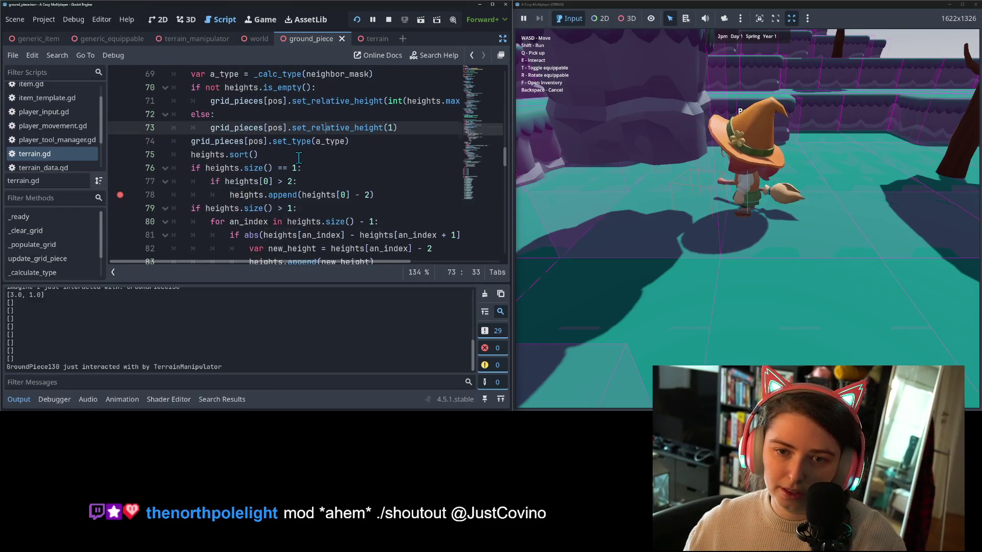
scroll(299, 158, "up", 2)
left_click(269, 129)
scroll(258, 184, "down", 4)
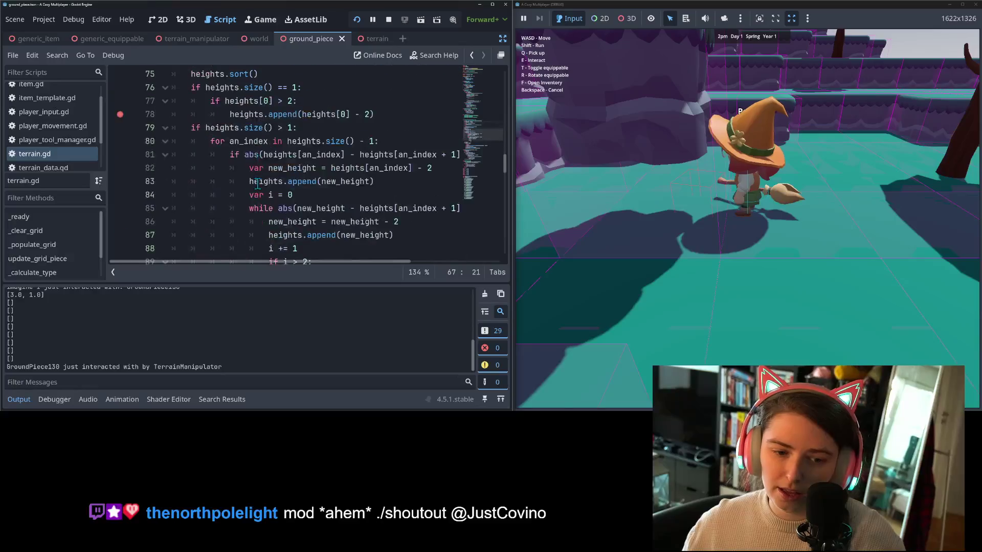
scroll(257, 184, "up", 4)
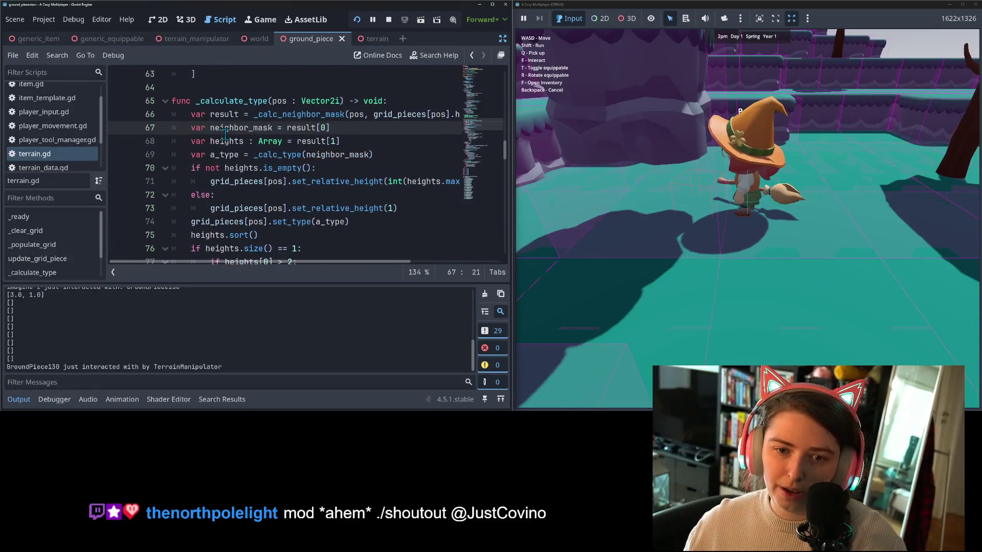
double_click(227, 141)
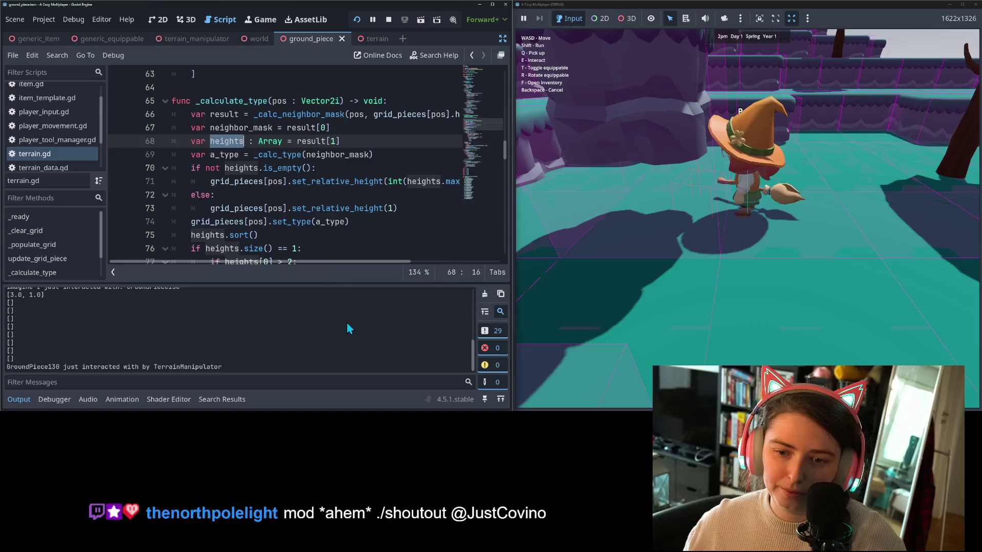
Select and copy the grid_pieces[pos].height expression on line 66.
left_click_drag(364, 261, 425, 264)
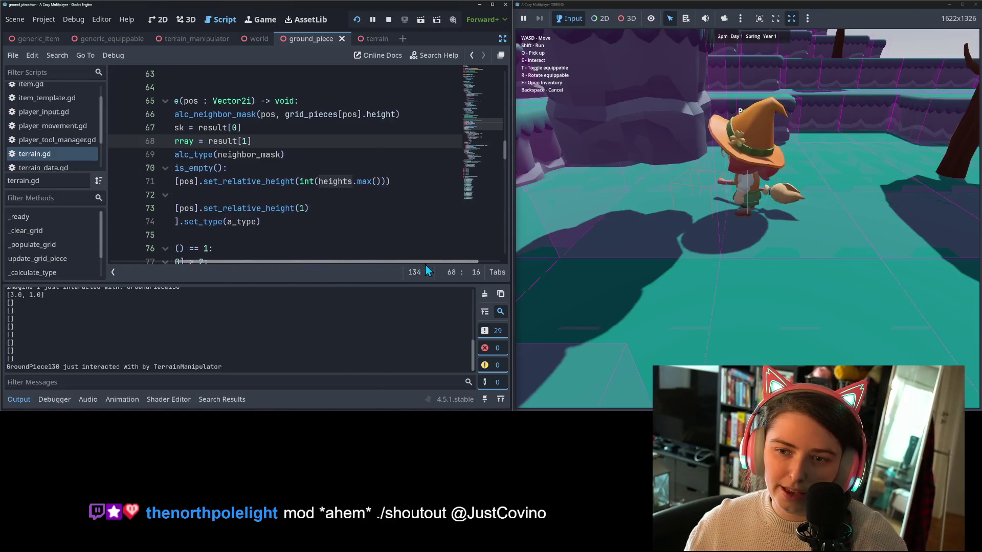
left_click(283, 114)
left_click_drag(282, 115, 397, 114)
key("ctrl+c")
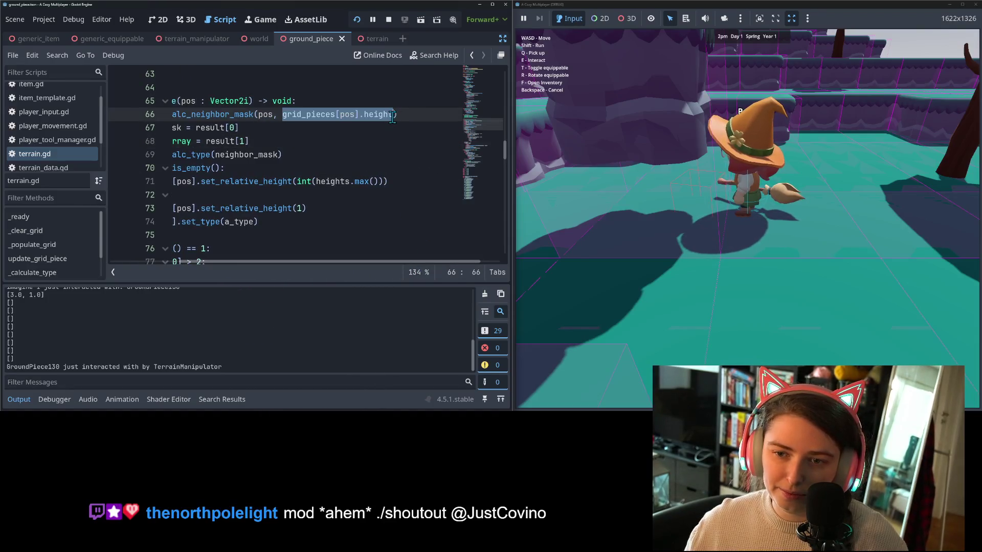
left_click_drag(379, 262, 236, 259)
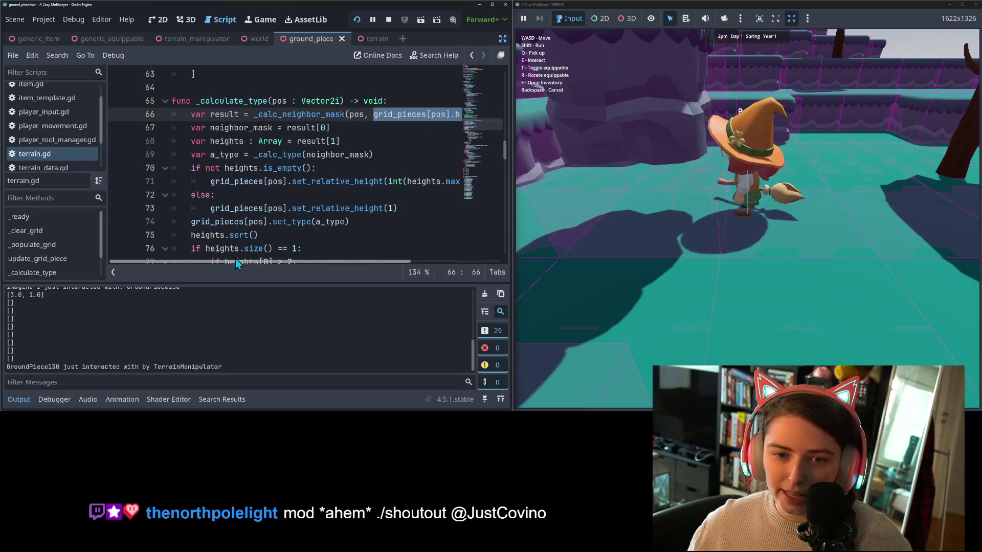
scroll(271, 207, "down", 1)
scroll(271, 207, "down", 7)
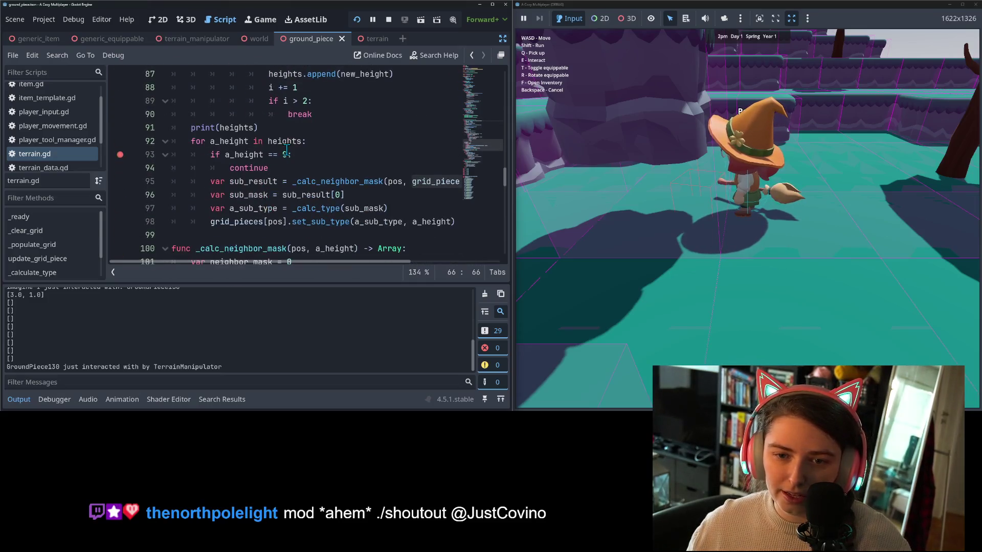
Replace the 0 on line 93 with grid_pieces[pos].height.
left_click(285, 154)
key("ctrl+v")
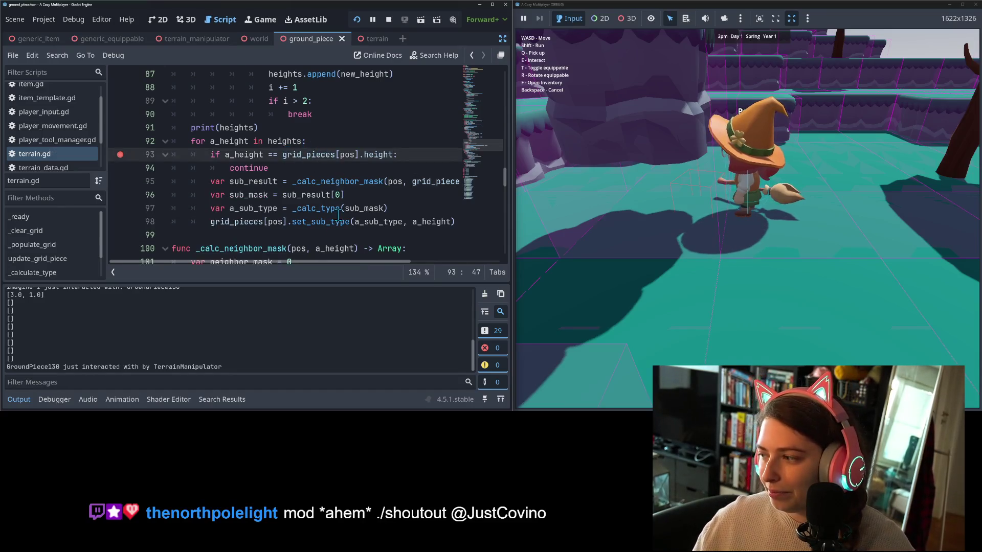
mouse_move(326, 197)
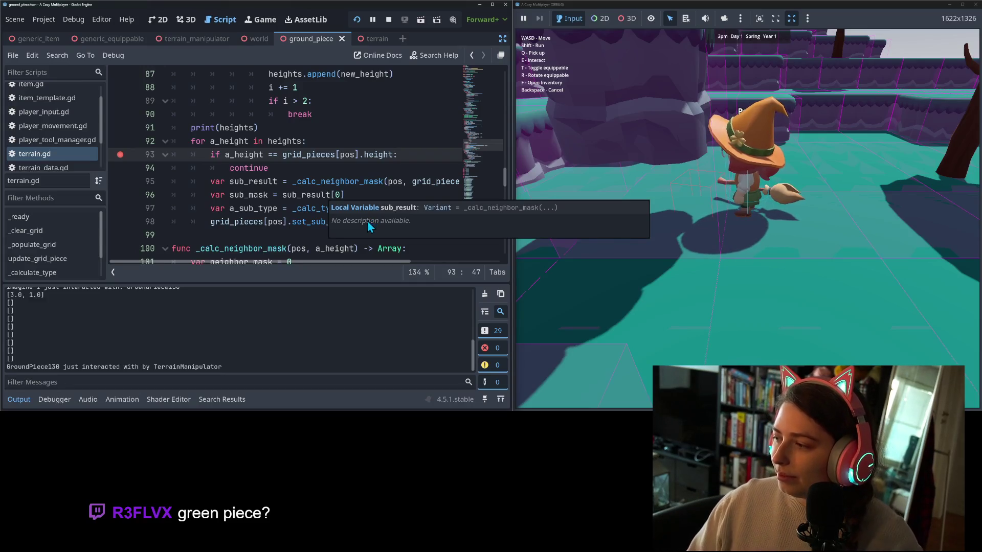
Remove the line 93 breakpoint and return focus to the running game.
left_click(119, 154)
left_click(261, 181)
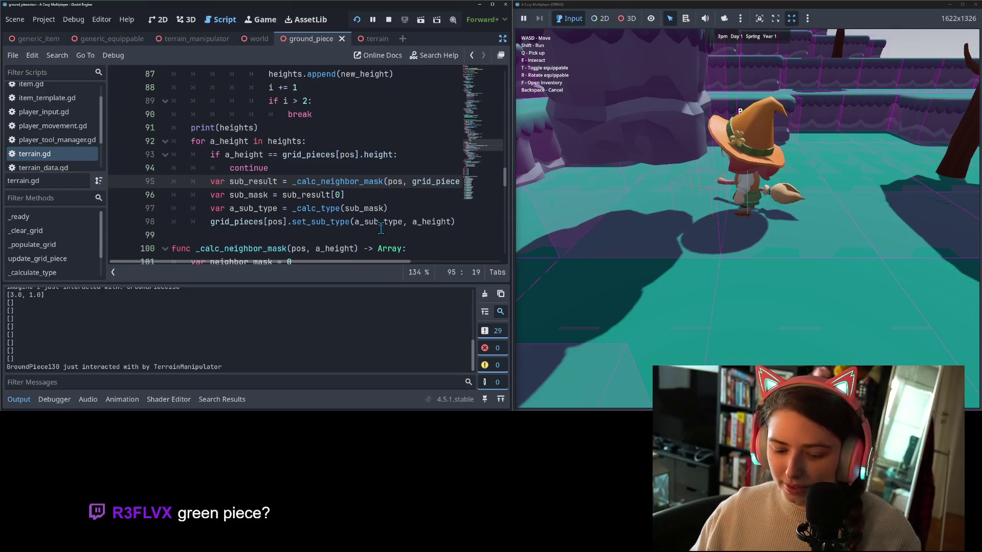
left_click(672, 249)
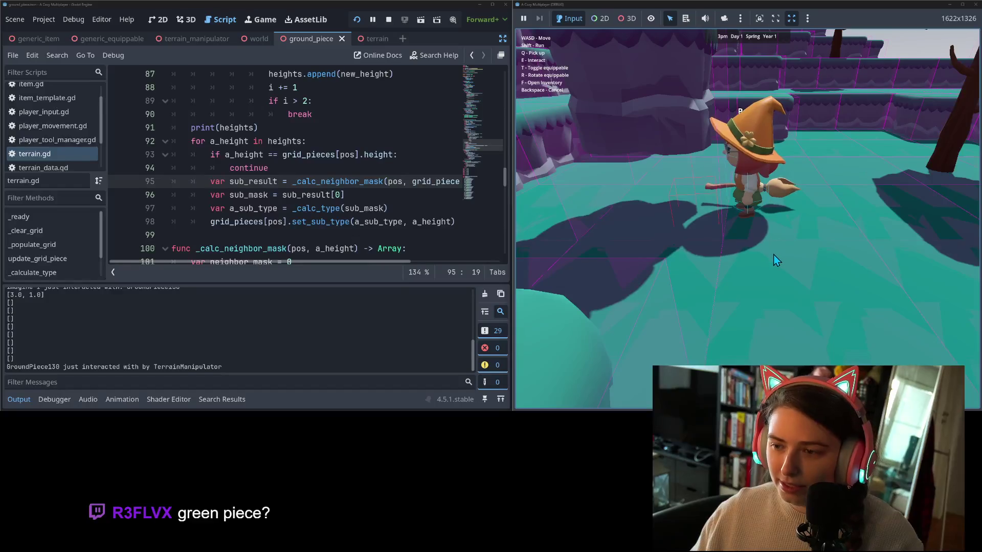
Hit the line-78 breakpoint from the game, delete the stray 'a', and save terrain.gd.
type("e")
type("a")
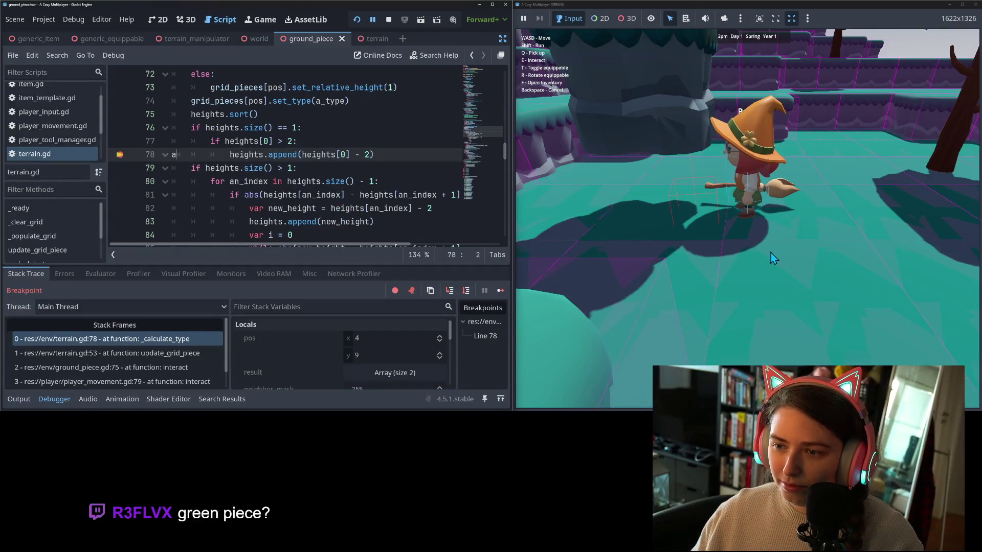
key("BackSpace")
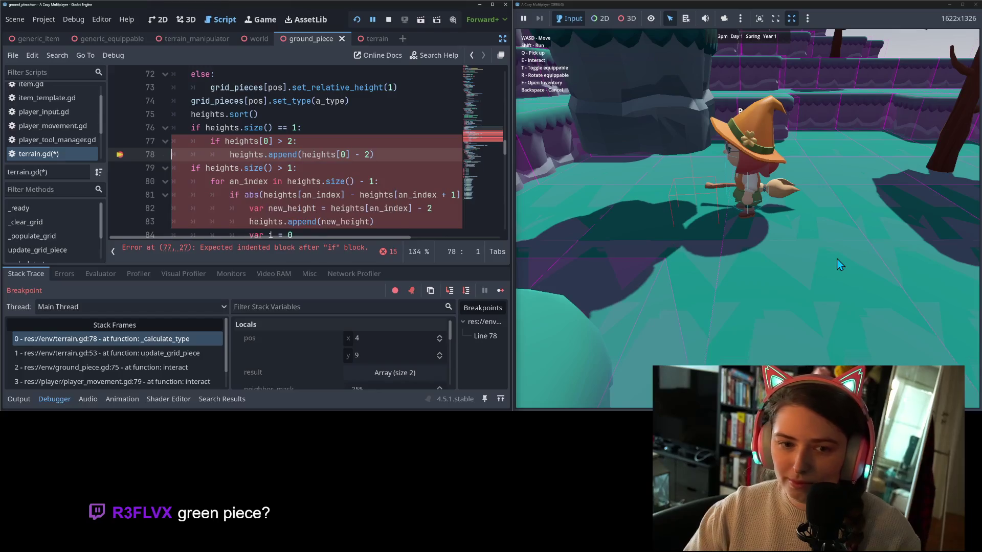
key("ctrl+s")
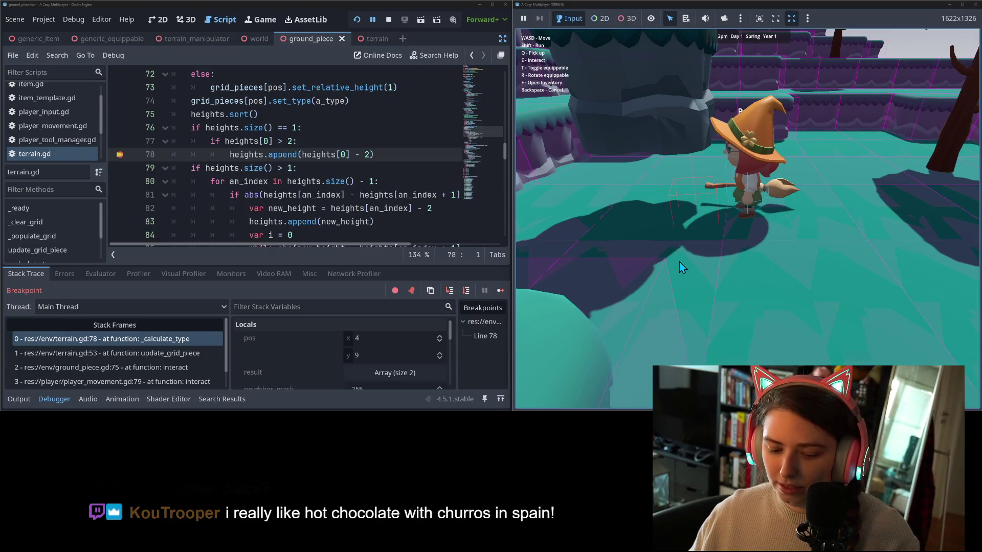
Toggle the line 78 breakpoint on and then off again.
left_click_drag(307, 245, 138, 161)
left_click(121, 154)
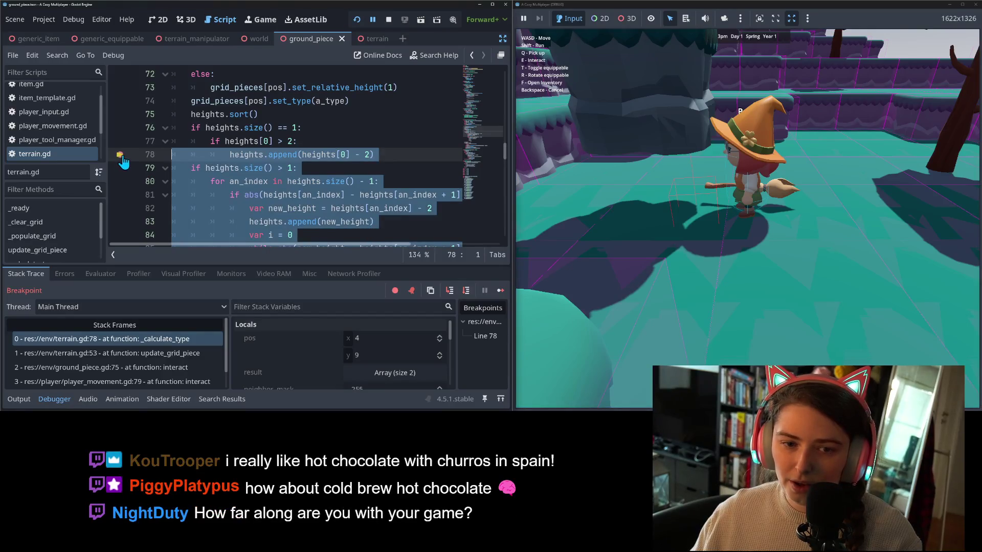
left_click(330, 182)
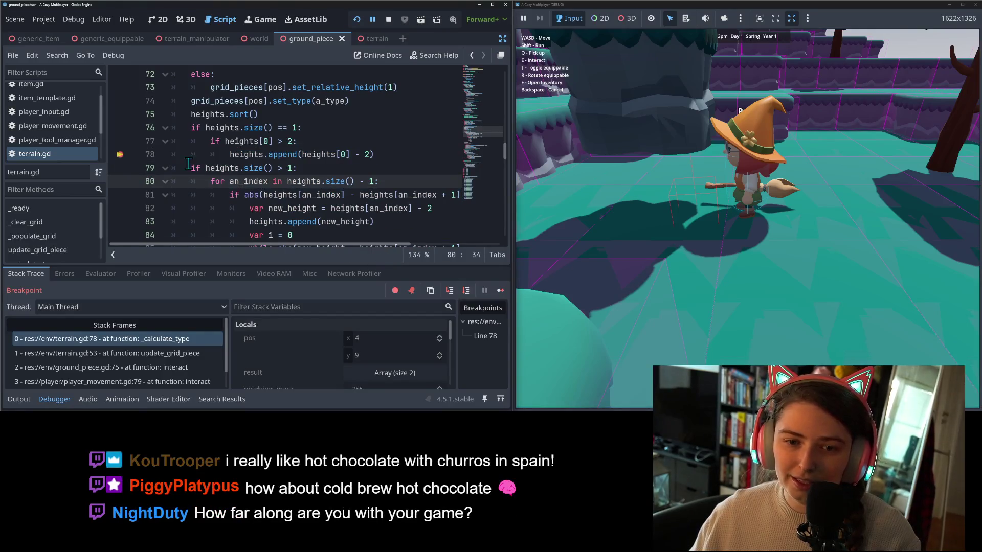
scroll(169, 164, "up", 3)
scroll(148, 163, "down", 3)
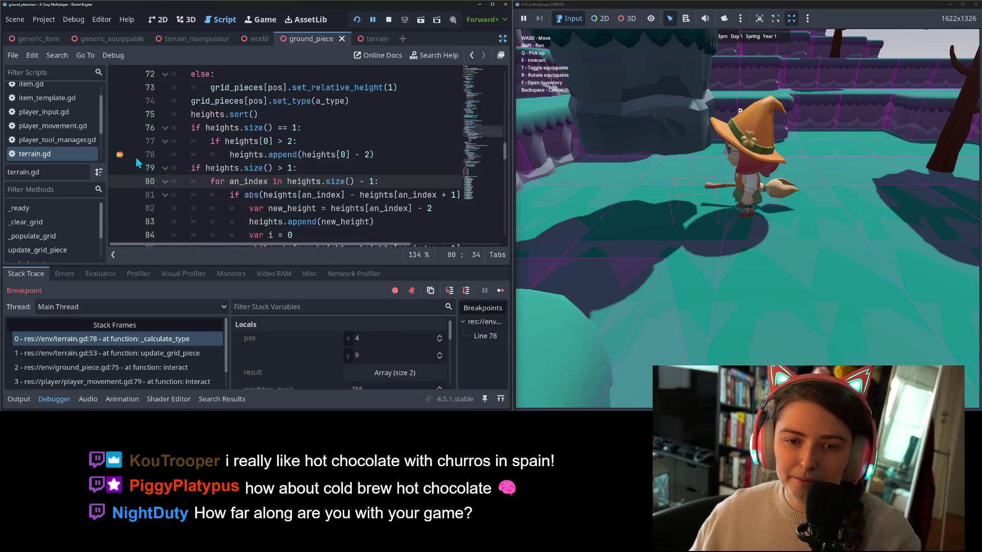
left_click(120, 155)
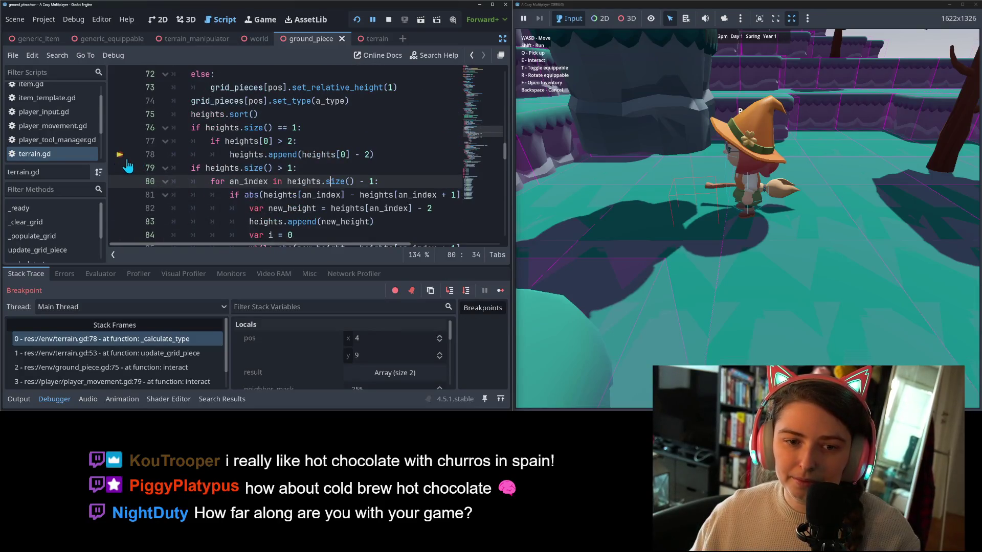
left_click(500, 291)
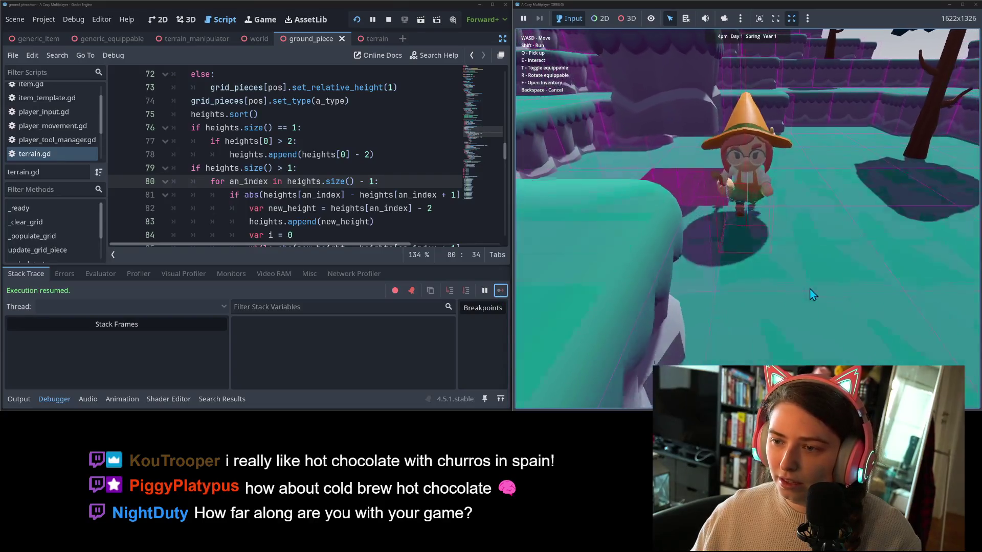
key("w")
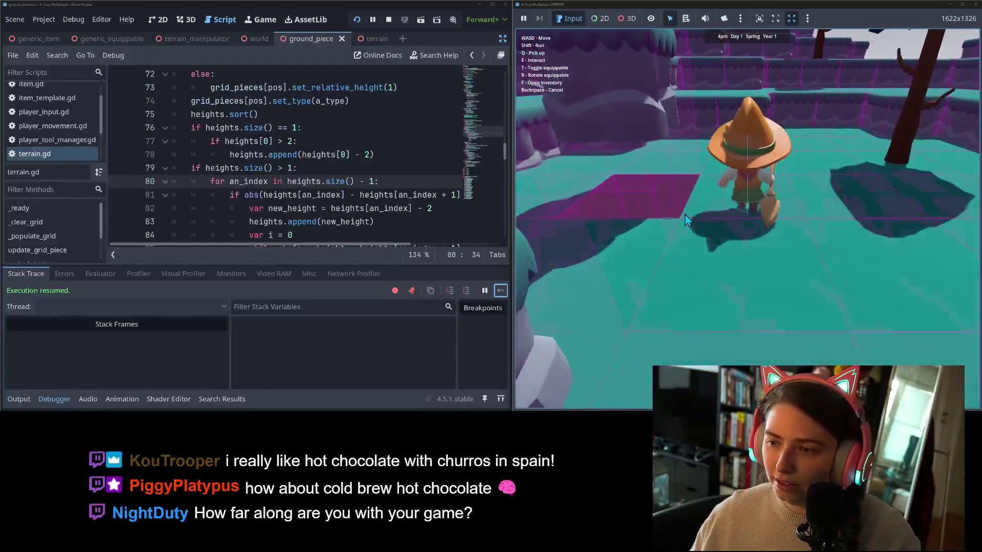
key("a")
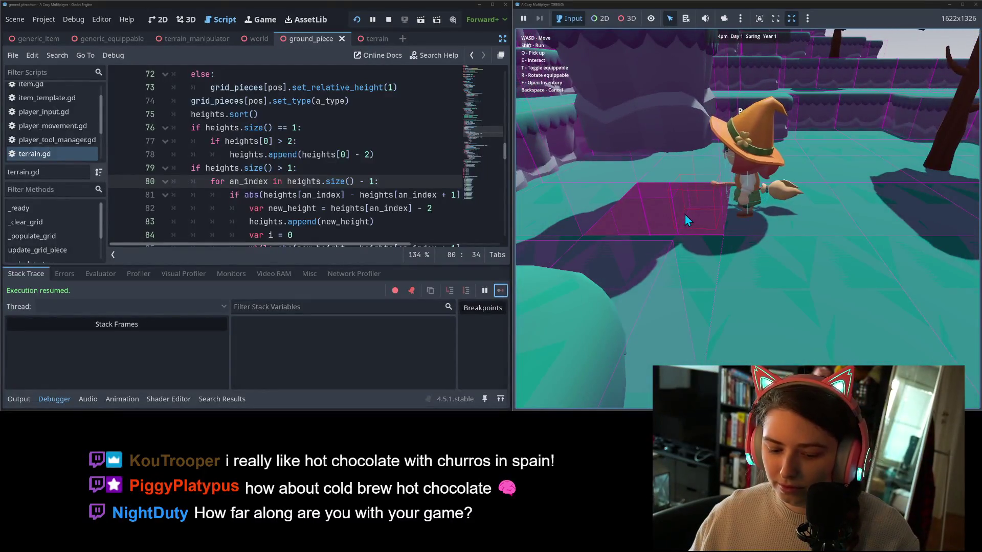
key("w")
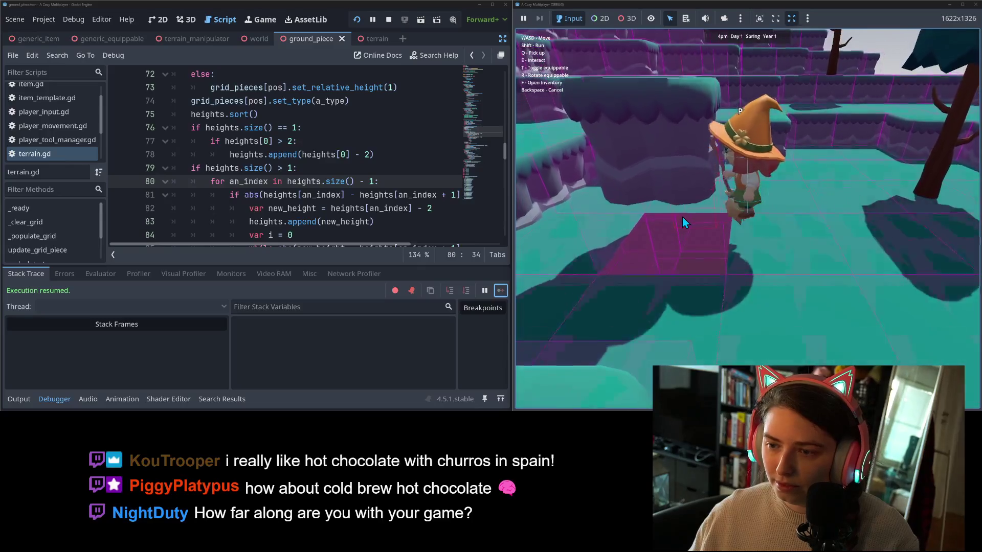
key("s")
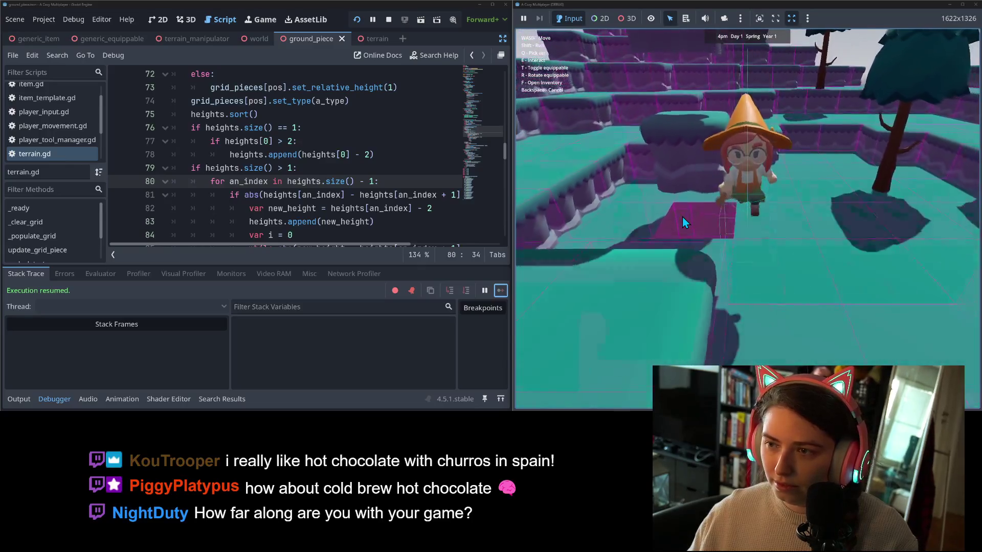
key("d")
key("w")
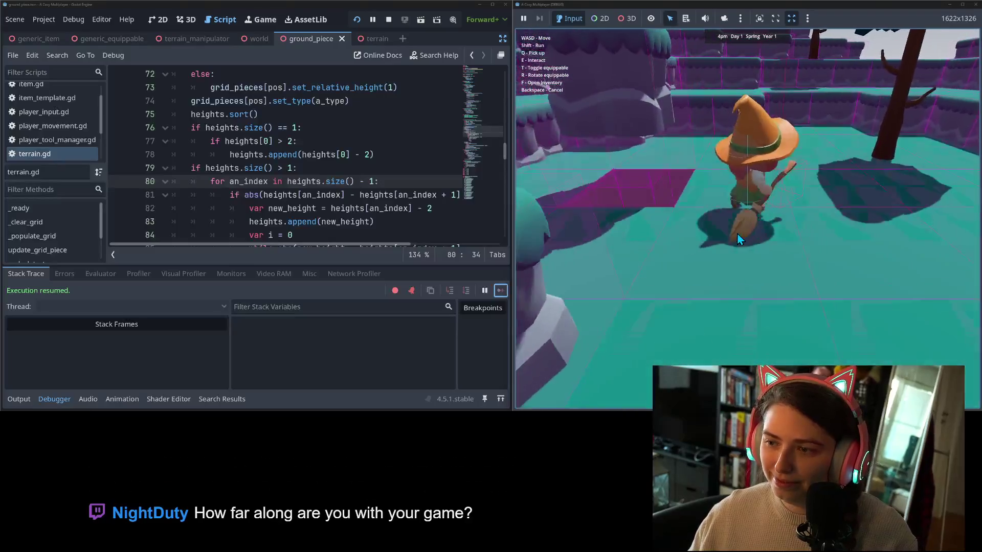
key("a")
key("s")
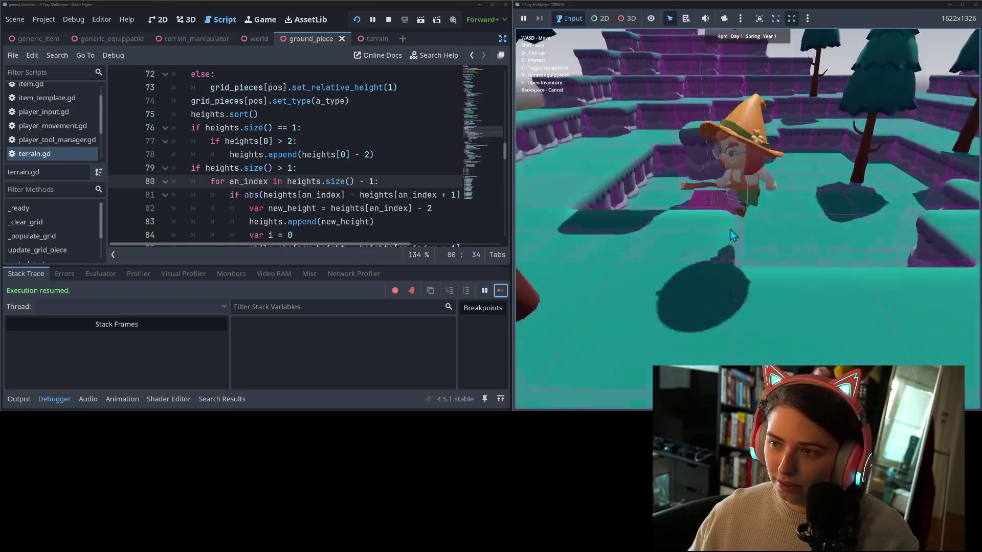
key("w")
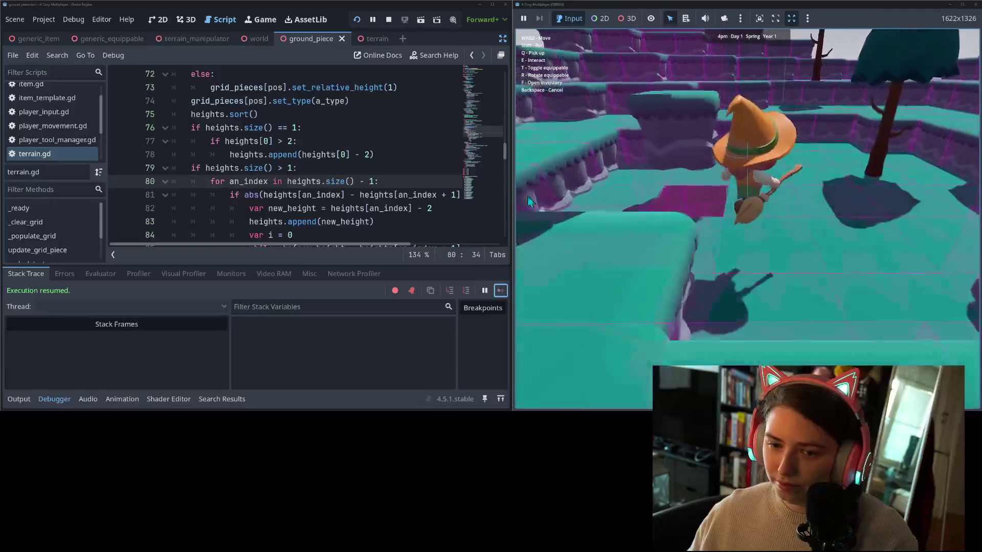
left_click(19, 399)
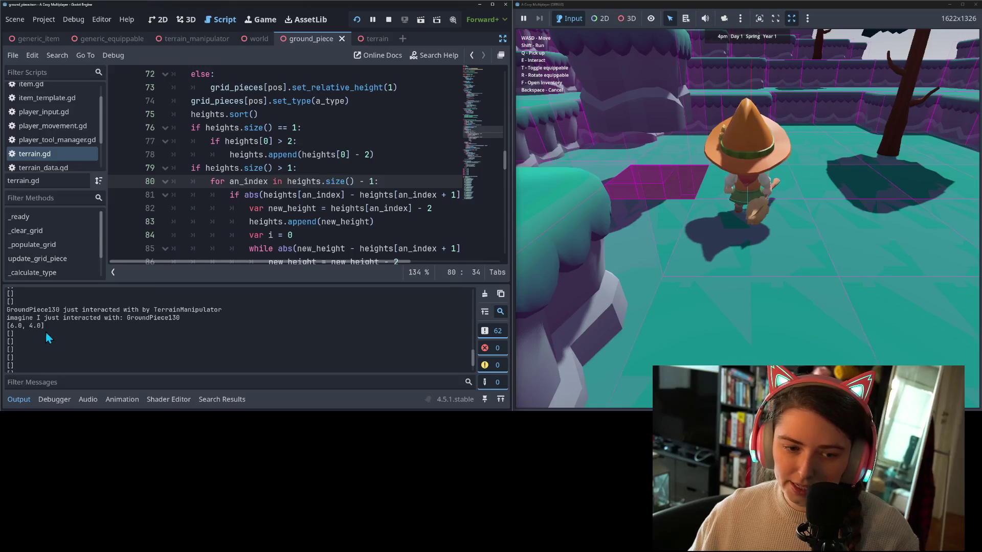
scroll(288, 182, "up", 2)
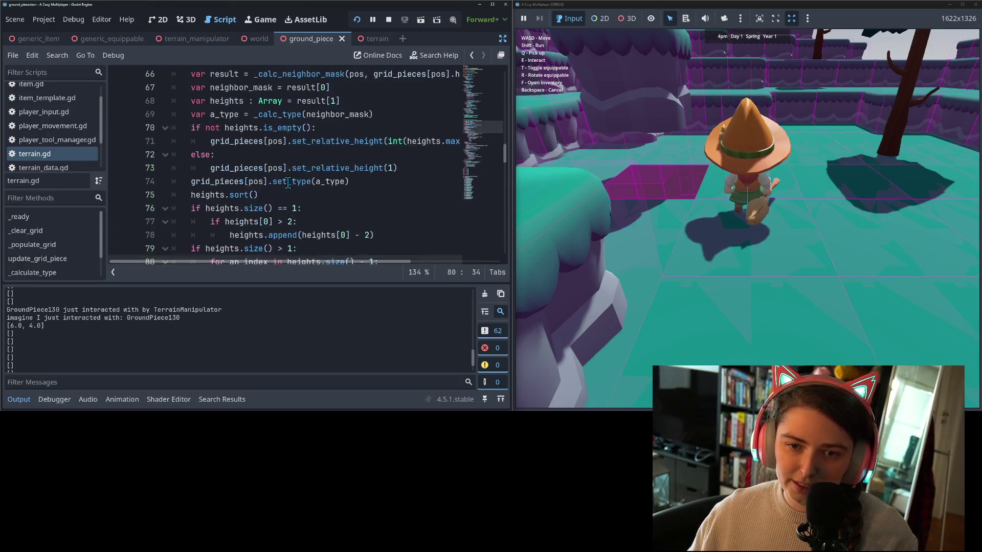
scroll(288, 183, "down", 1)
left_click(279, 184)
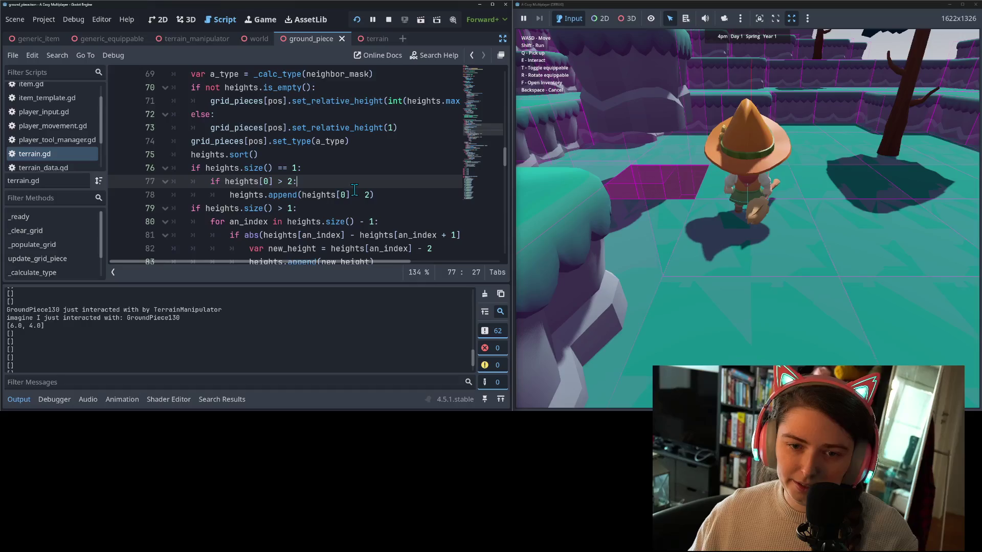
left_click(265, 182)
scroll(267, 197, "up", 3)
scroll(272, 215, "down", 3)
scroll(273, 215, "down", 4)
scroll(281, 194, "up", 1)
scroll(288, 170, "up", 1)
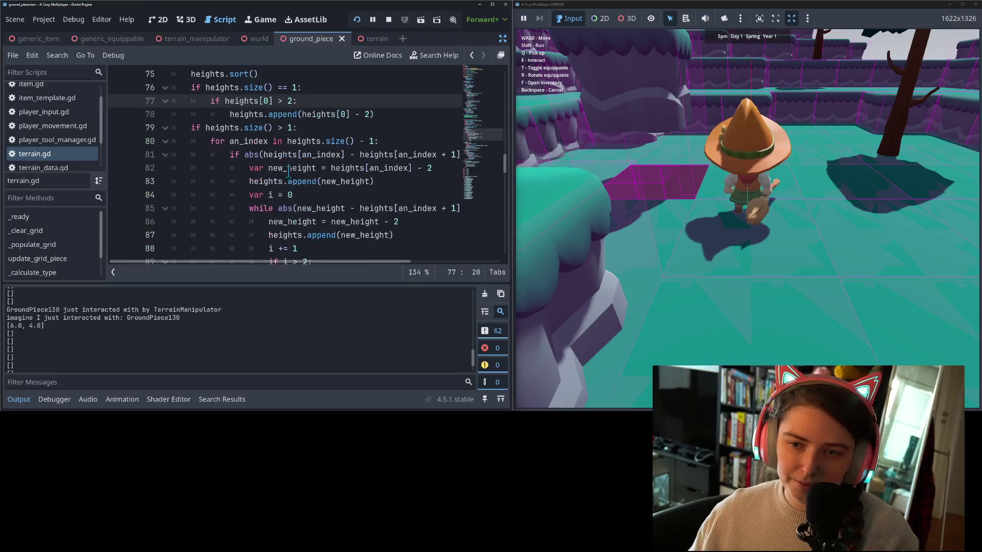
mouse_move(315, 262)
left_mouse_down()
mouse_move(379, 270)
mouse_move(321, 265)
mouse_move(329, 266)
left_mouse_up()
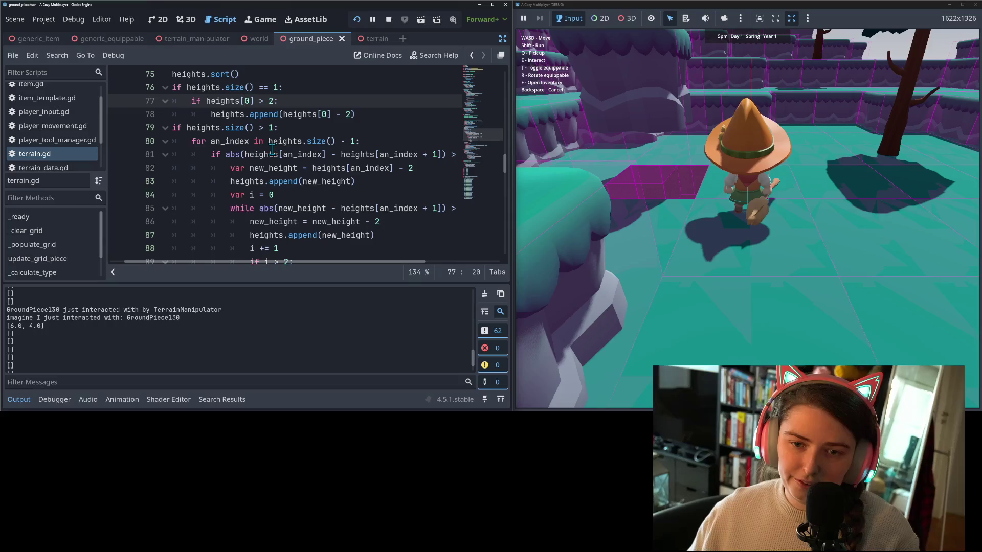
double_click(304, 154)
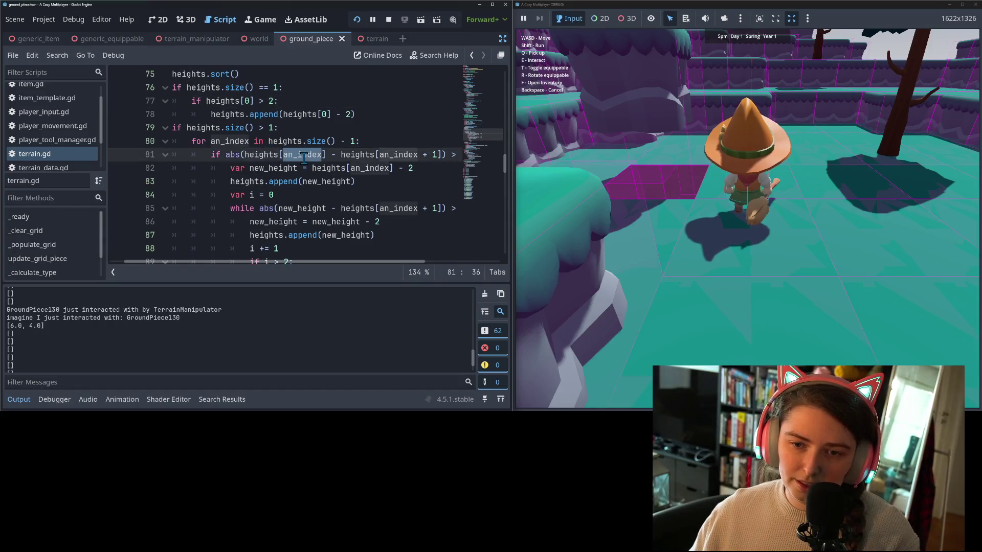
left_click(296, 182)
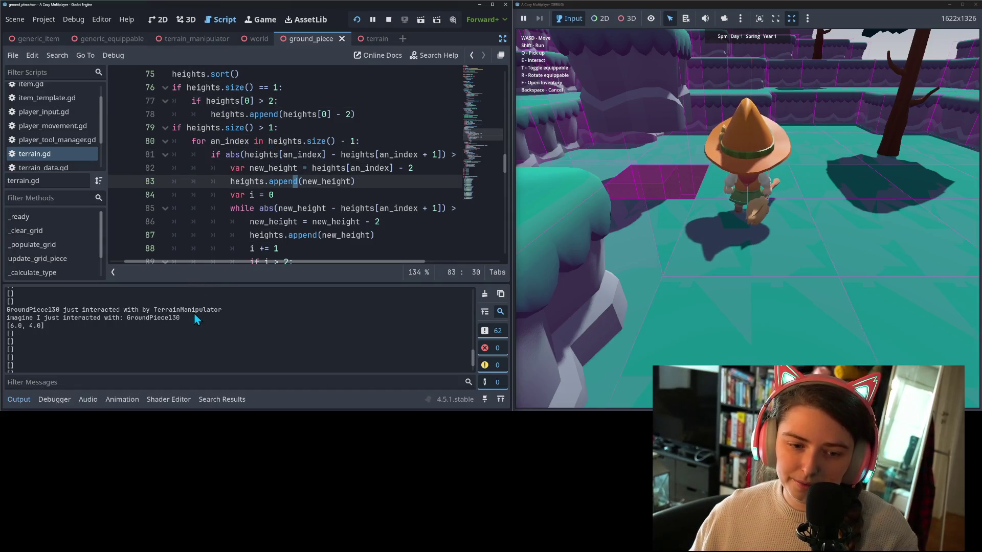
left_click_drag(259, 266, 216, 264)
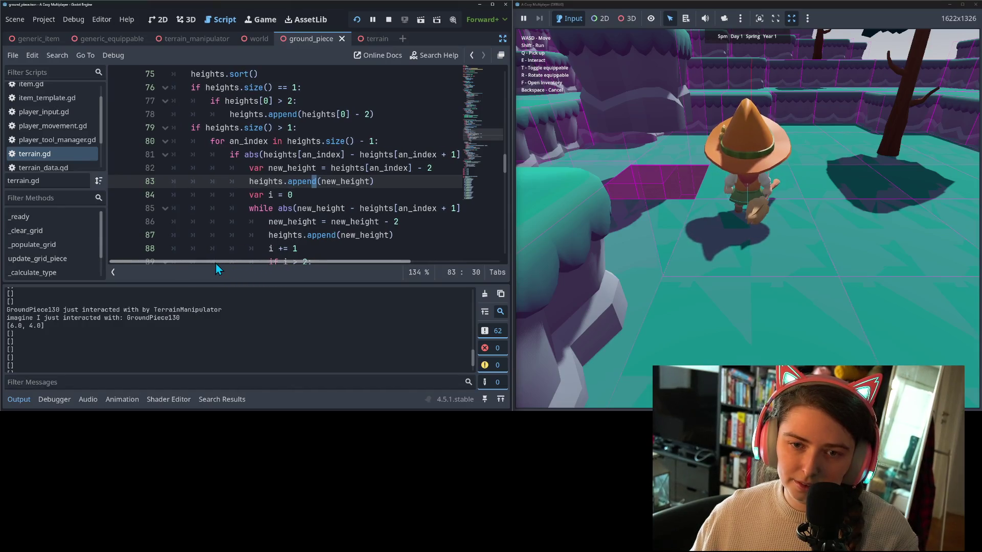
mouse_move(231, 263)
left_mouse_down()
mouse_move(302, 271)
mouse_move(208, 262)
left_mouse_up()
left_click(187, 128)
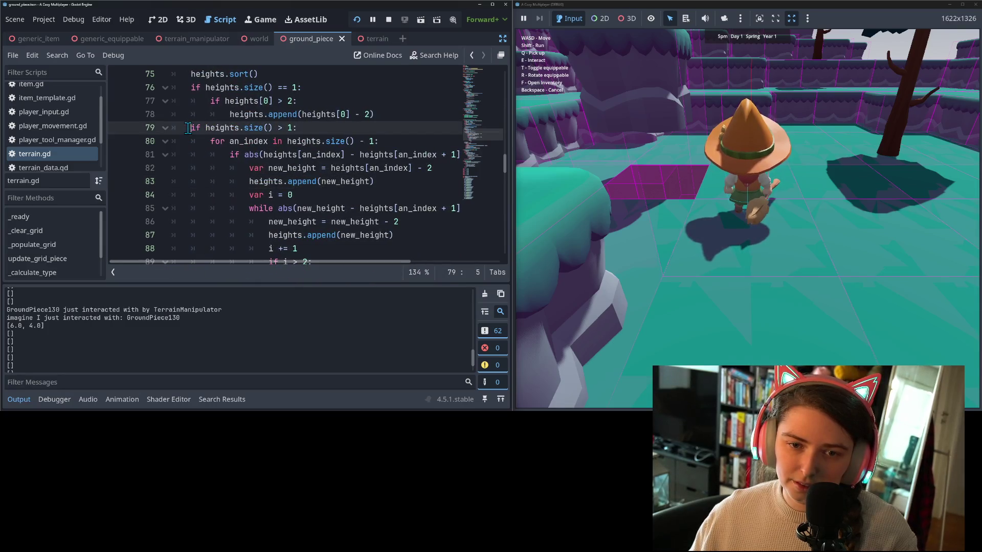
left_click(379, 183)
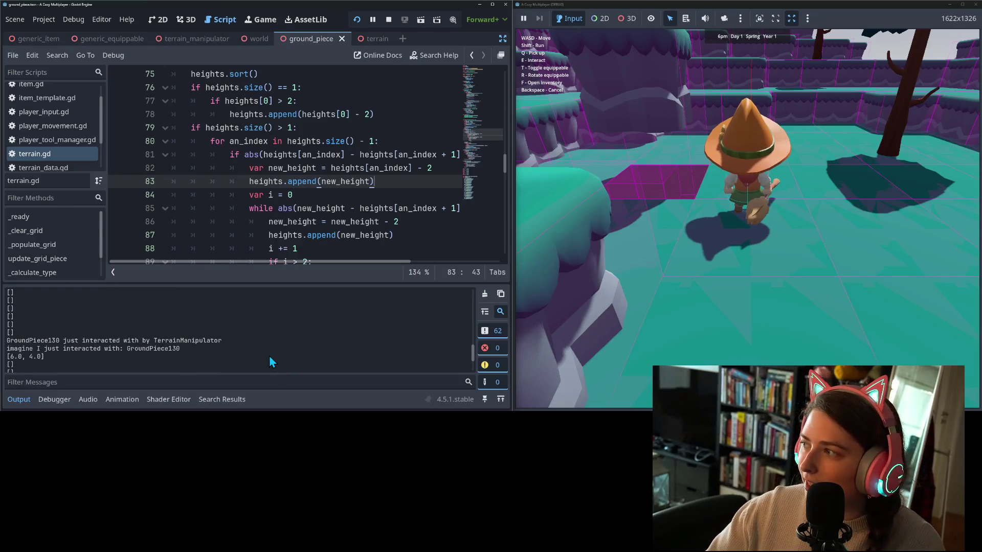
scroll(269, 357, "up", 1)
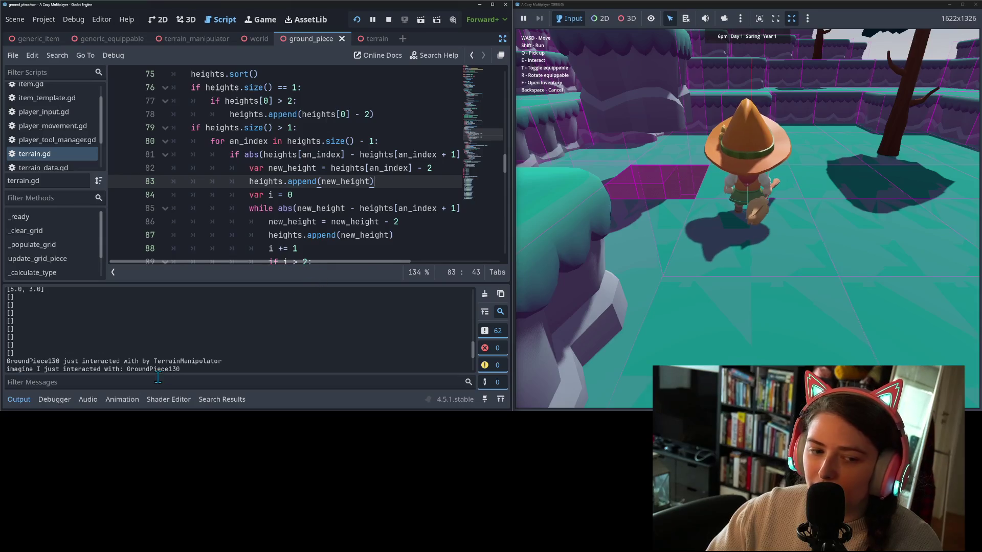
scroll(74, 346, "down", 4)
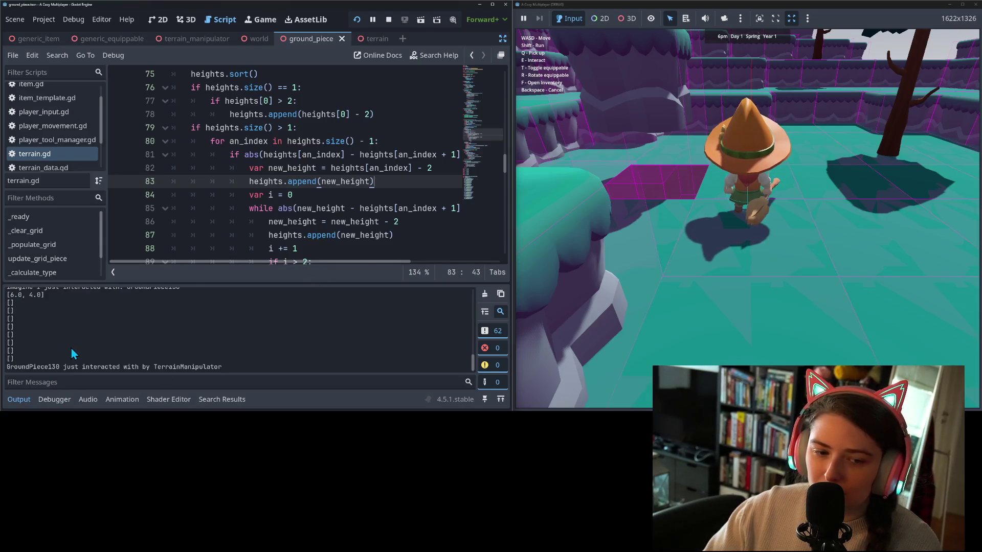
scroll(105, 348, "up", 1)
scroll(105, 351, "down", 1)
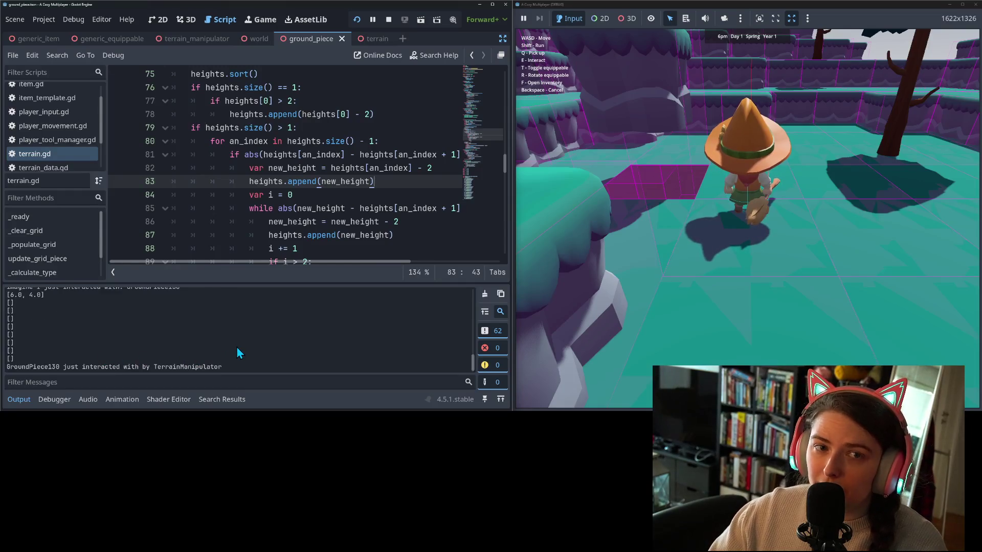
Stop the debug run and collapse the Output bottom panel.
left_click(388, 21)
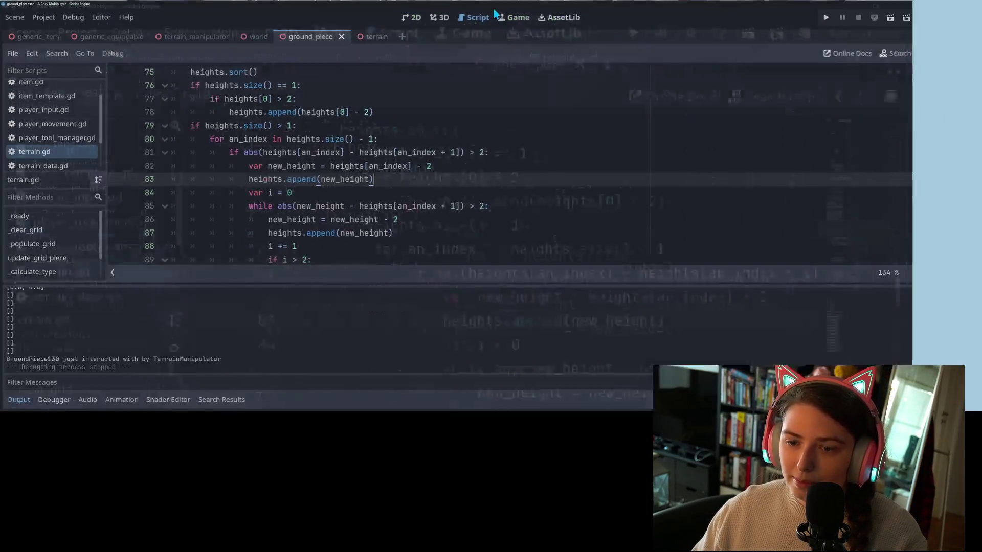
left_click(19, 399)
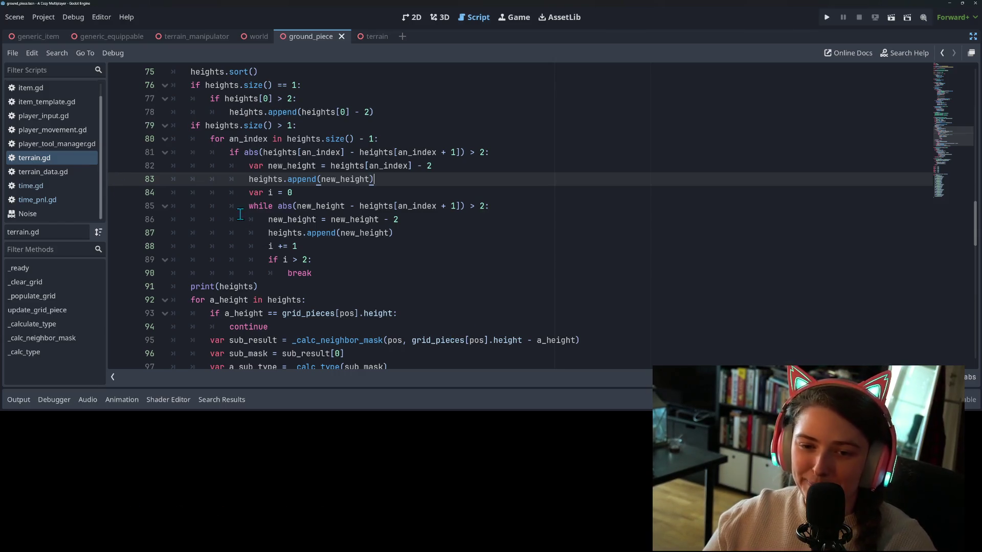
left_click(273, 206)
scroll(338, 265, "down", 1)
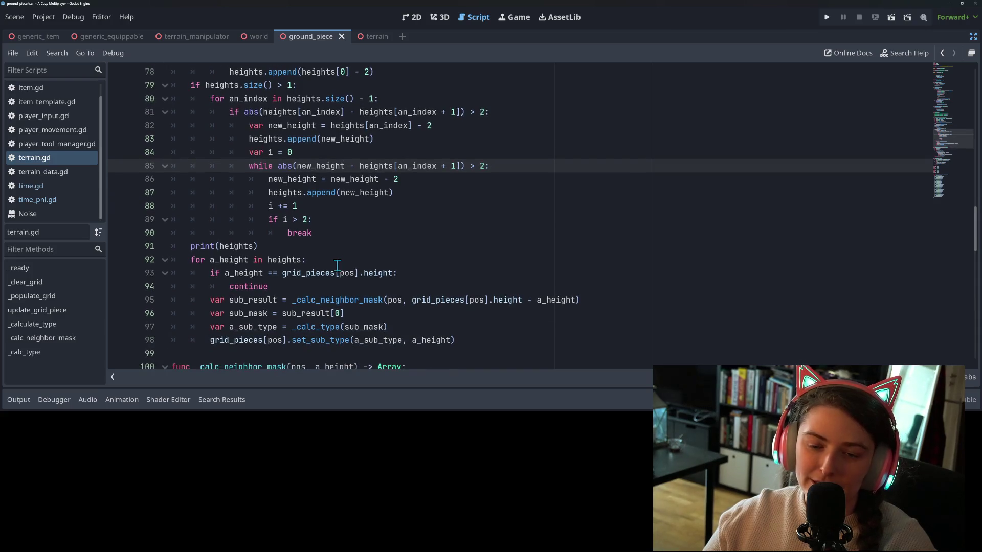
scroll(333, 251, "up", 2)
left_click(390, 205)
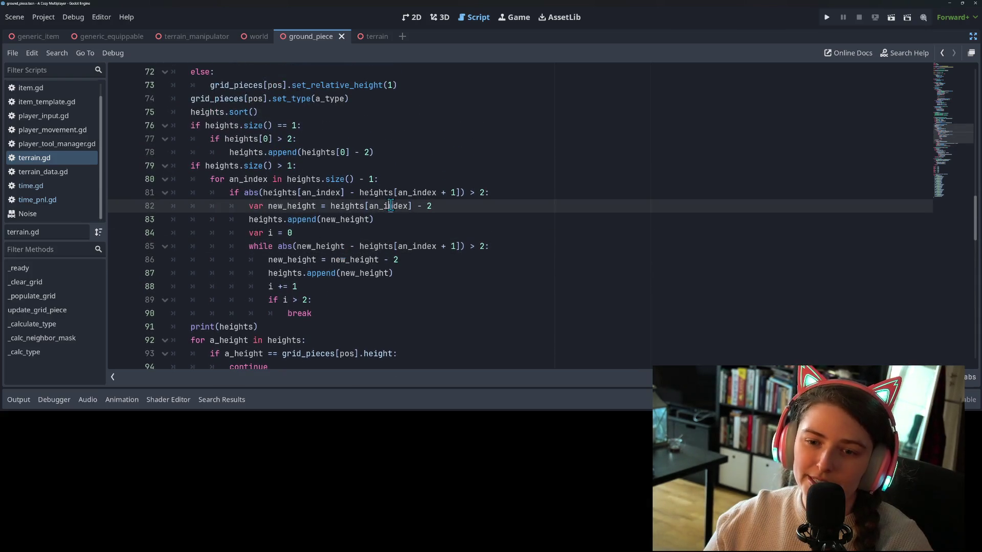
left_click(322, 194)
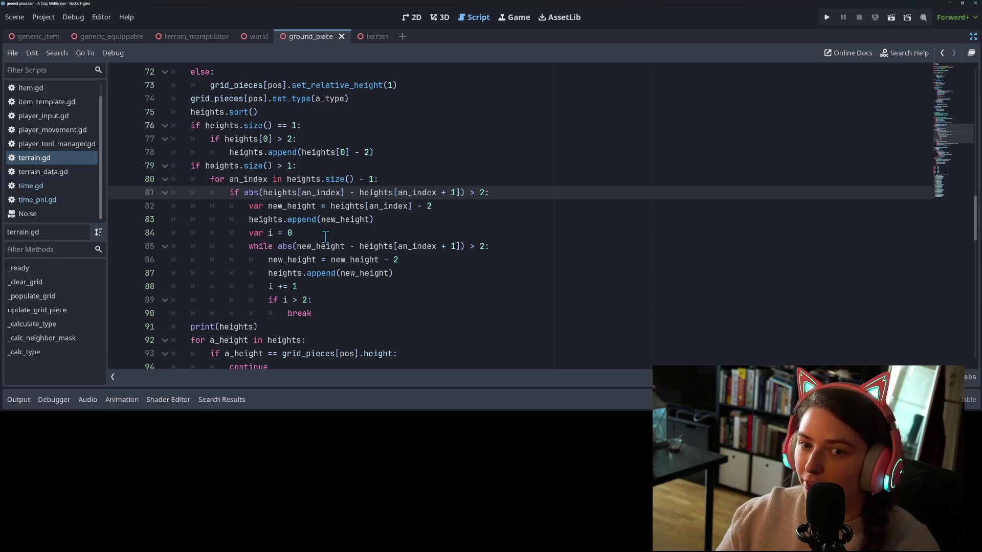
left_click(265, 155)
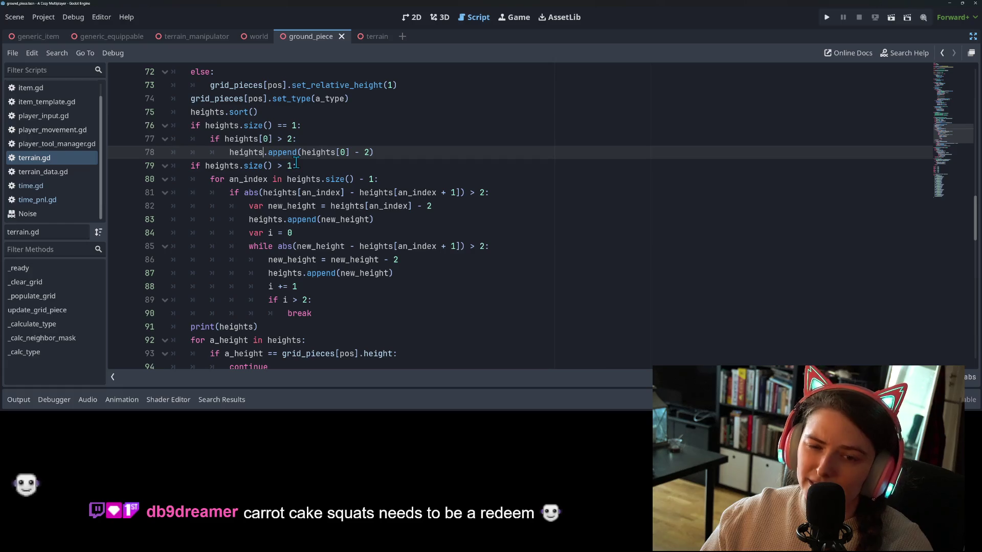
double_click(251, 153)
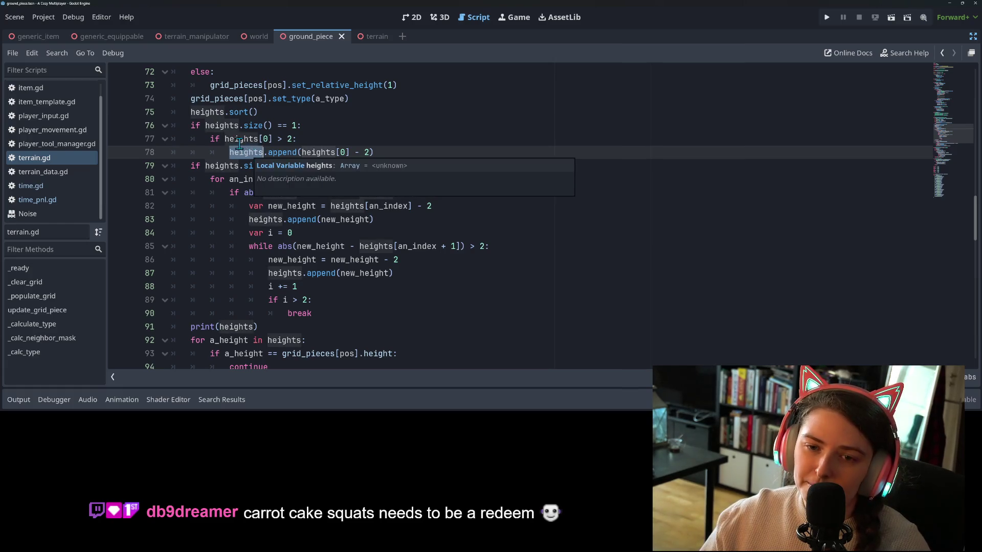
double_click(239, 142)
left_click(224, 153)
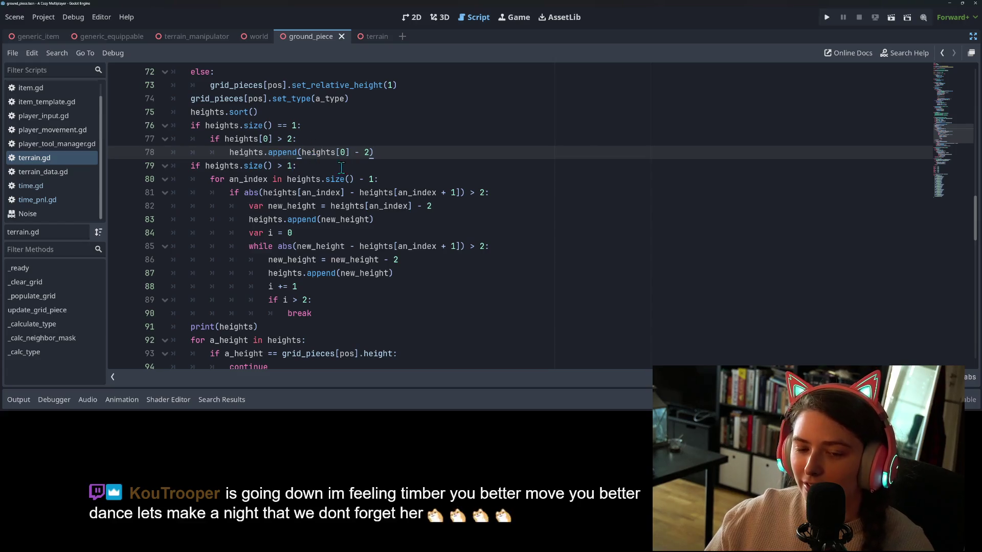
left_click(325, 290)
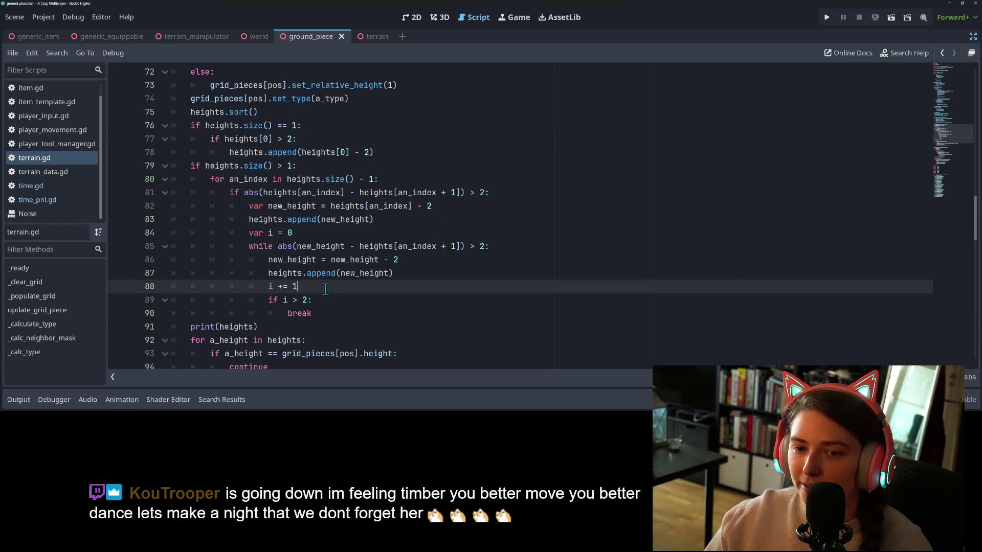
left_click(386, 272)
left_click(322, 223)
left_click(305, 231)
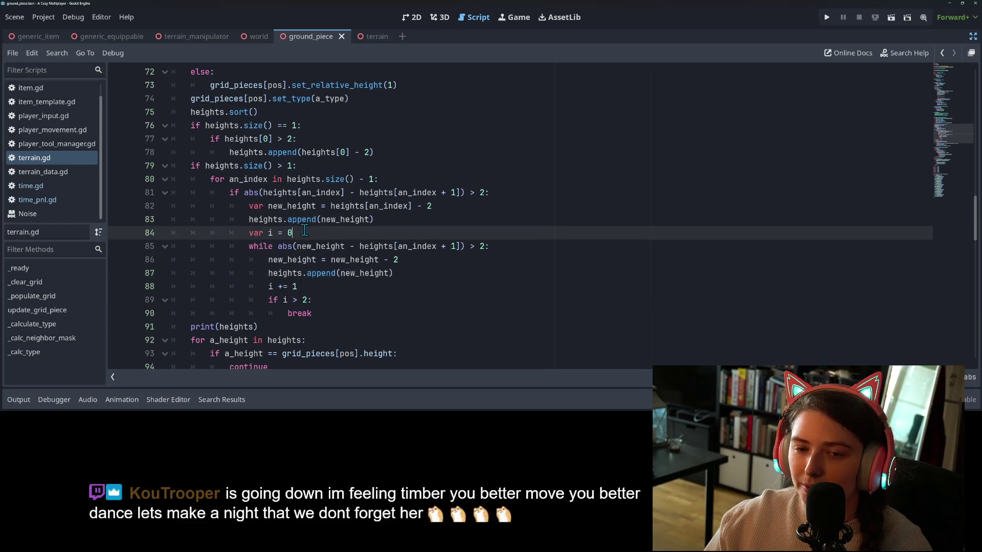
left_click(266, 179)
left_click(251, 165)
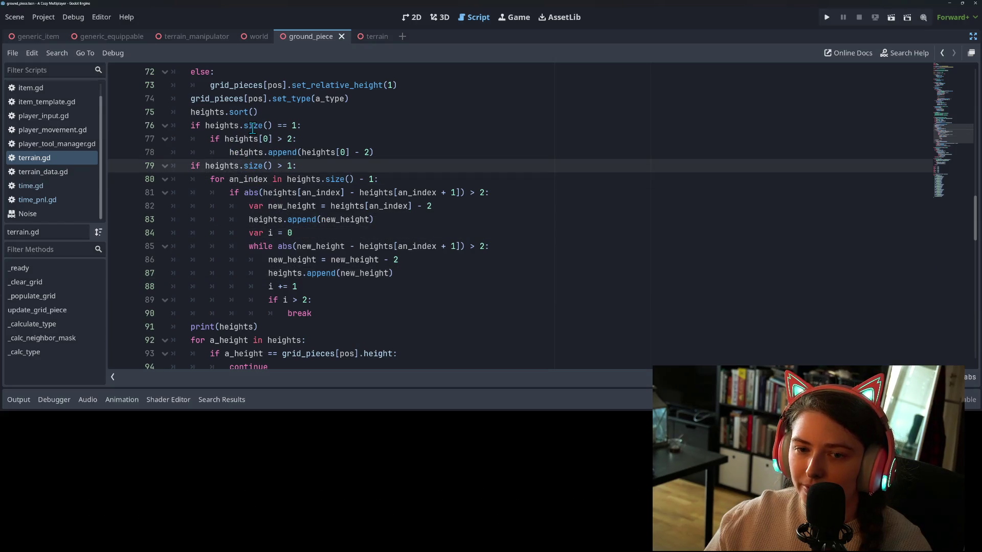
double_click(252, 127)
left_click(244, 143)
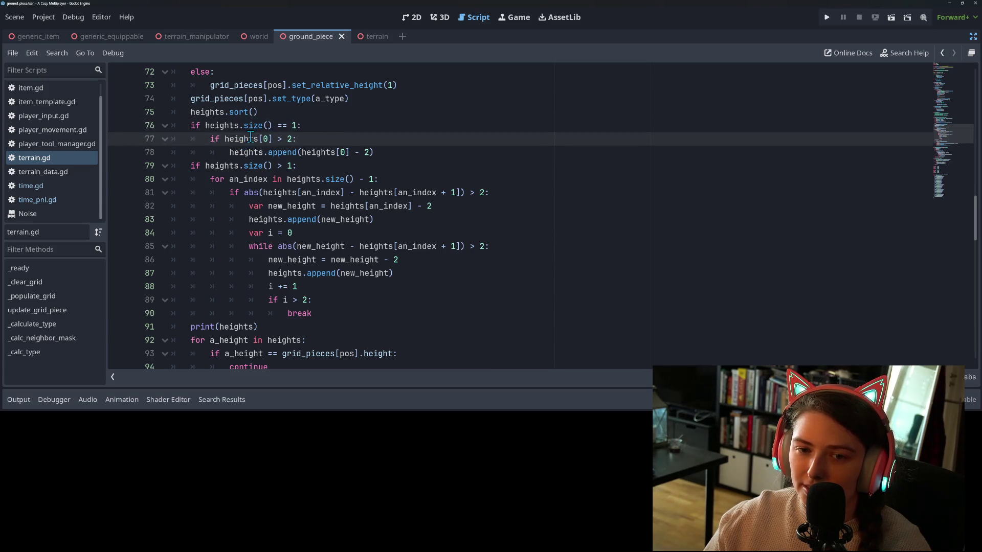
left_click(271, 151)
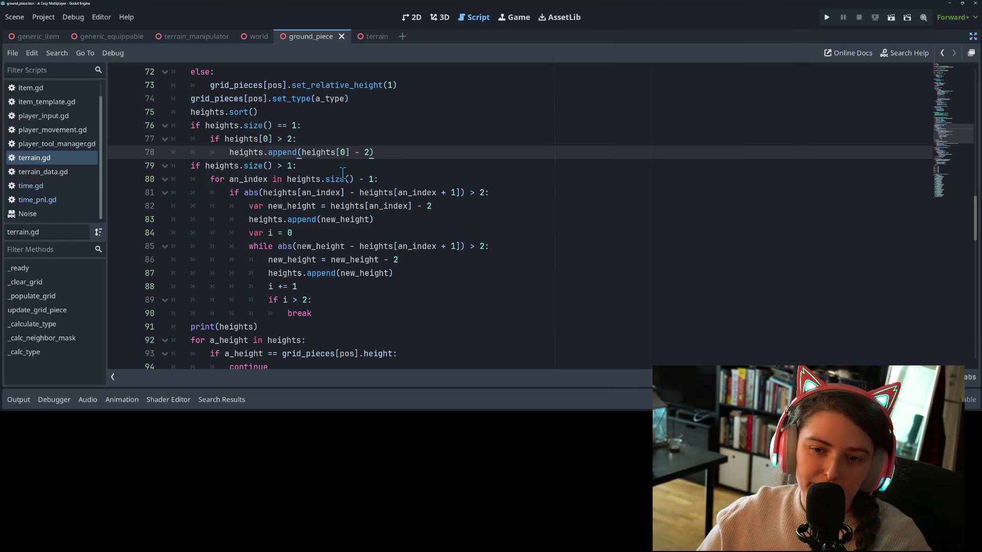
left_click(400, 220)
double_click(330, 179)
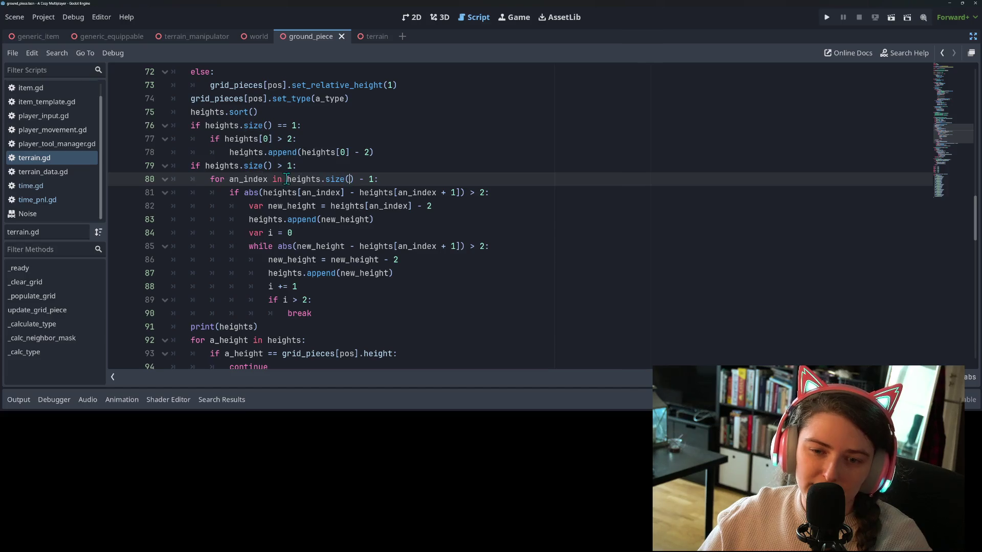
left_click(359, 179)
double_click(287, 179)
key("Up")
mouse_move(287, 179)
left_mouse_down()
mouse_move(361, 179)
mouse_move(353, 179)
left_mouse_up()
left_click(353, 179)
double_click(216, 179)
left_click(324, 314)
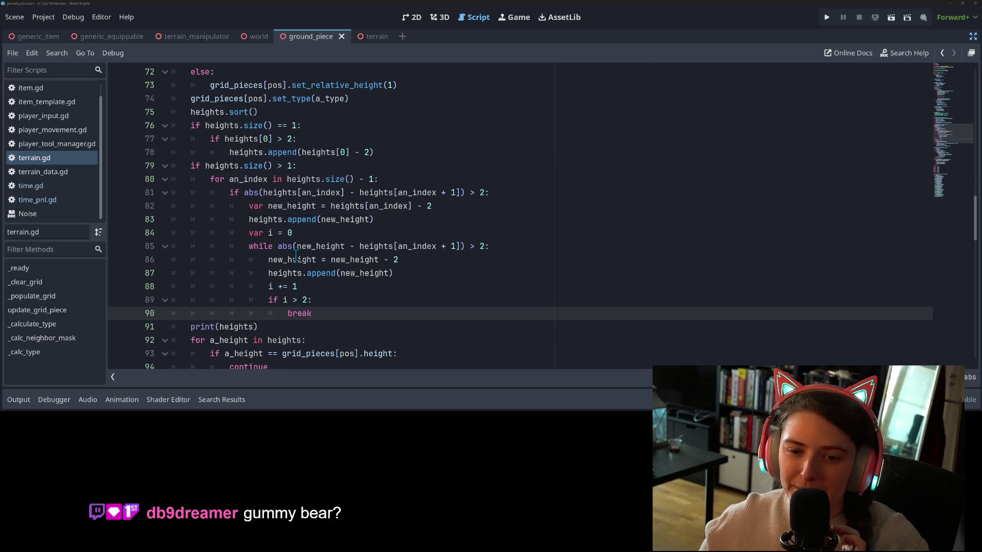
Remove the ' - 1' so line 80's loop covers all of heights.size(), and open a new line below.
left_click(374, 259)
double_click(375, 249)
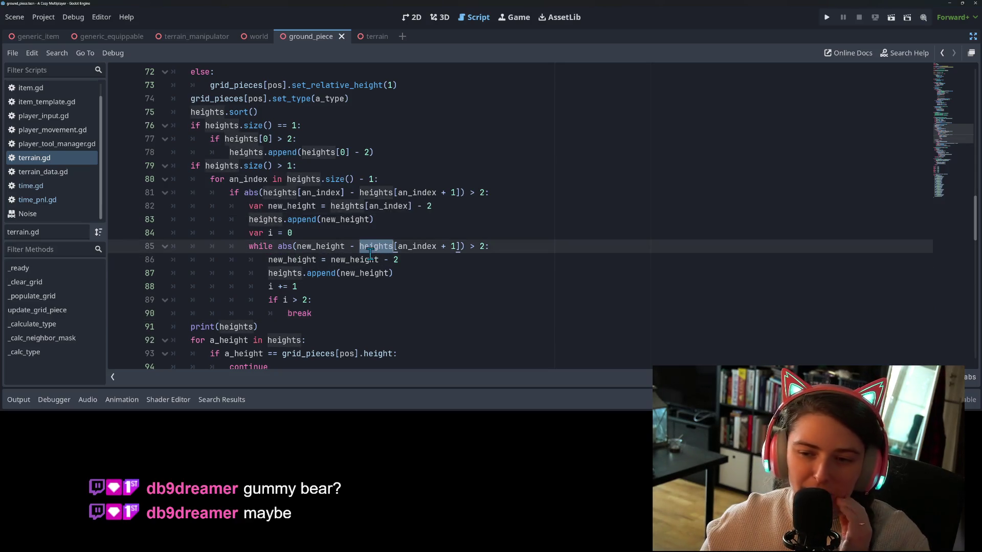
left_click(353, 197)
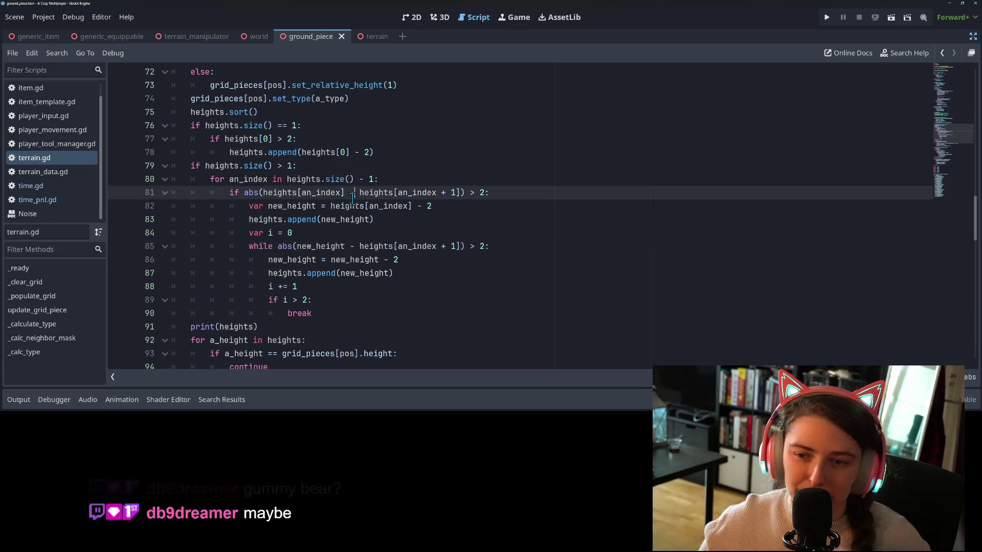
left_click(375, 180)
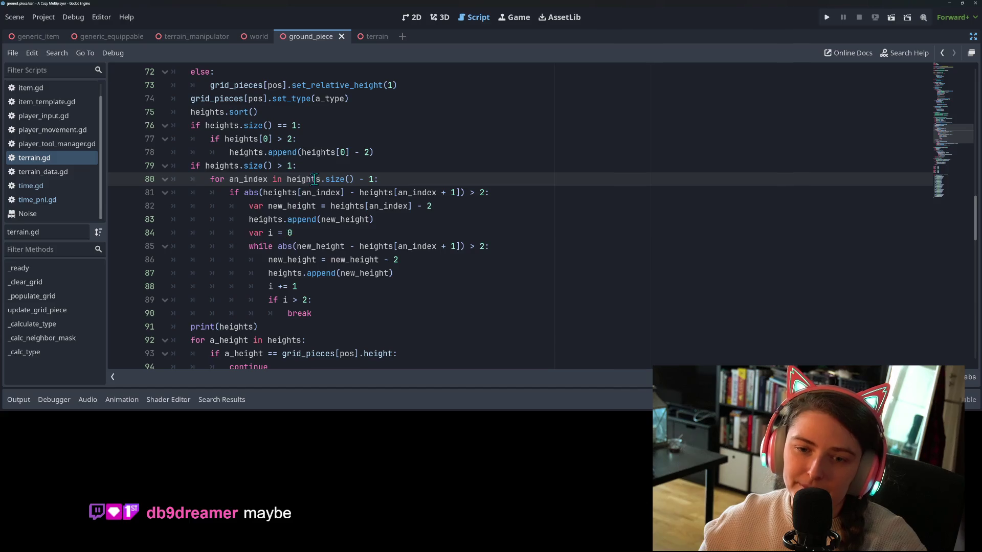
left_click_drag(372, 179, 354, 179)
key("BackSpace")
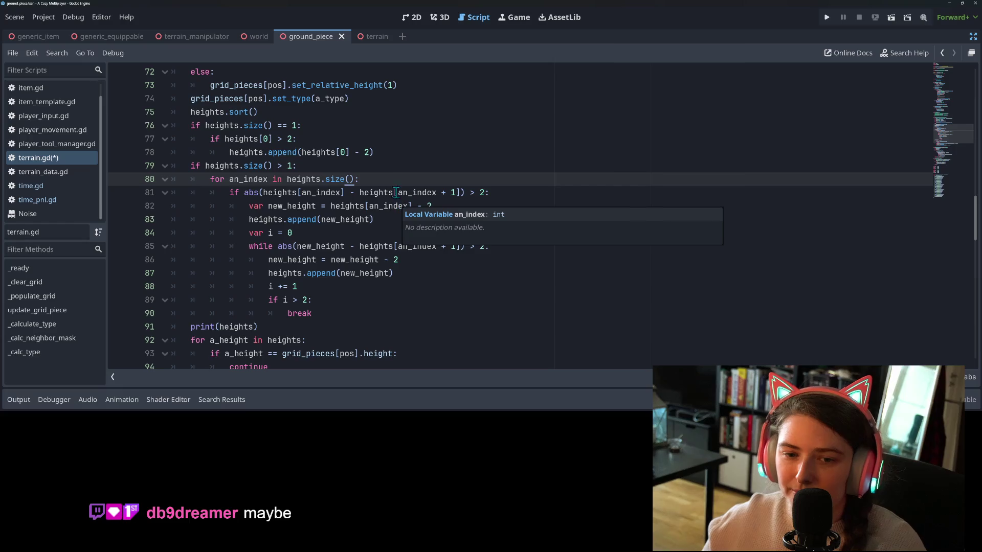
key("Return")
Write line 81 as 'if heights.size()-1 == an_index and heights[an_index] > 2 or'.
type("if ")
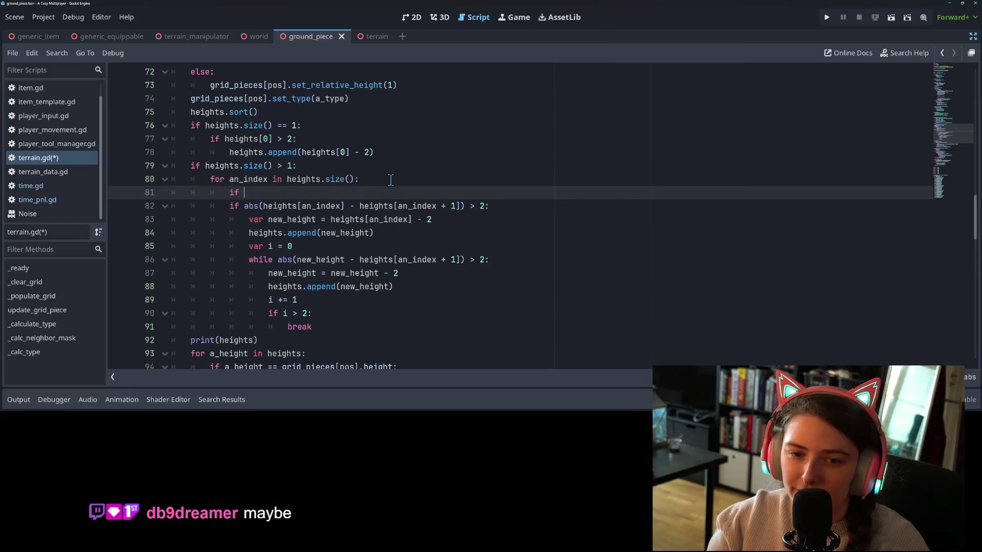
type("he")
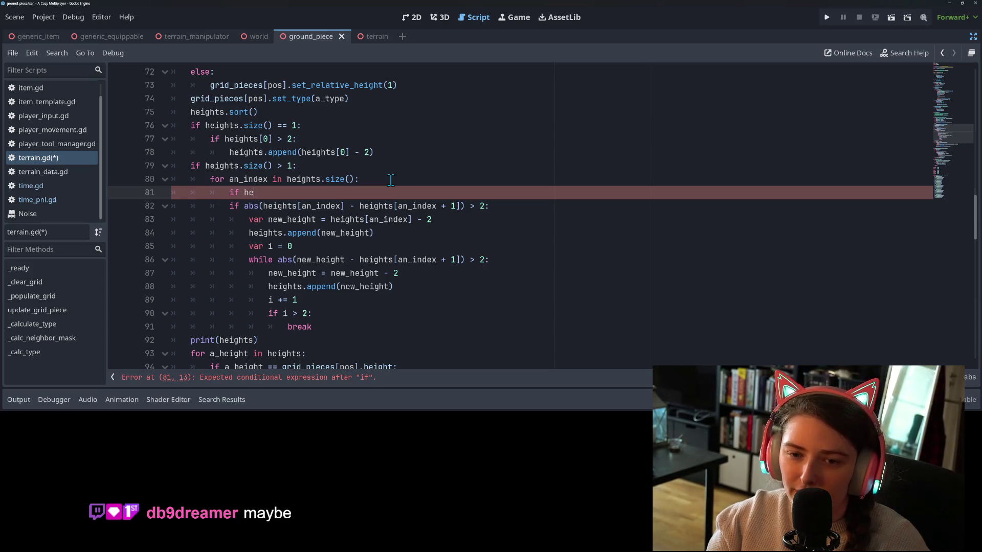
type("ights.si")
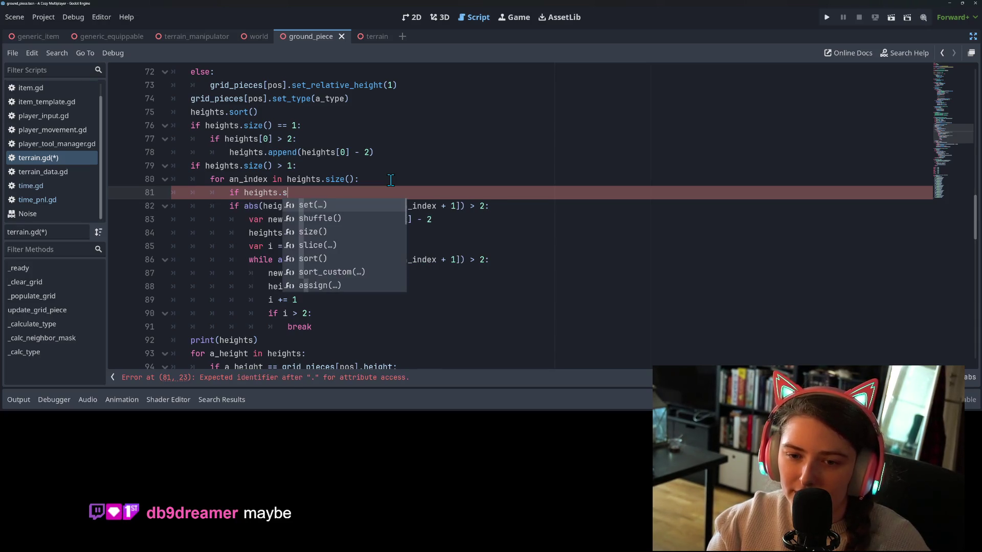
key("Return")
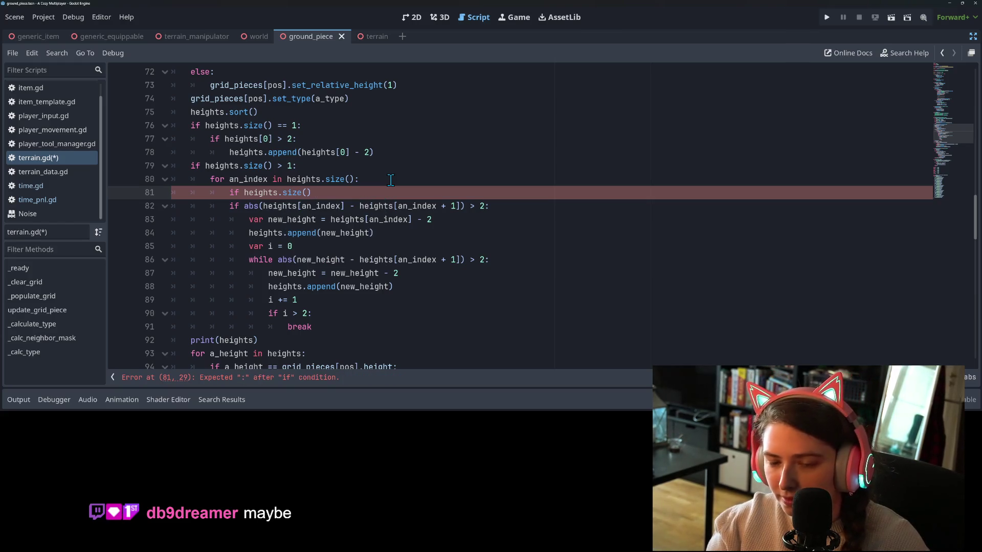
type(" == ")
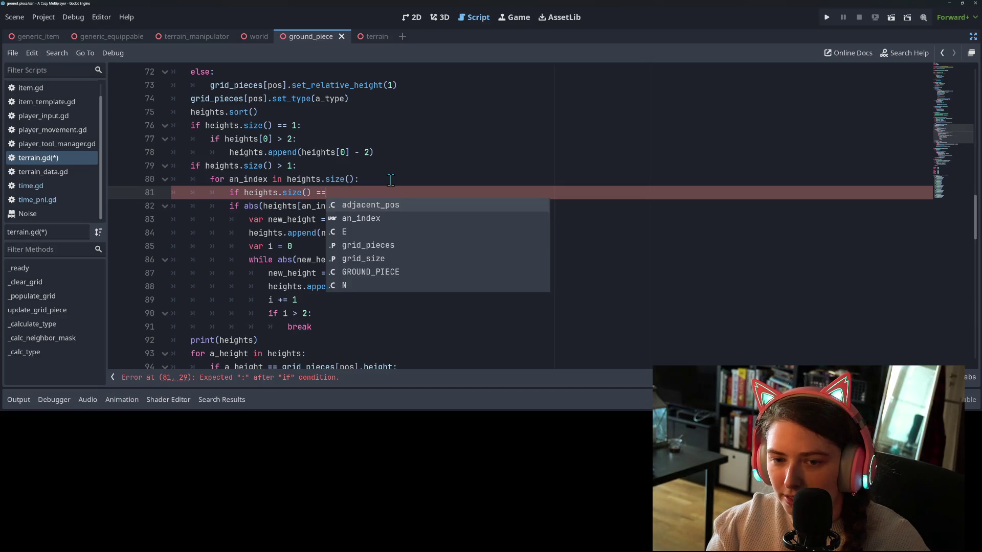
type("an")
key("Return")
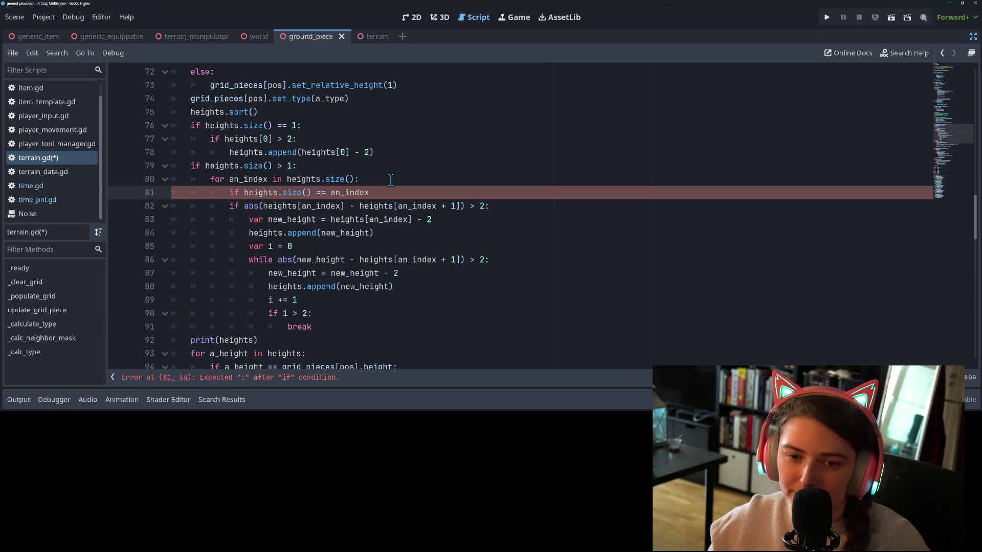
key("BackSpace")
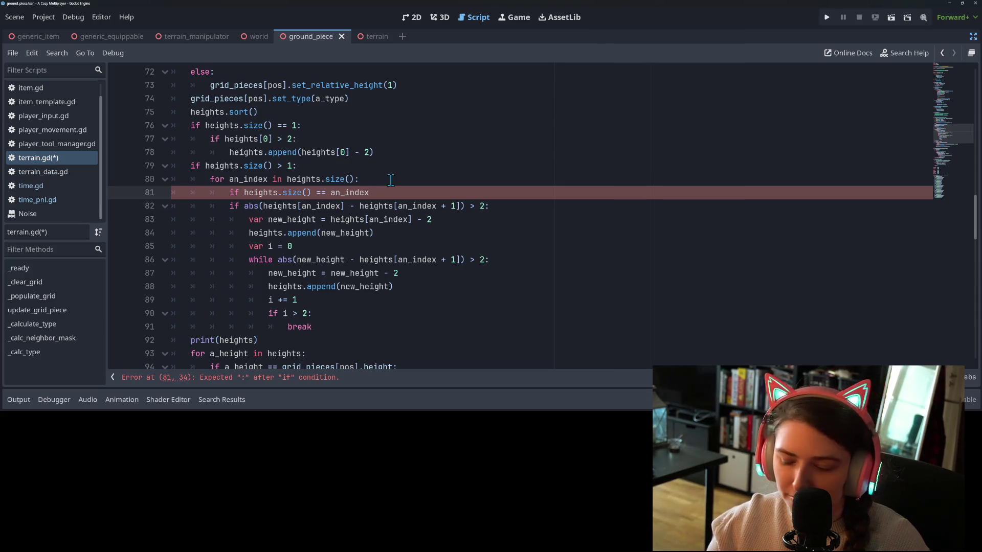
key("BackSpace")
key("BackSpace")
key("BackSpace")
key("BackSpace")
type("-1")
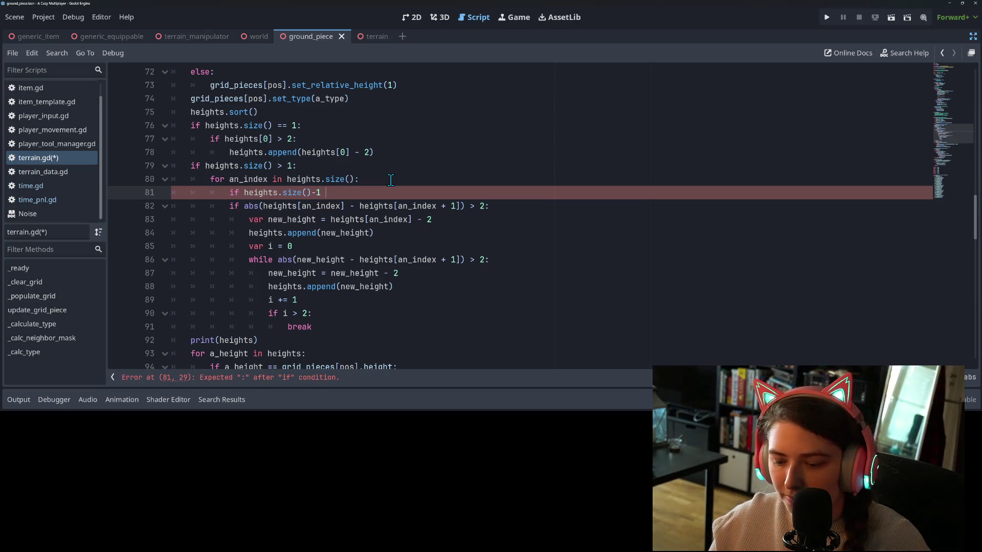
type("= an")
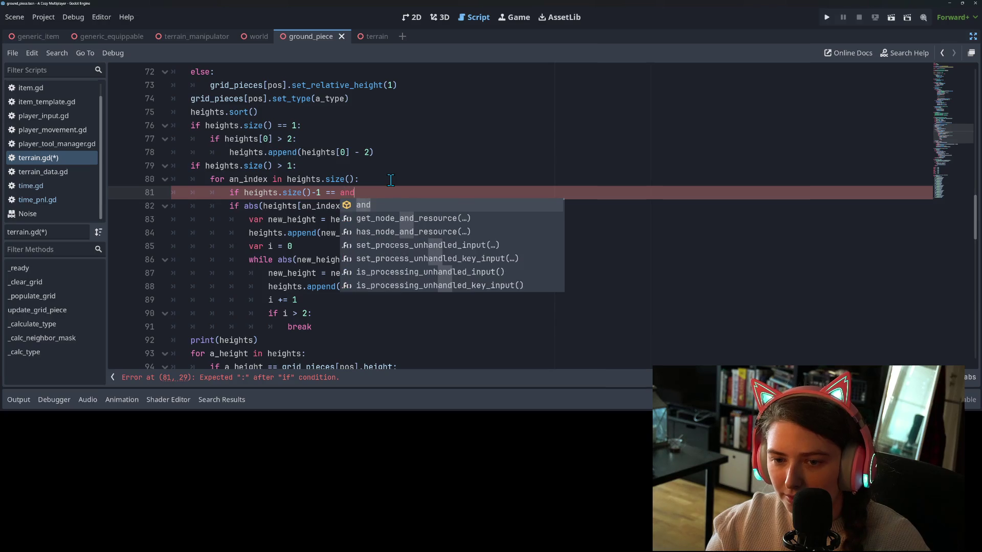
type("_index")
key("Return")
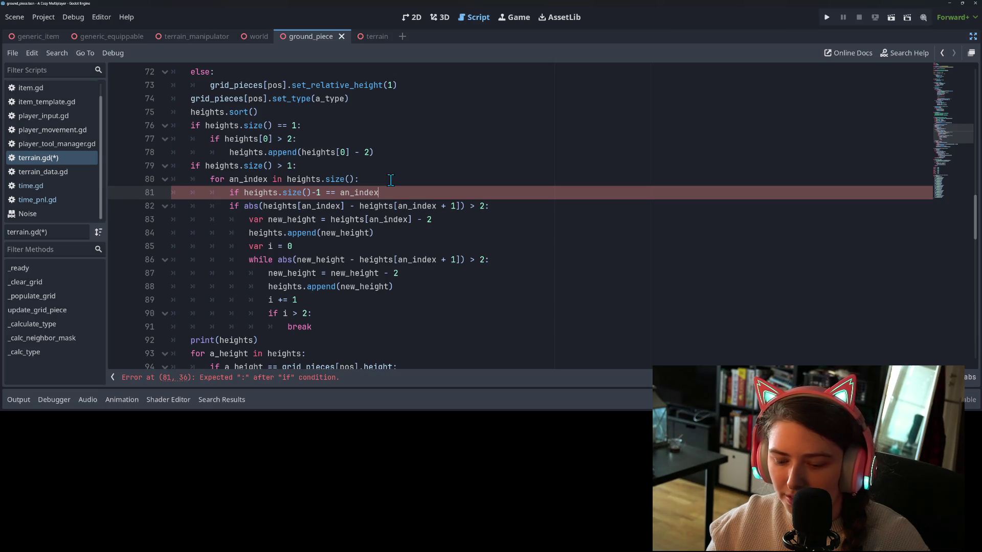
type(" an")
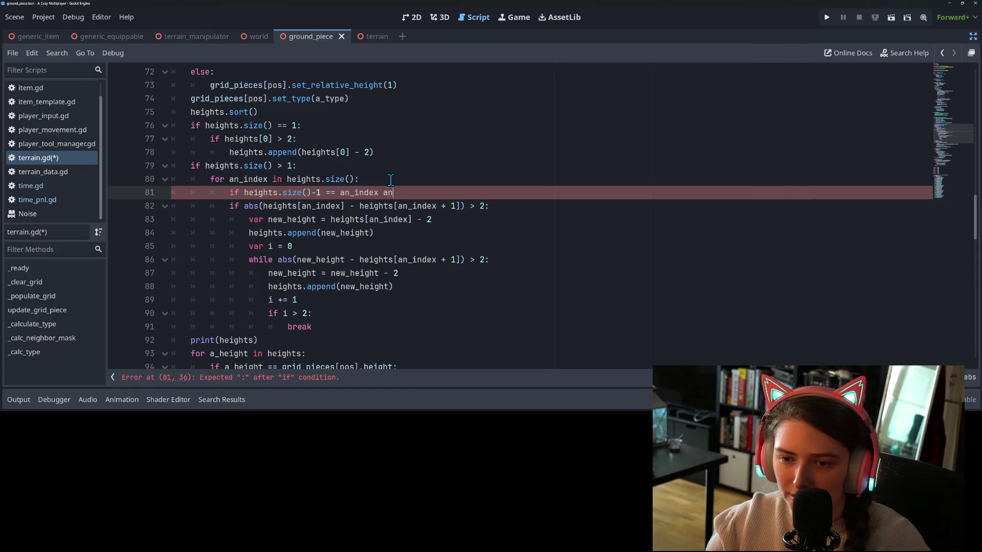
type("d heig")
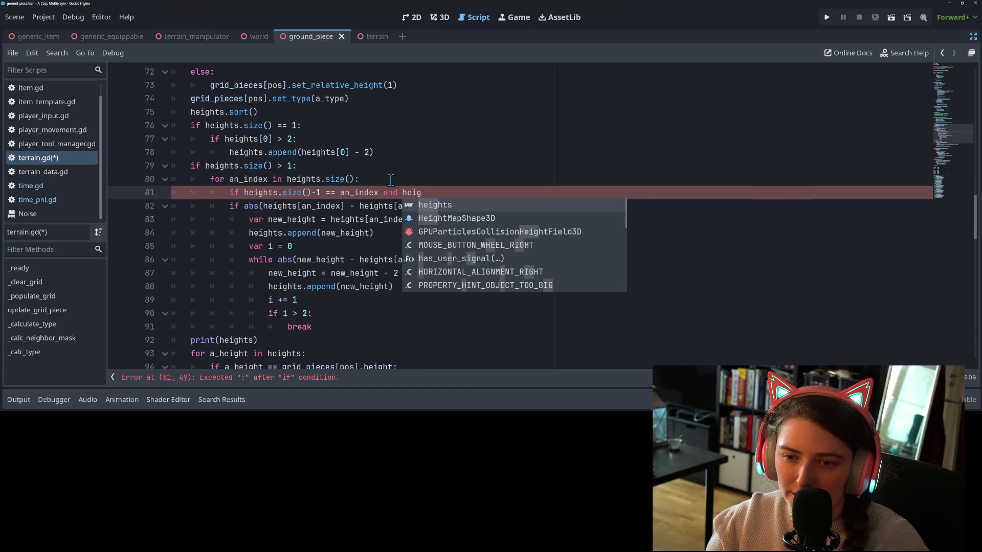
type("hts[")
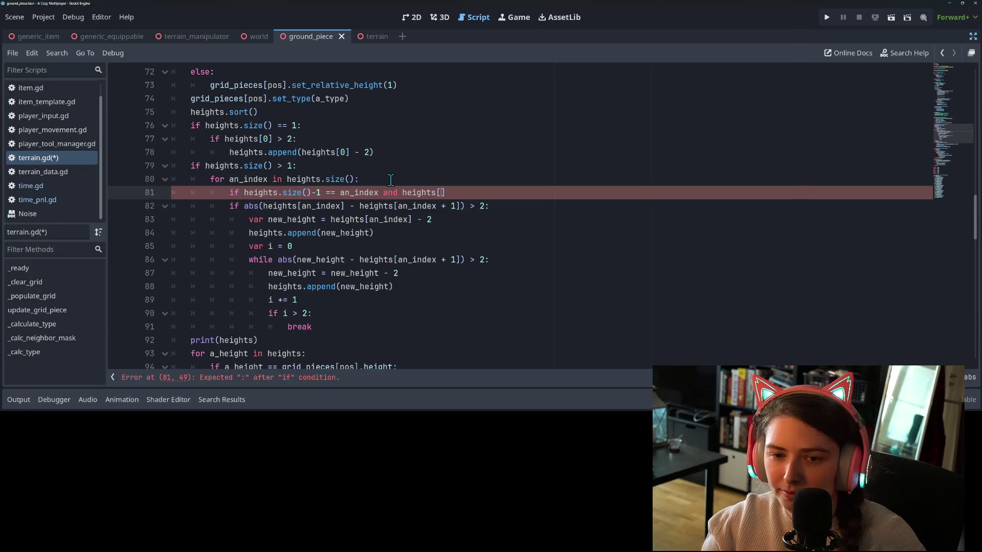
type("an_index] ")
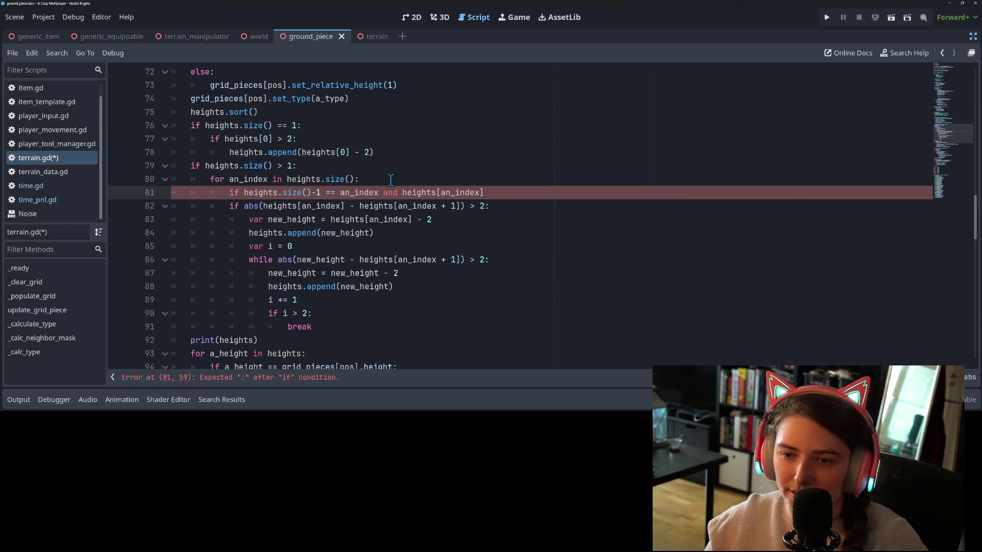
type("> 2 or")
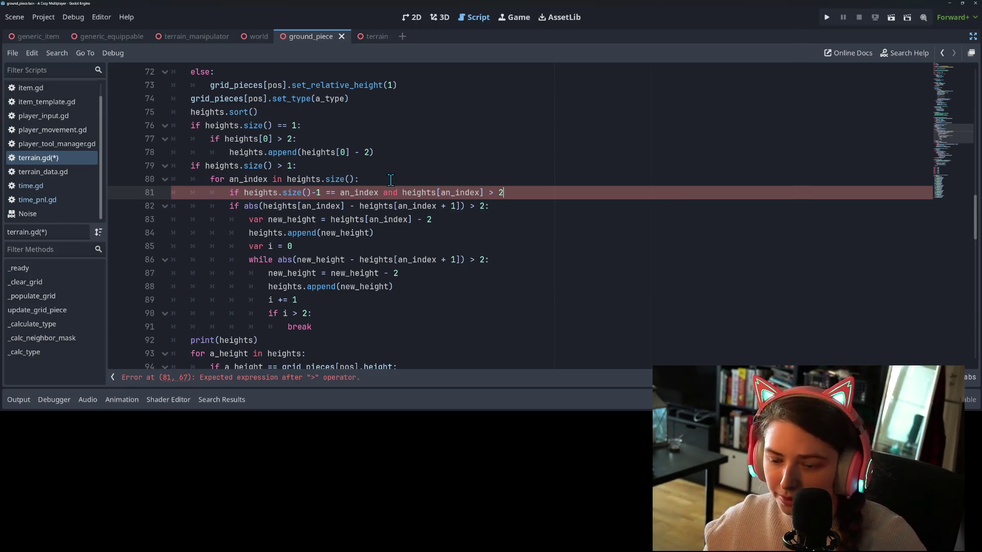
Join the old abs(...) > 2 check into the condition, continued onto line 82 with a backslash.
key("Delete")
key("Delete")
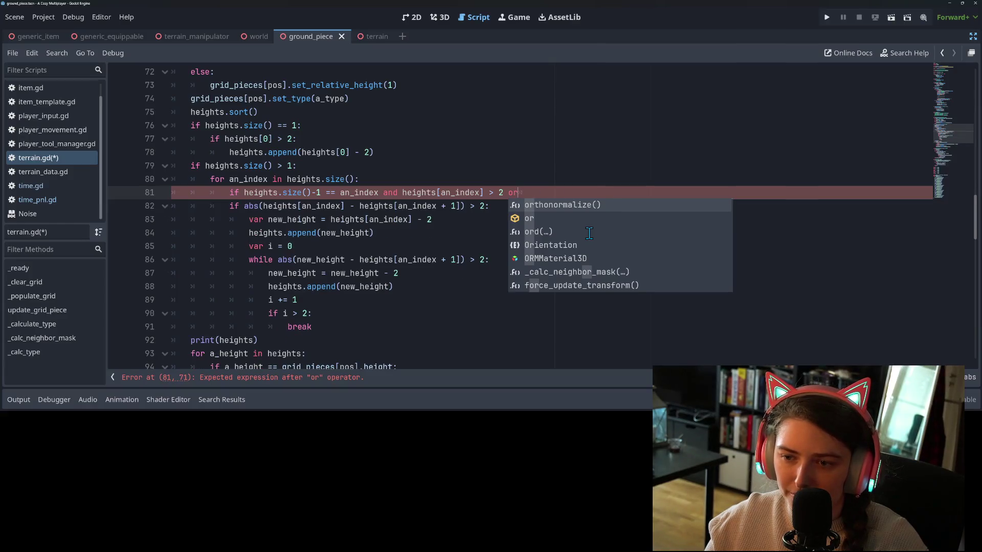
key("Delete")
key("Delete")
key("Delete")
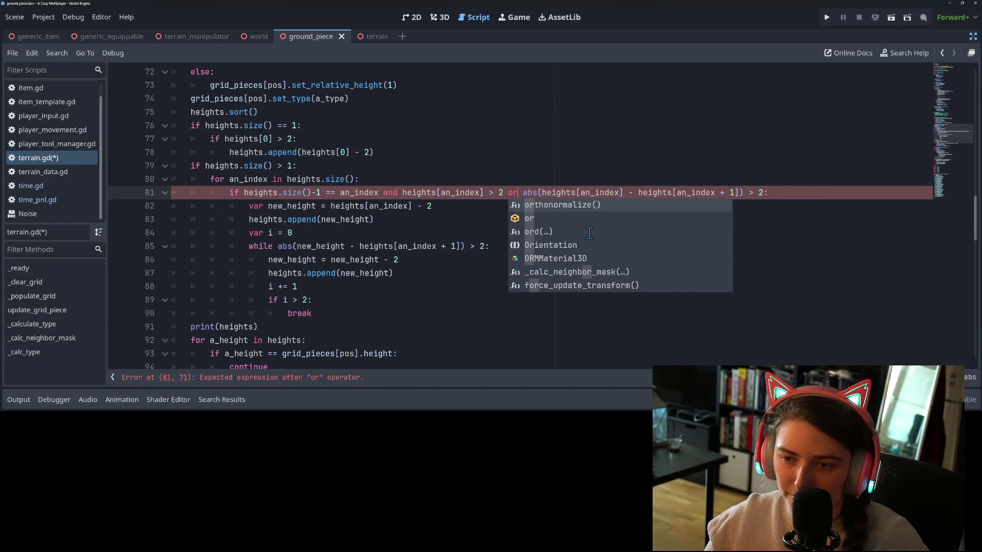
type("a")
key("Tab")
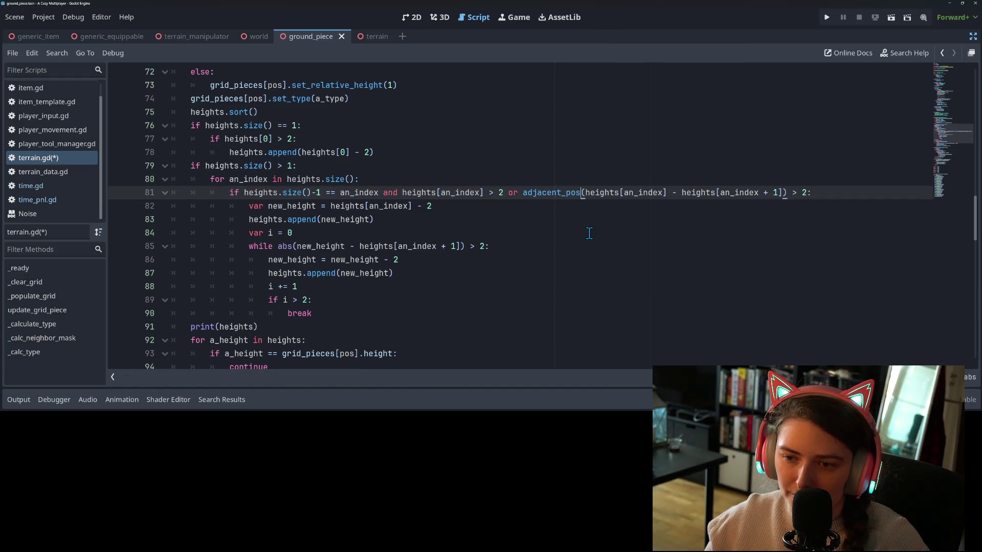
key("ctrl+z")
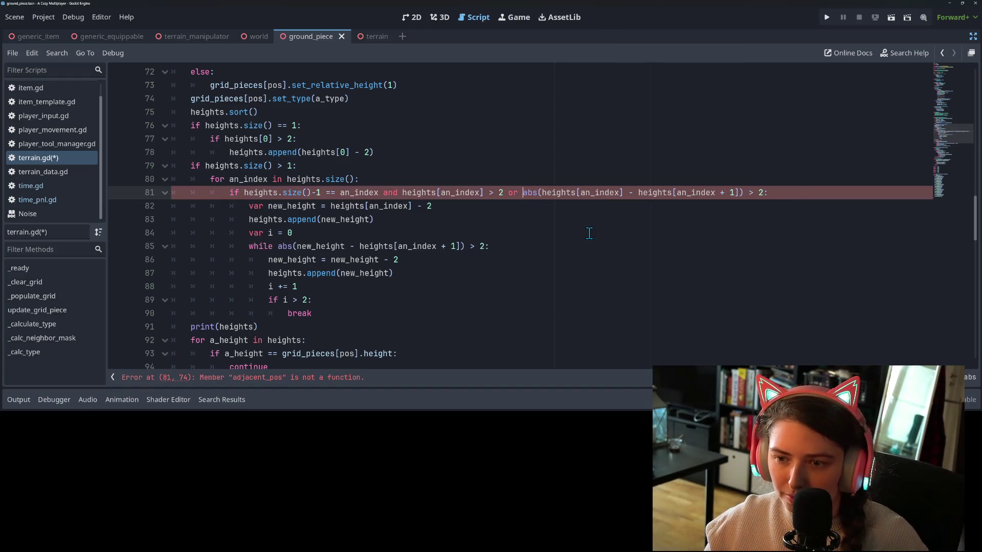
key("Return")
key("Tab")
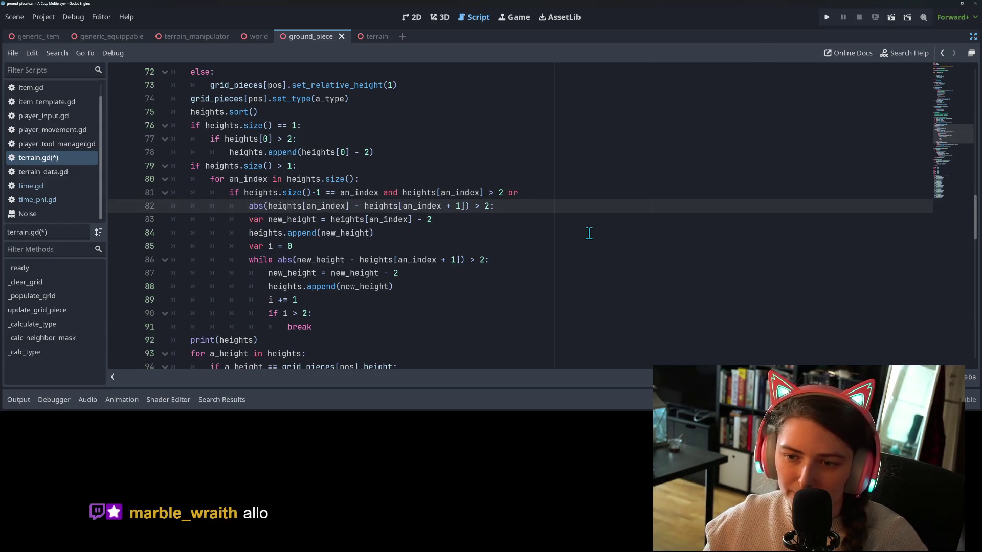
left_click(548, 195)
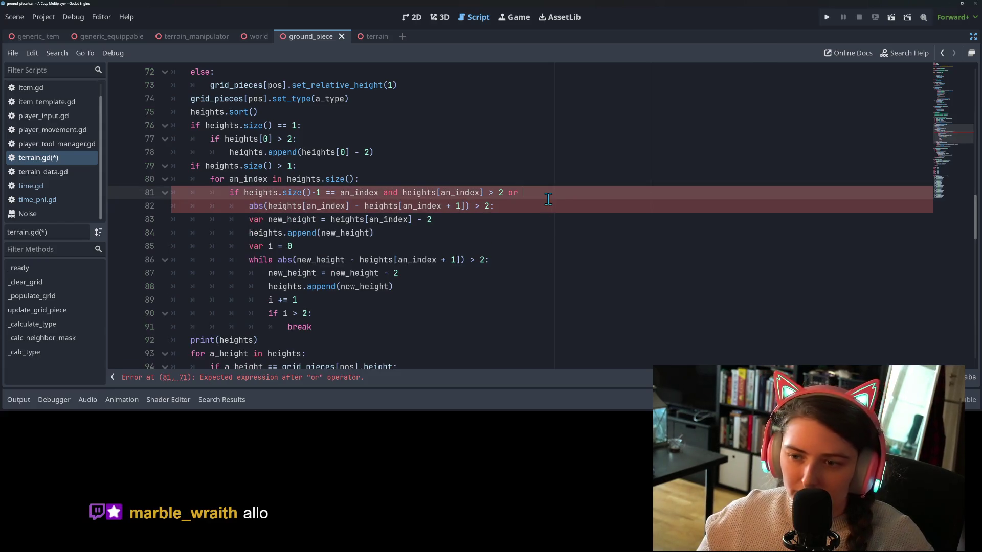
type("\\")
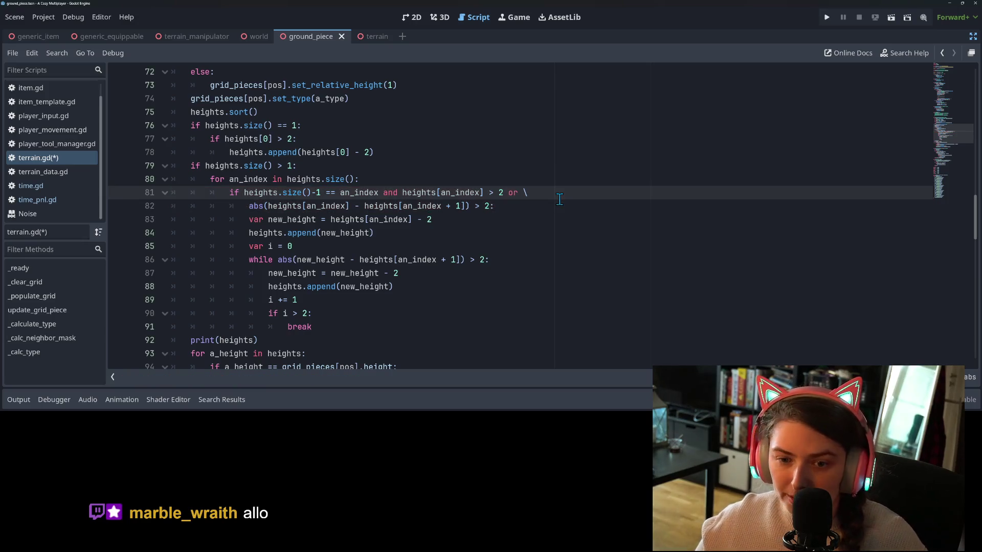
key("Down")
double_click(284, 206)
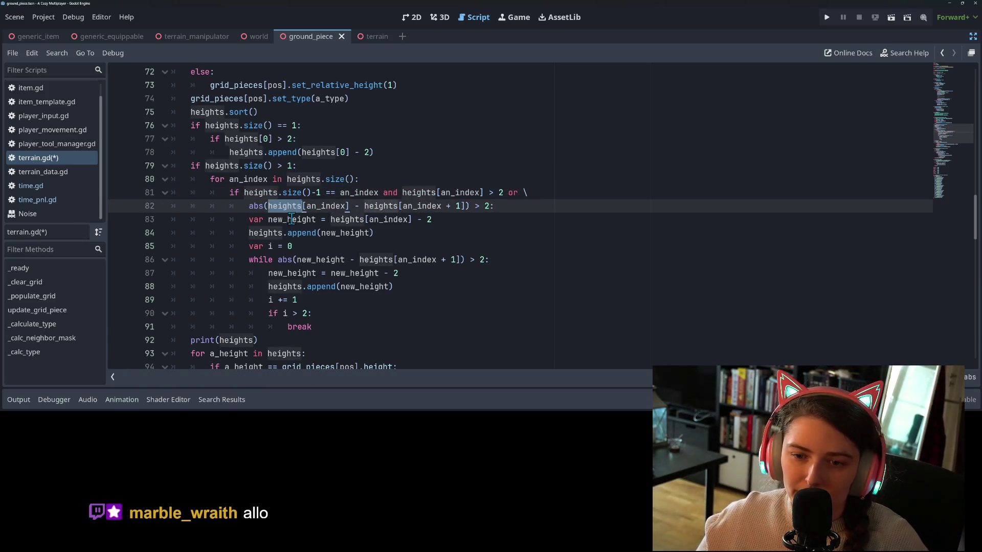
double_click(292, 220)
left_click(404, 220)
double_click(404, 220)
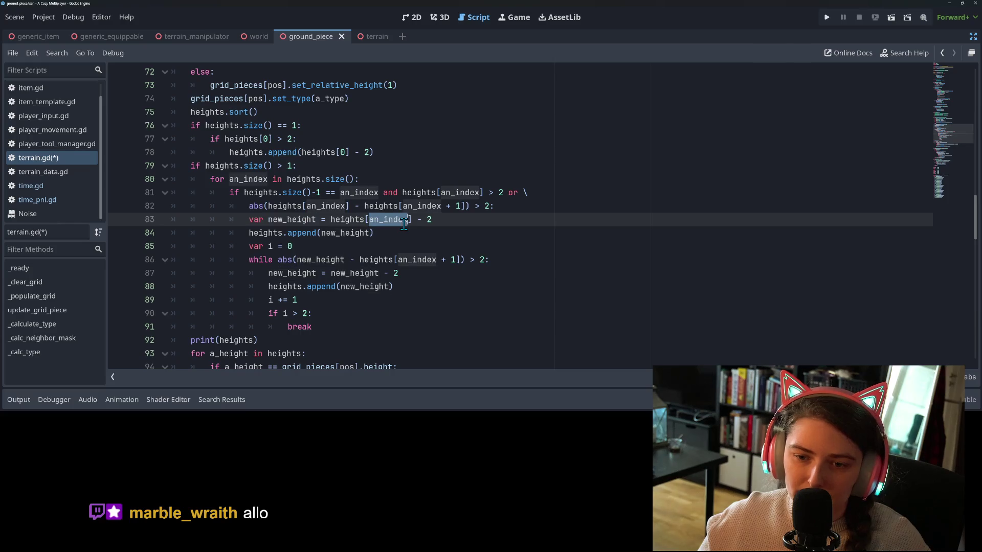
left_click(442, 221)
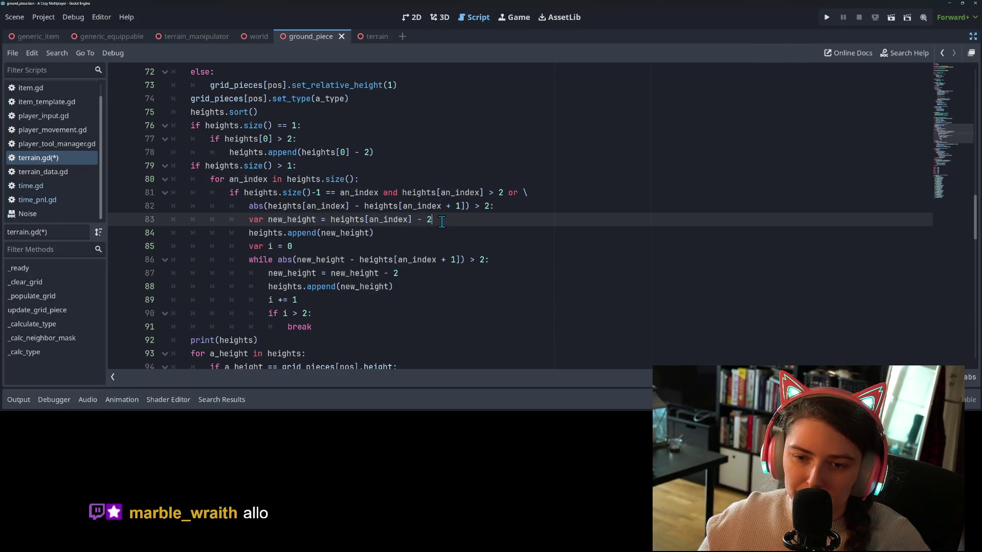
left_click(402, 232)
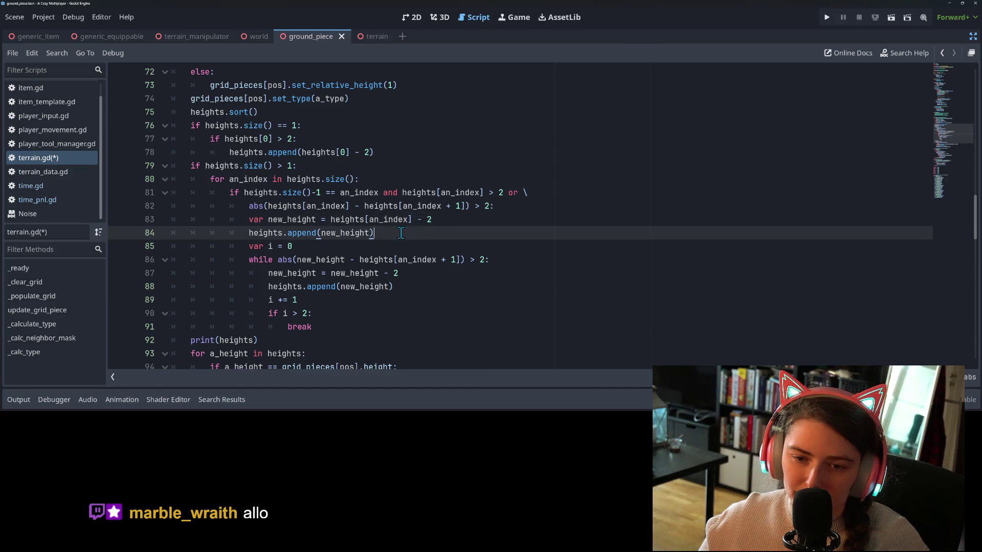
left_click(334, 247)
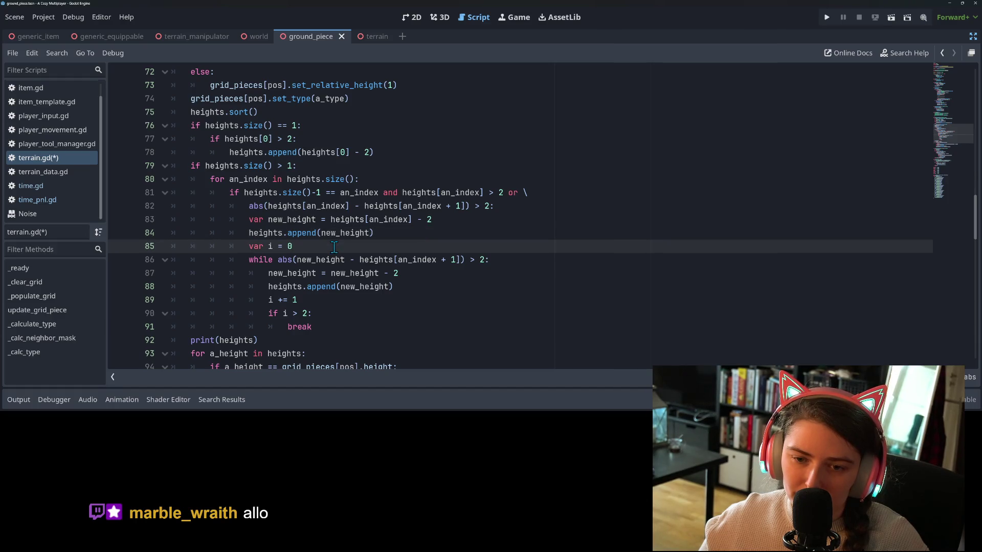
double_click(347, 235)
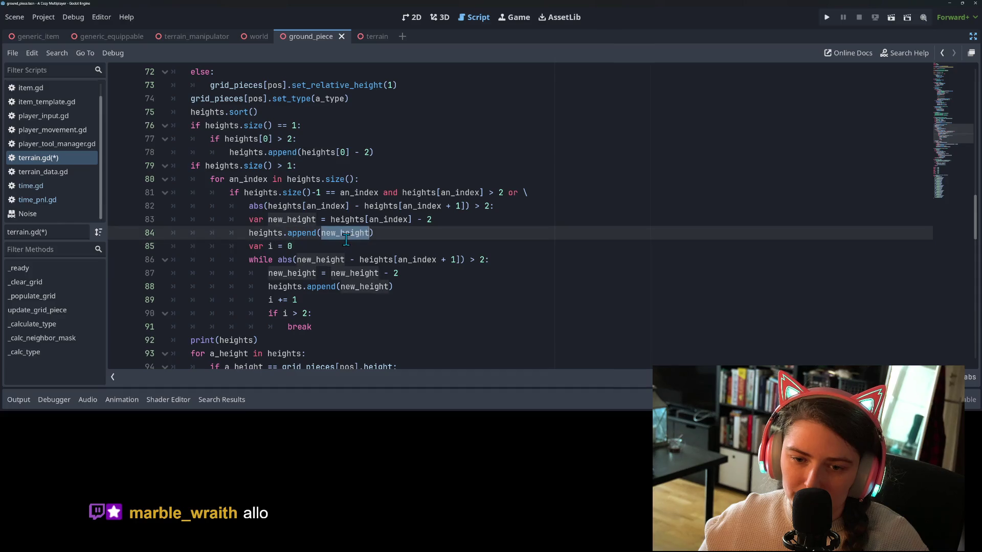
left_click(377, 236)
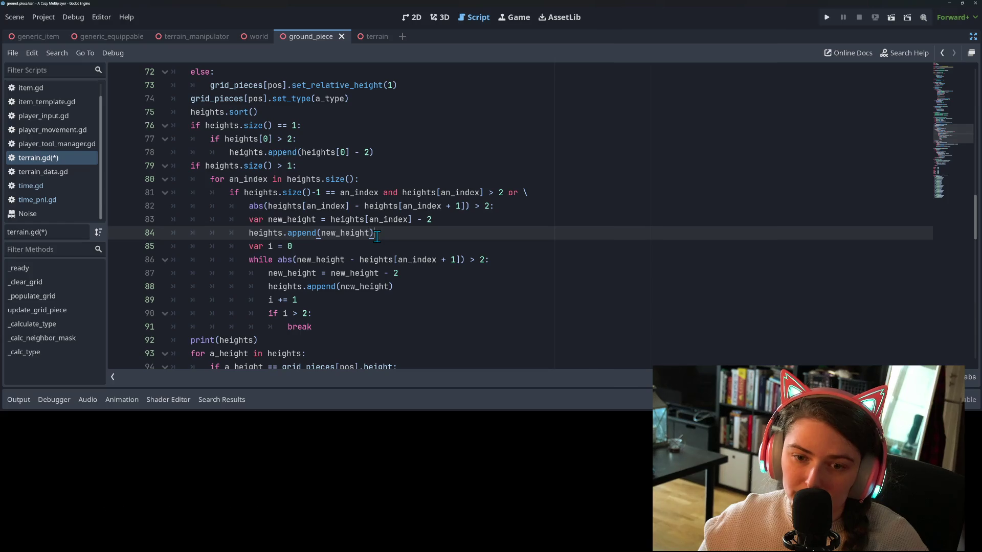
left_click(412, 257)
left_click(387, 234)
double_click(309, 232)
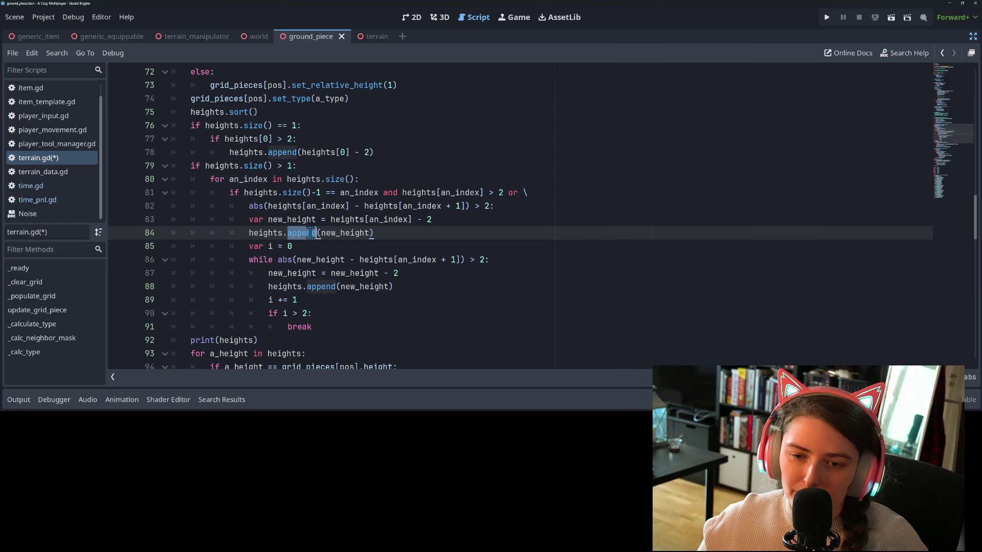
left_click(391, 234)
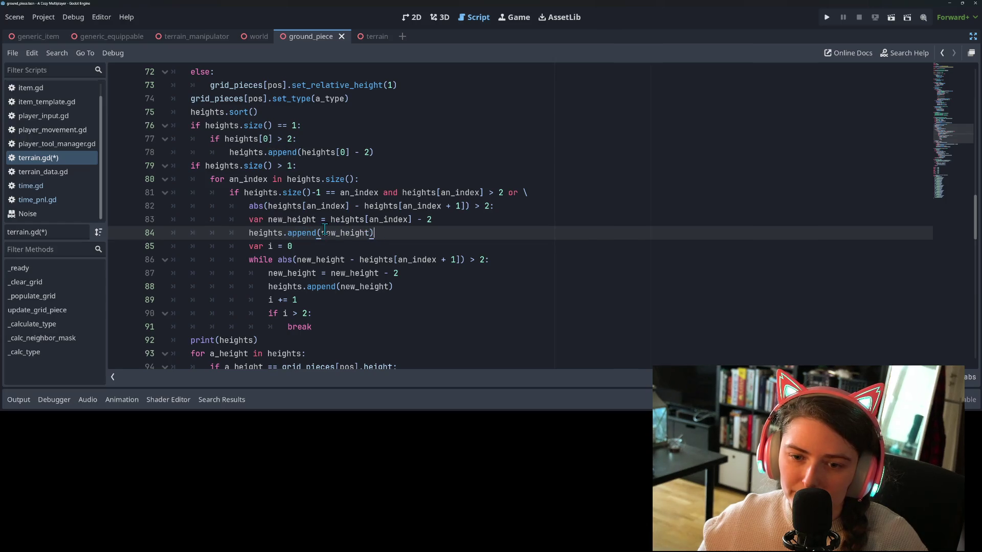
double_click(309, 233)
Try push and append after heights on line 84, leave it bare, and open Array's append reference.
type("pus")
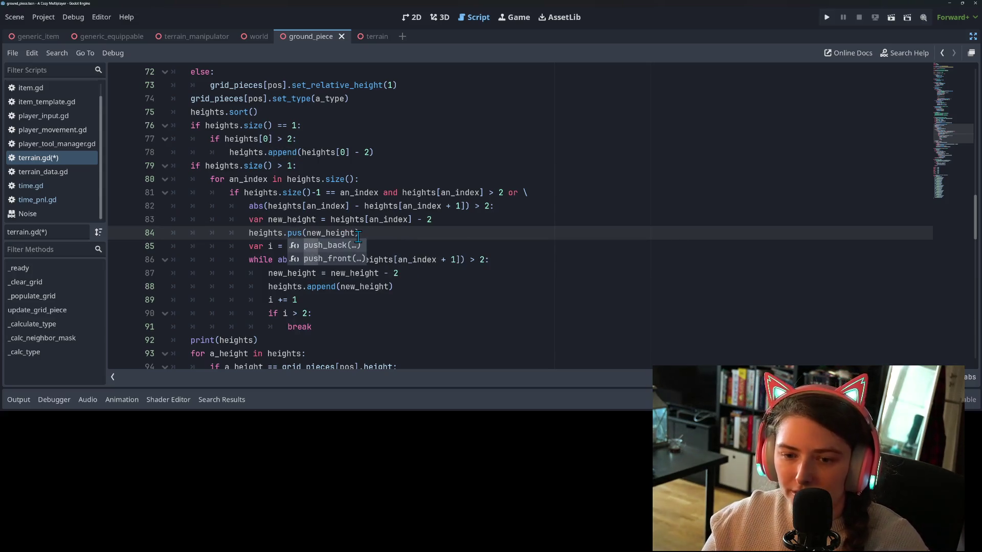
key("BackSpace")
key("BackSpace")
key("BackSpace")
type("p")
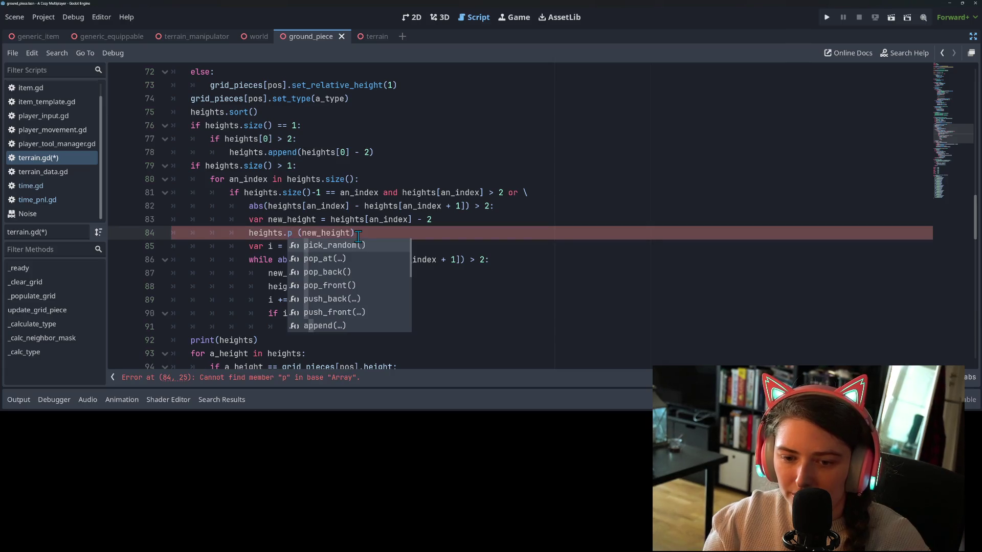
key("BackSpace")
type("a")
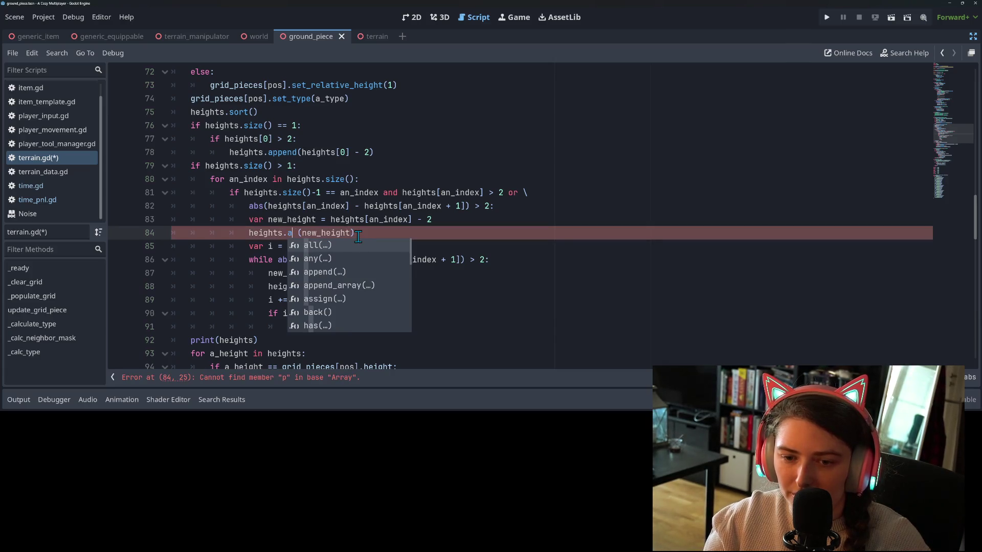
type("ppend")
key("Return")
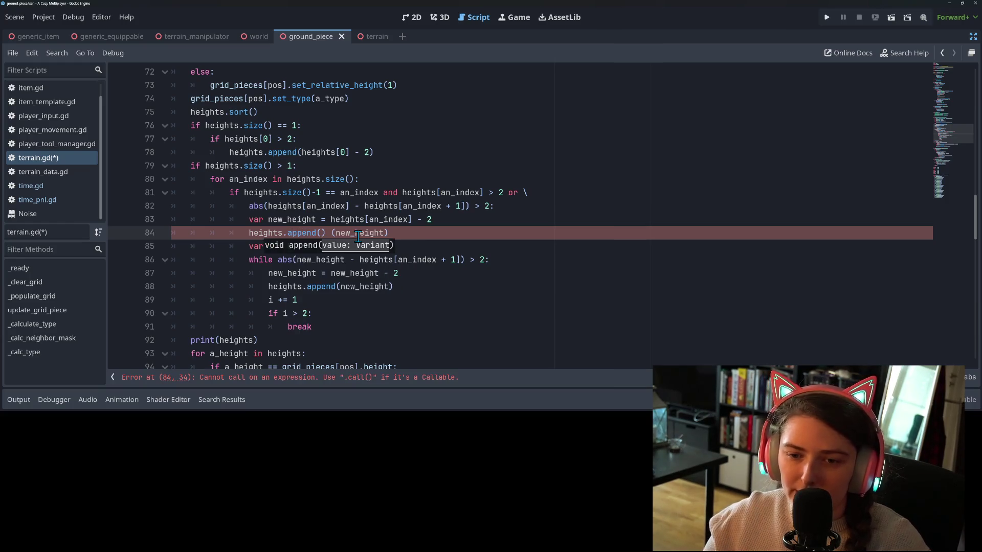
key("BackSpace")
key("BackSpace")
key("BackSpace")
key("BackSpace")
key("BackSpace")
key("BackSpace")
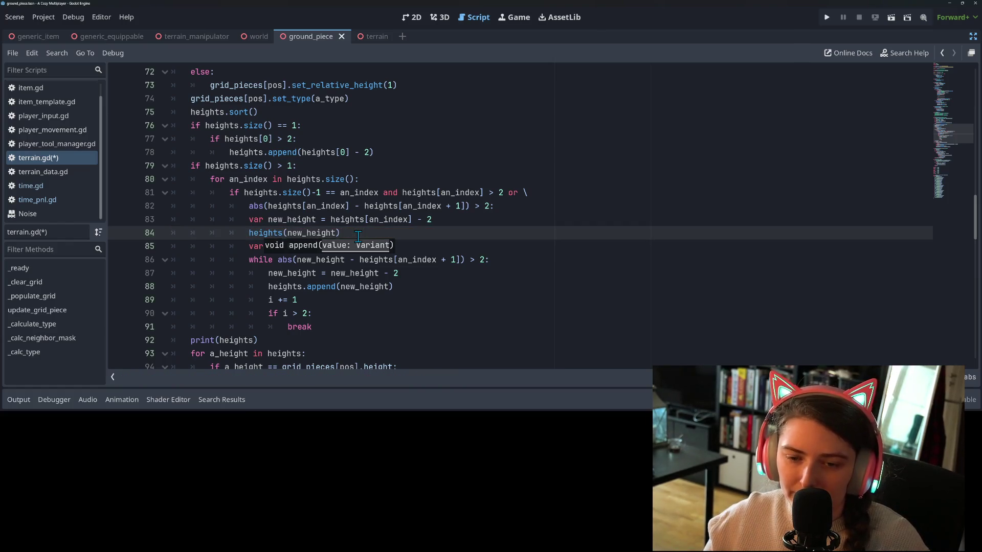
left_click(319, 290, "ctrl")
Browse the Array class reference's method list and read the insert() description.
scroll(307, 223, "up", 1)
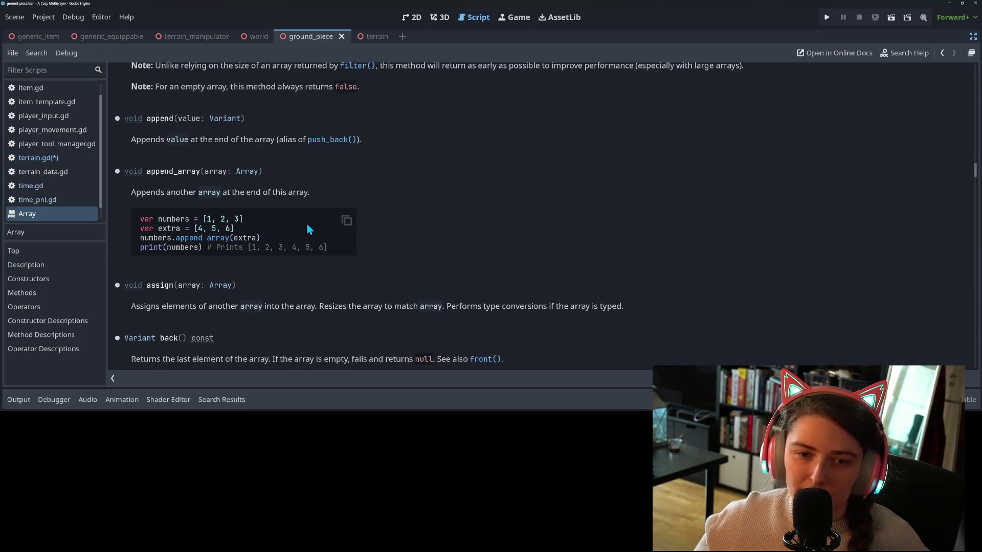
scroll(306, 223, "up", 5)
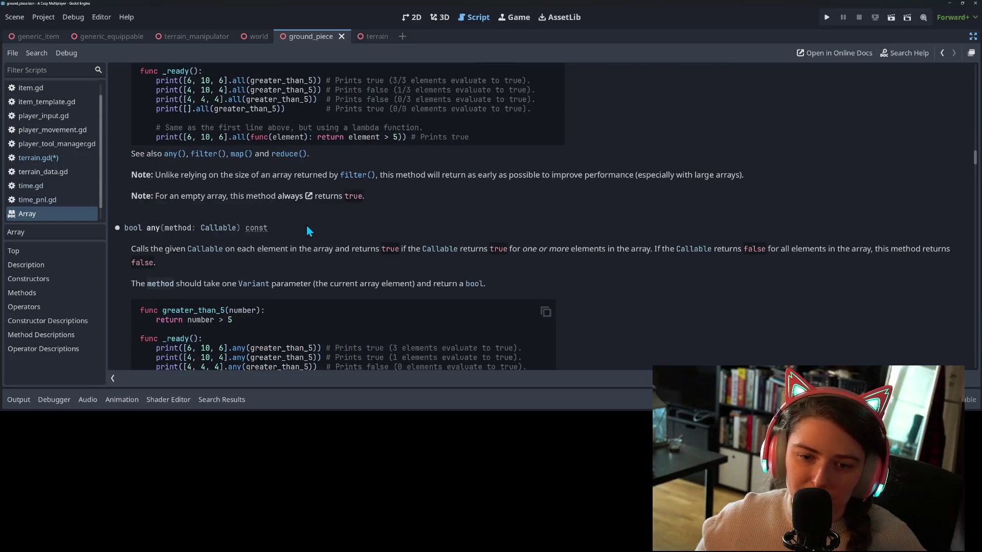
scroll(307, 228, "up", 8)
scroll(316, 266, "up", 10)
scroll(316, 264, "up", 7)
scroll(315, 260, "down", 3)
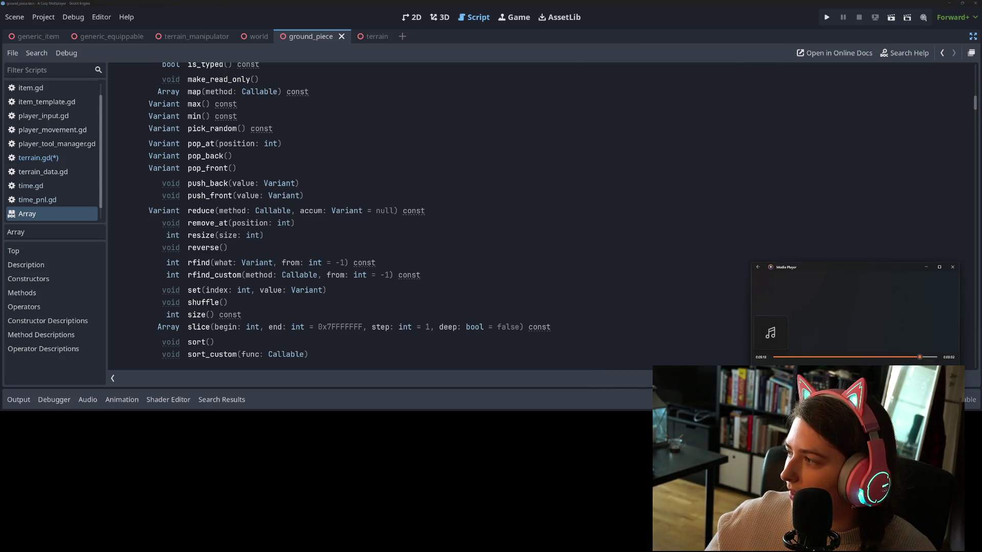
scroll(914, 360, "down", 3)
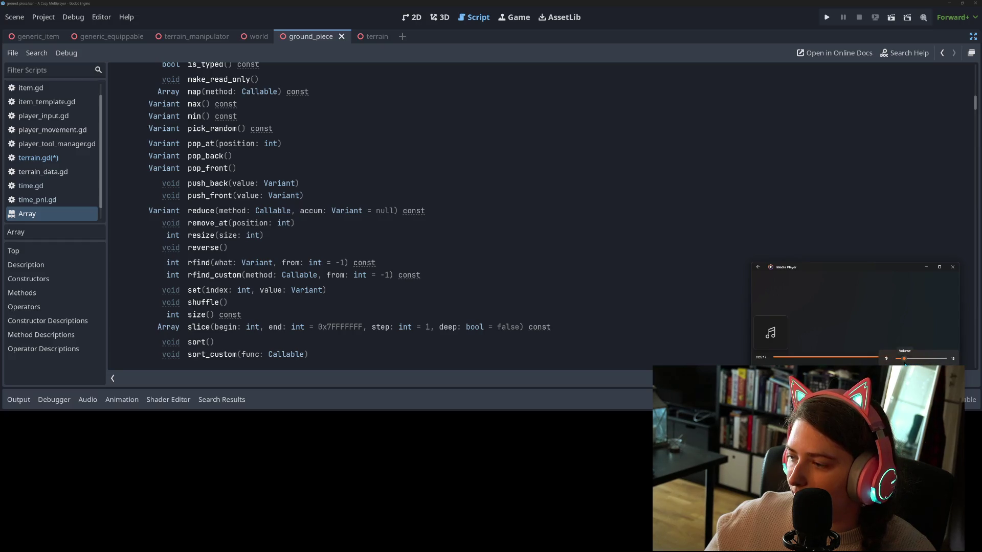
scroll(912, 363, "up", 2)
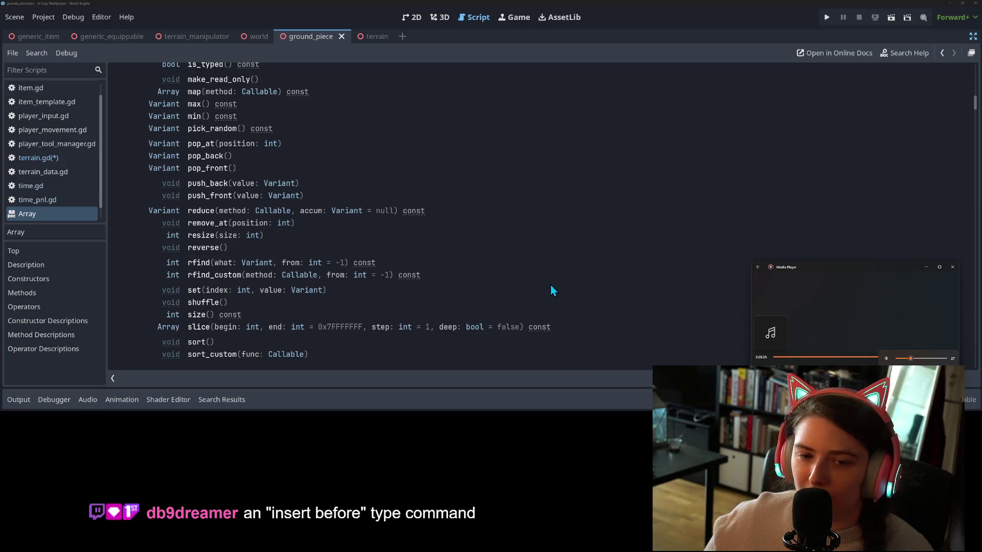
left_click(286, 261)
scroll(284, 259, "down", 2)
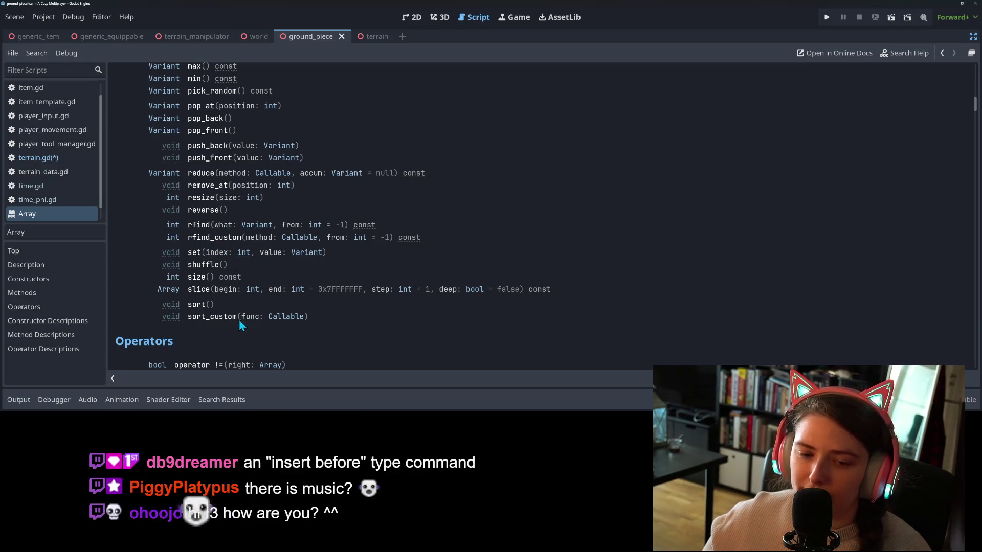
scroll(244, 318, "up", 5)
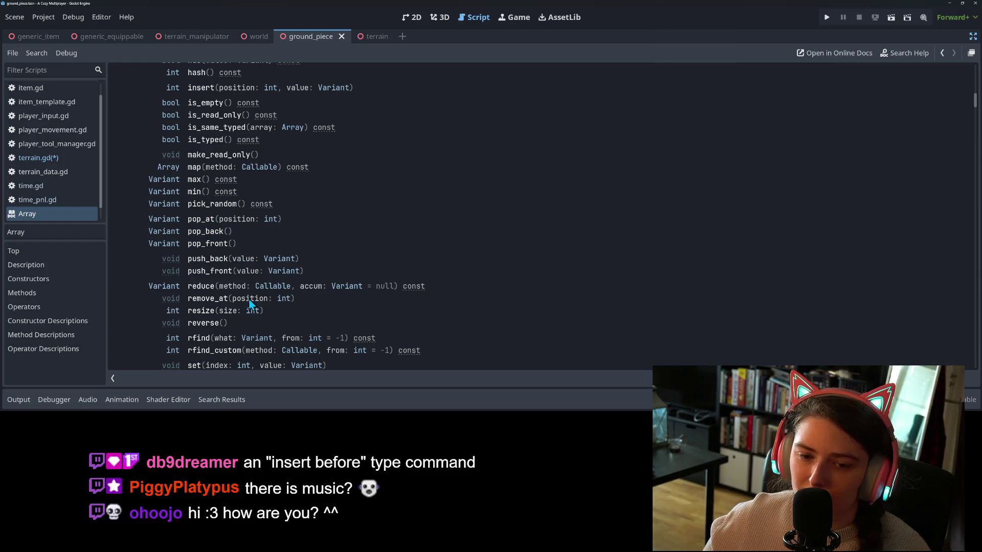
scroll(252, 313, "down", 1)
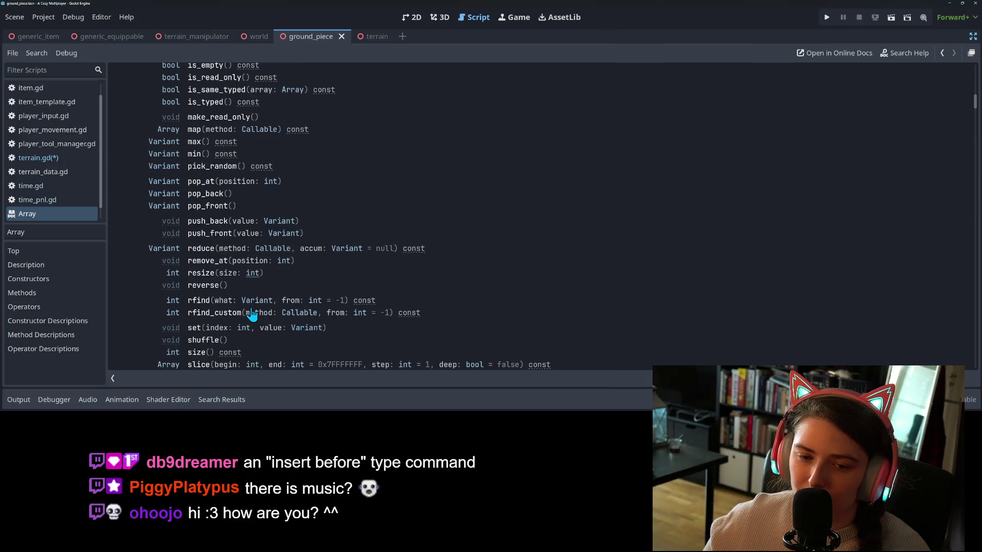
scroll(251, 310, "up", 3)
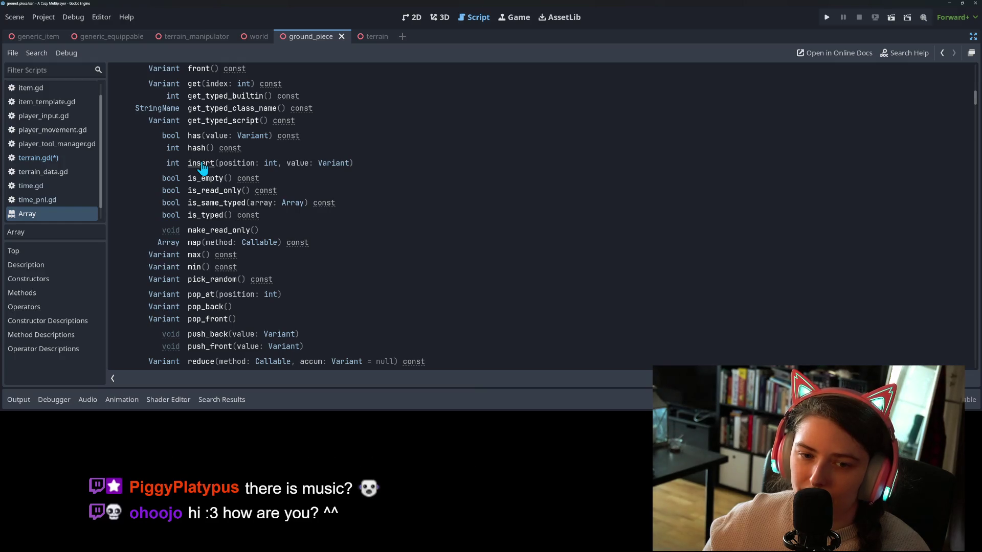
left_click(201, 163)
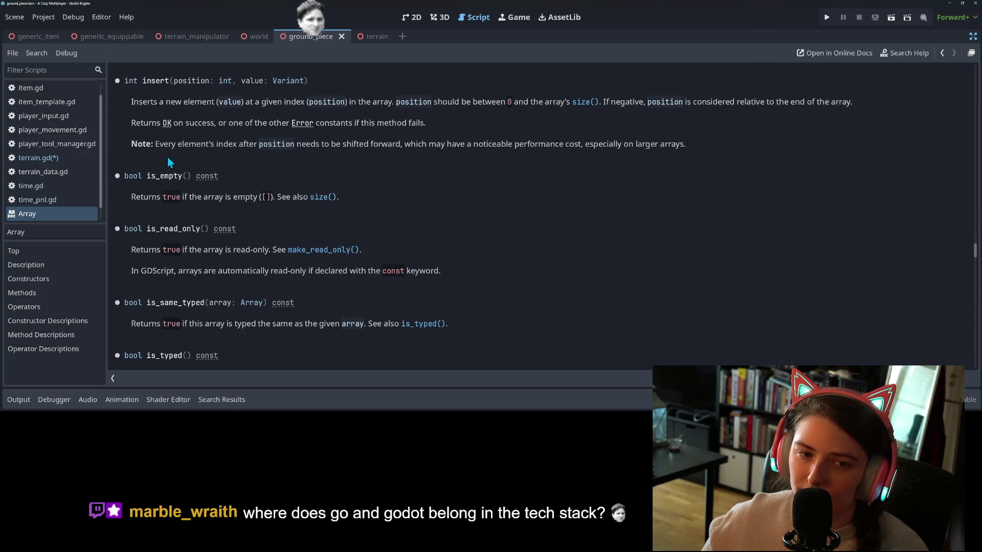
left_click(35, 158)
Change line 84 to heights.insert(an_index, new_height) and save terrain.gd.
left_click(294, 239)
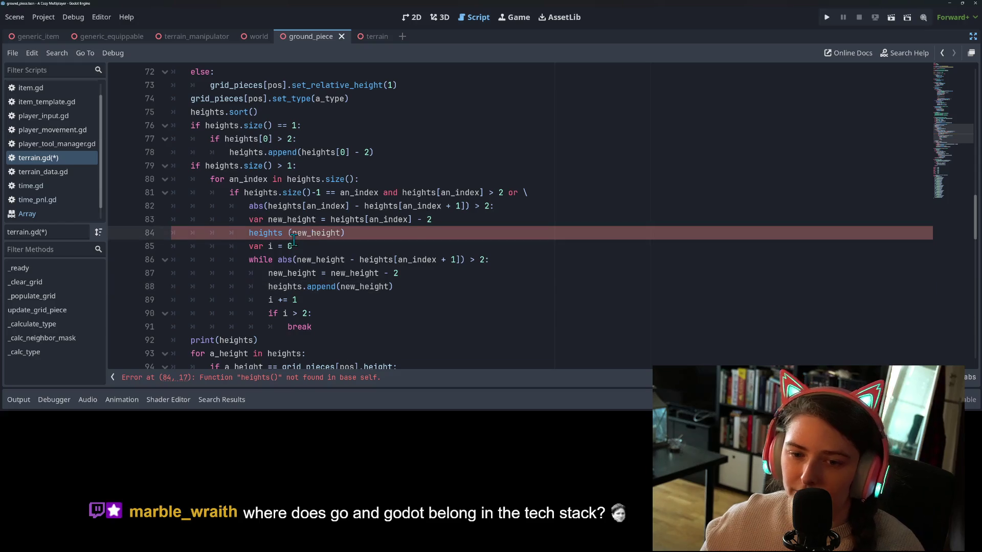
type(".insert")
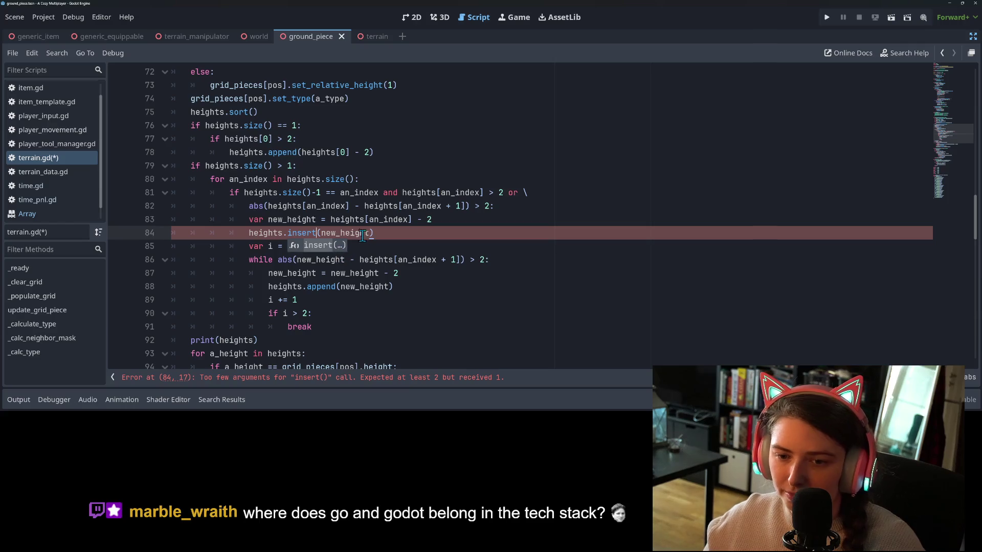
left_click(367, 233)
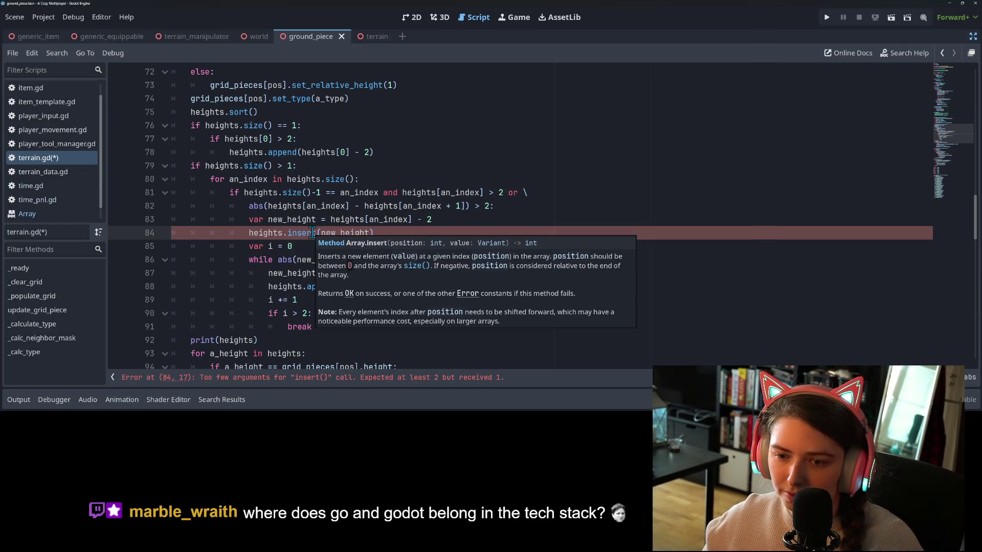
left_click(321, 233)
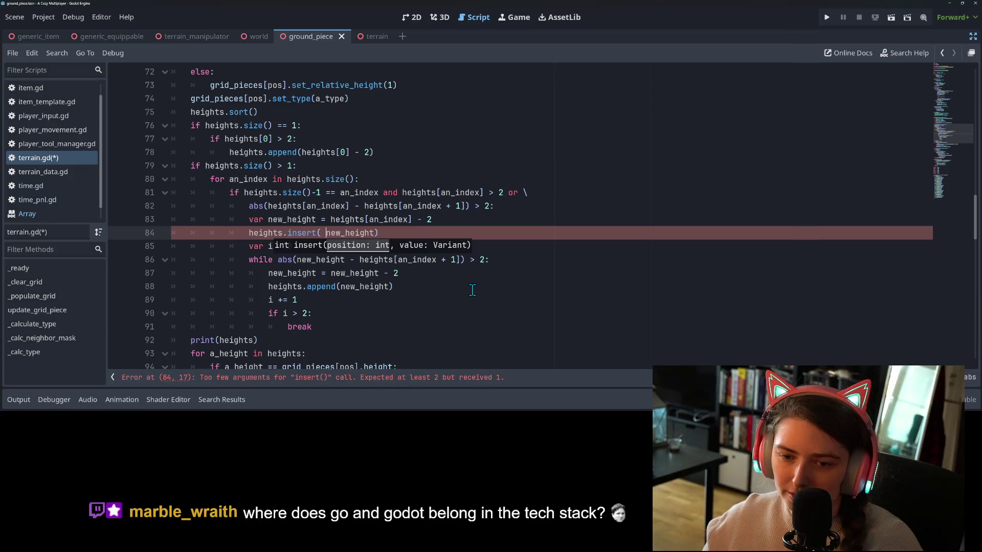
type("an")
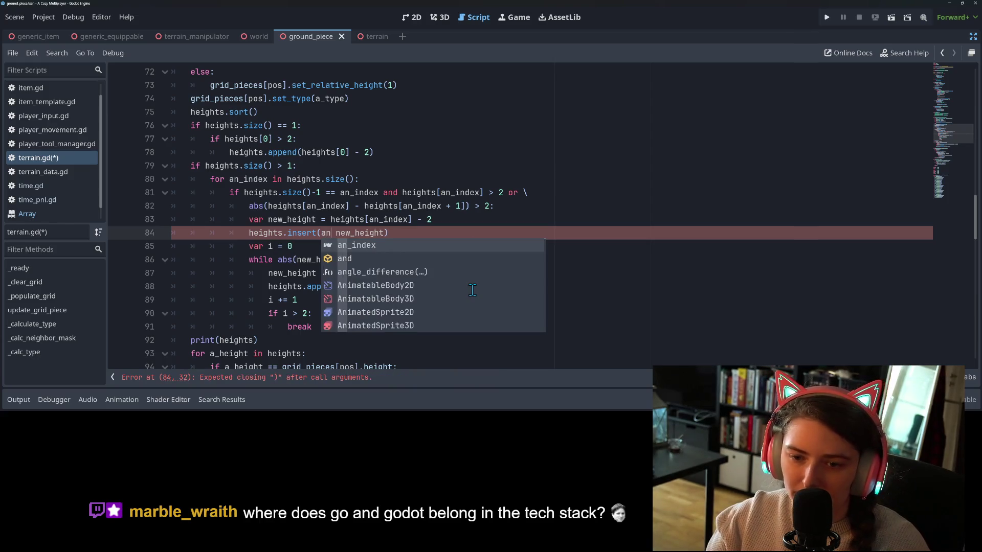
key("Return")
type(",")
key("ctrl+s")
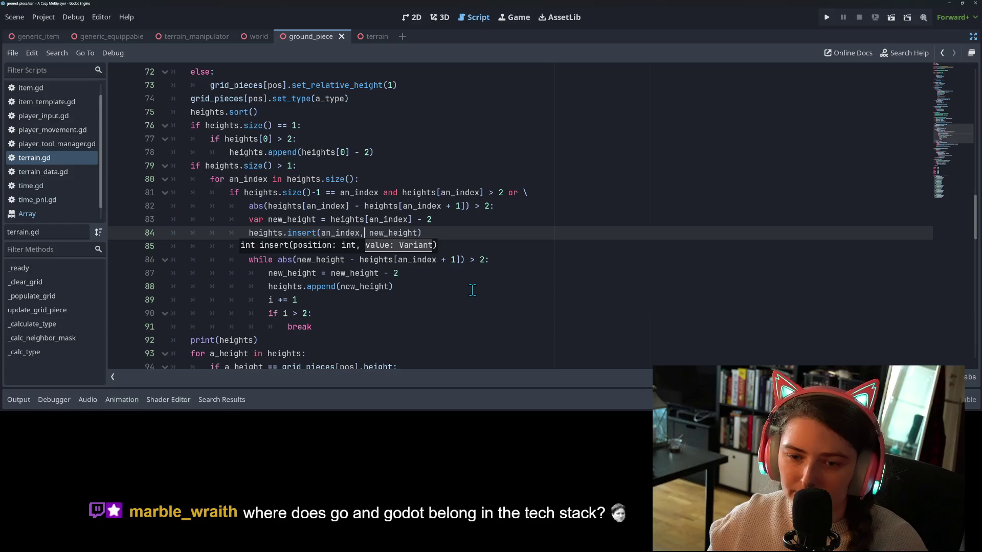
left_click(472, 232)
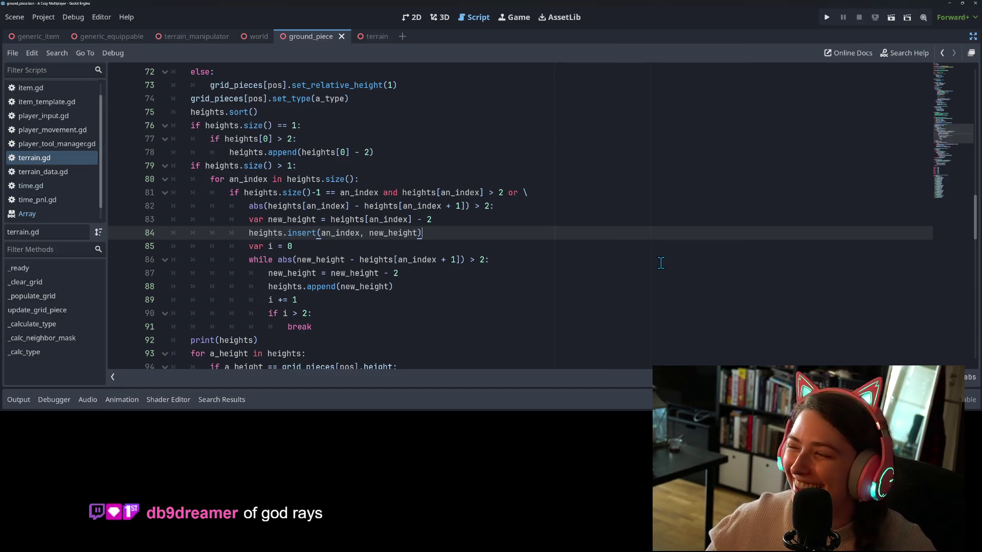
Review the height loop and the print(heights) line further down terrain.gd.
left_click(535, 250)
left_click(528, 228)
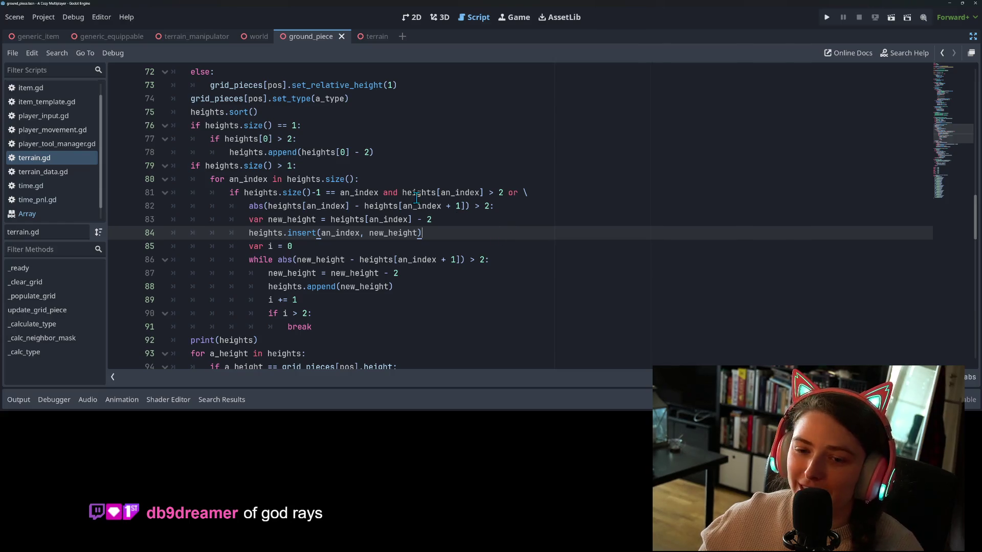
scroll(389, 241, "down", 1)
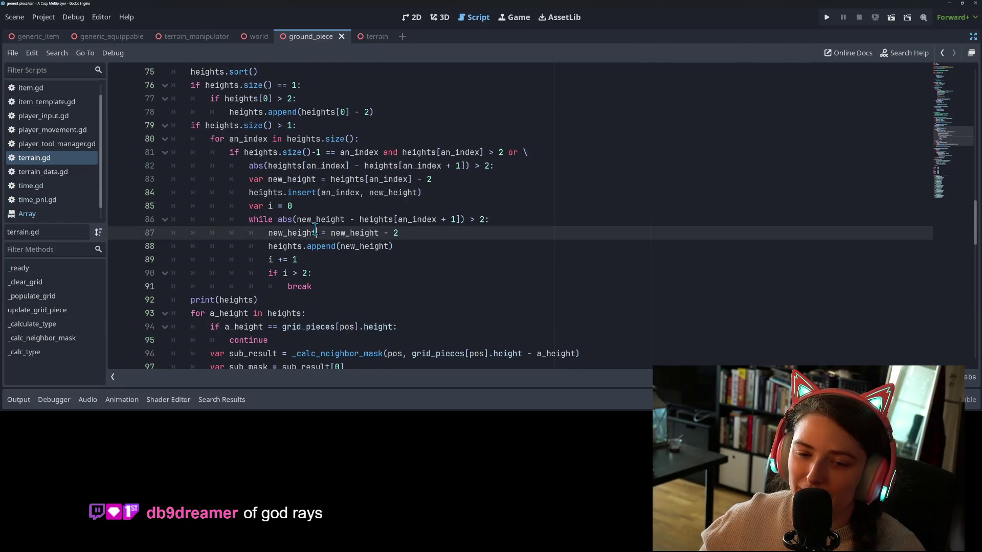
left_click(328, 264)
left_click(329, 276)
scroll(330, 281, "down", 2)
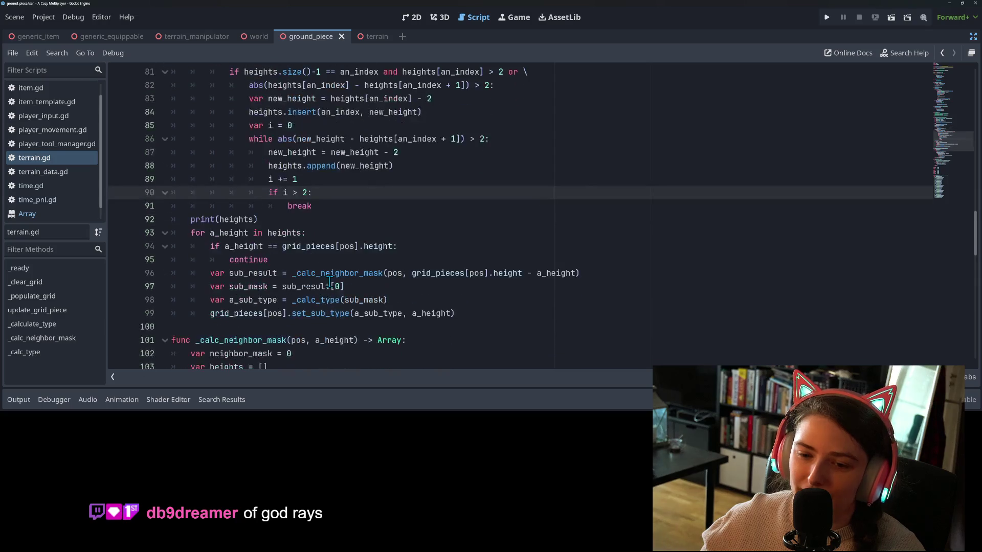
left_click(355, 224)
scroll(355, 223, "up", 3)
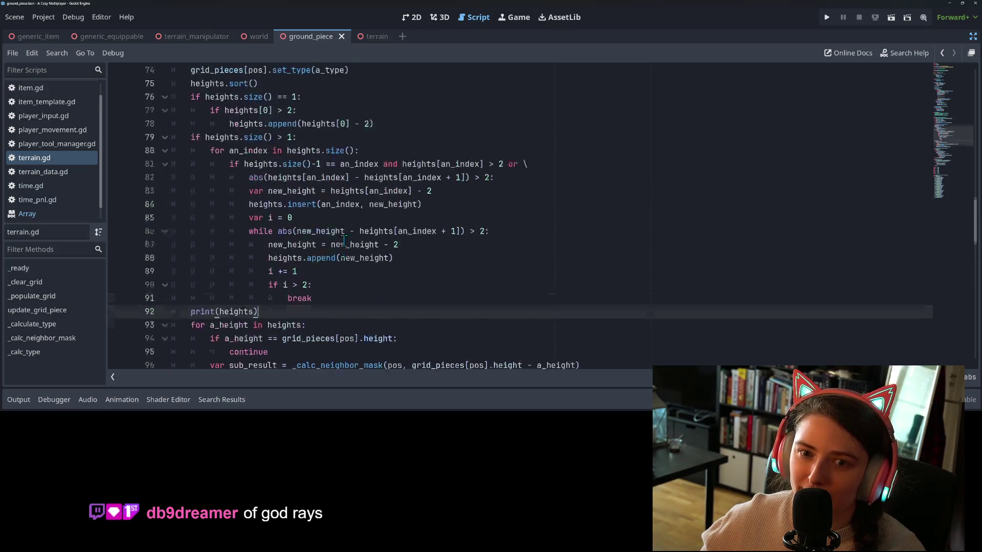
scroll(348, 235, "down", 3)
scroll(344, 239, "down", 1)
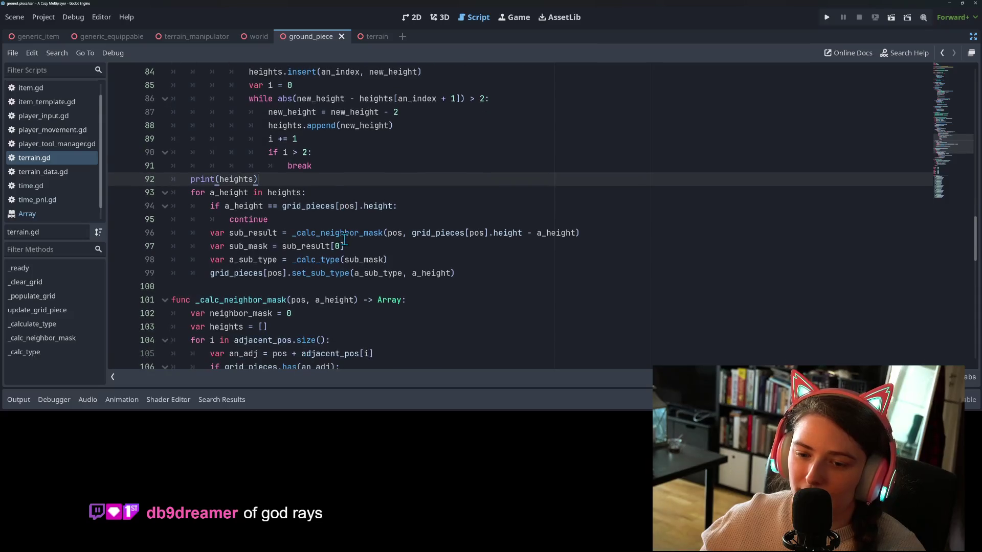
Check the a_height argument of set_sub_type on line 99 and jump to its definition in ground_piece.gd.
double_click(333, 271)
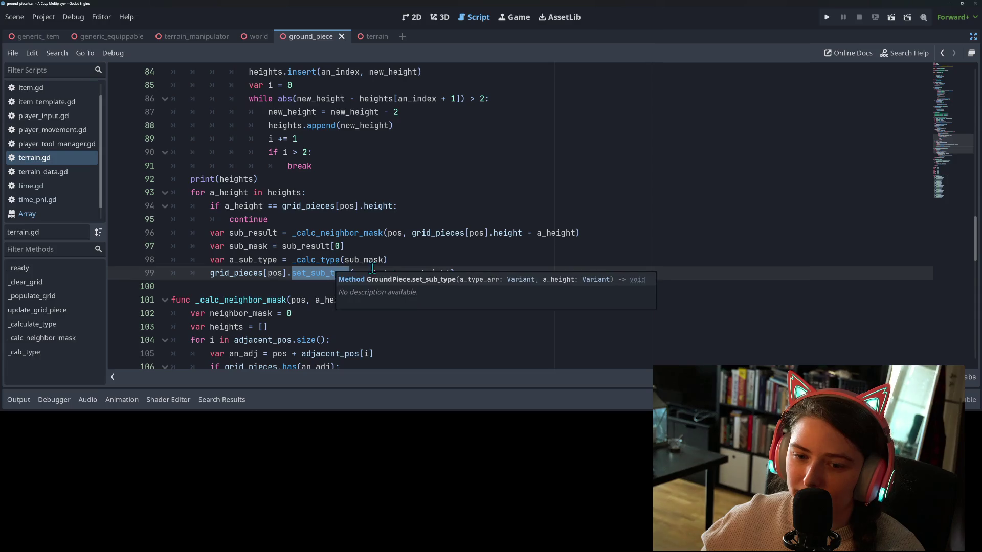
double_click(417, 273)
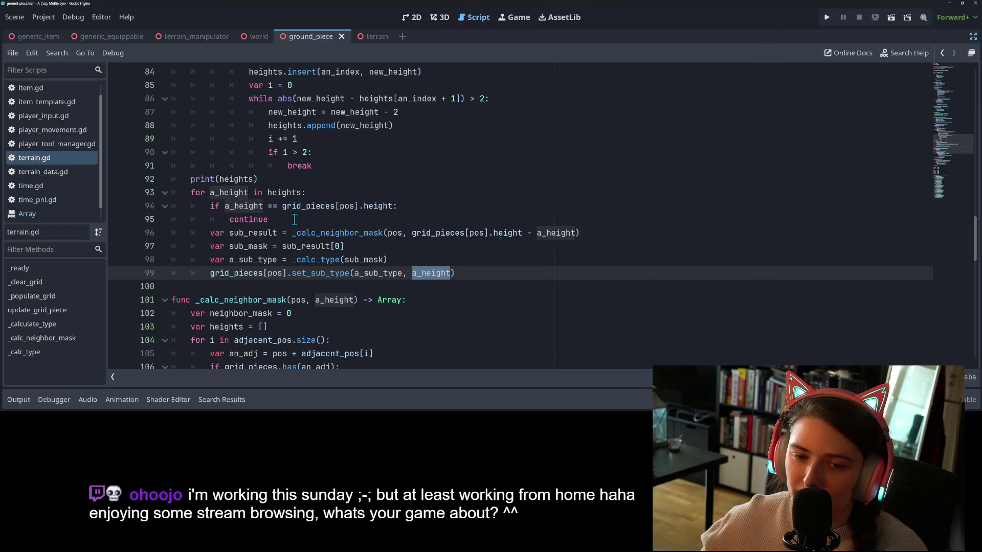
left_click(264, 206)
double_click(230, 193)
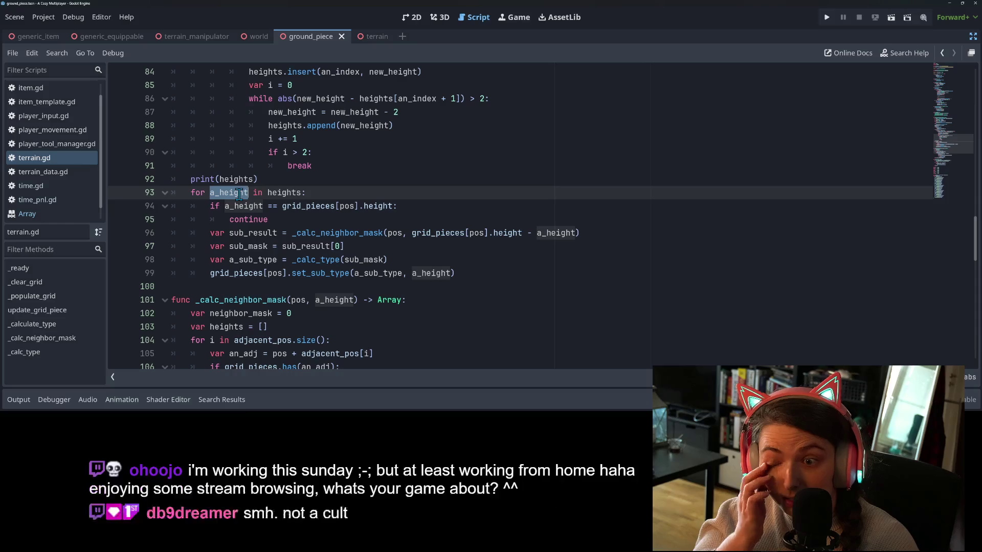
left_click(449, 231)
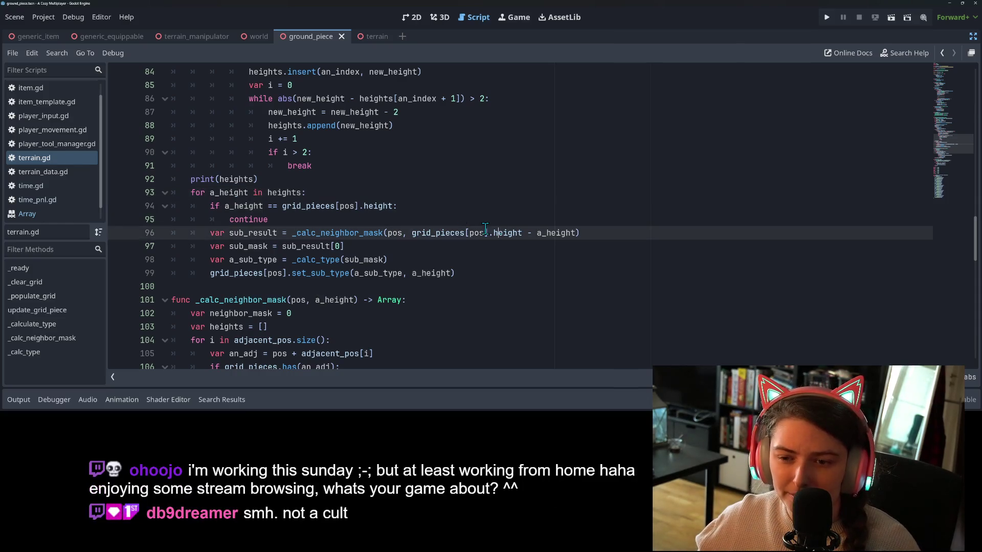
left_click(333, 274)
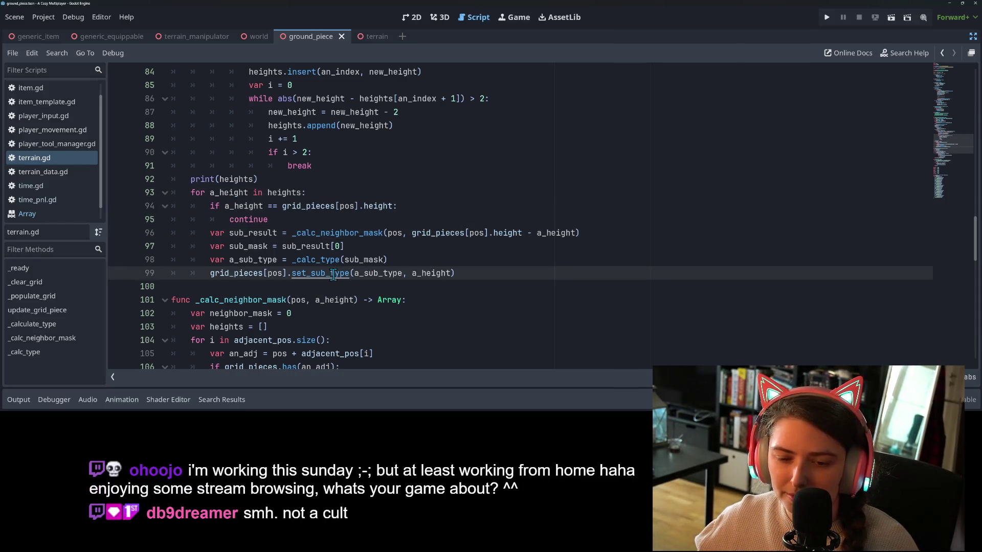
left_click(333, 274, "ctrl")
double_click(325, 220)
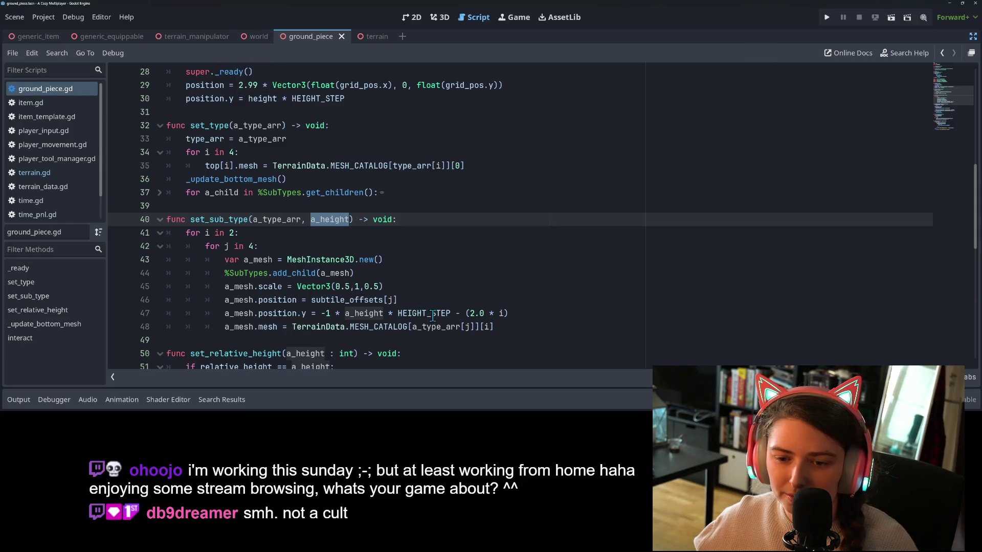
left_click(518, 314)
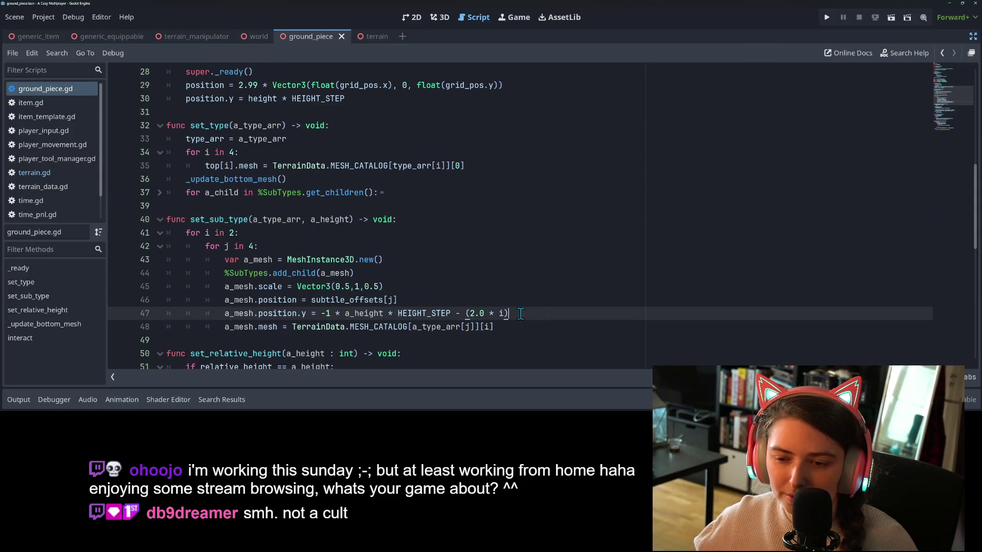
left_click(467, 314)
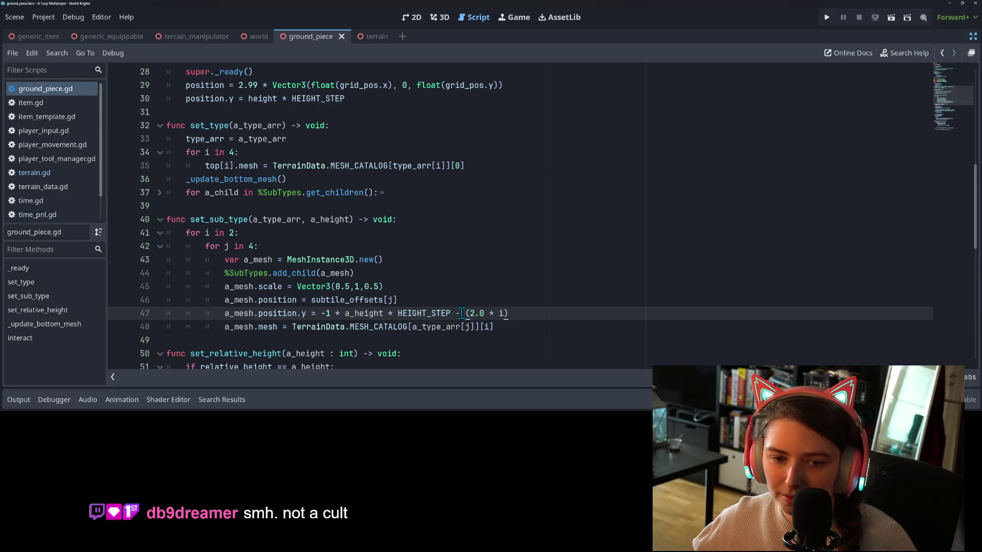
left_click(444, 307)
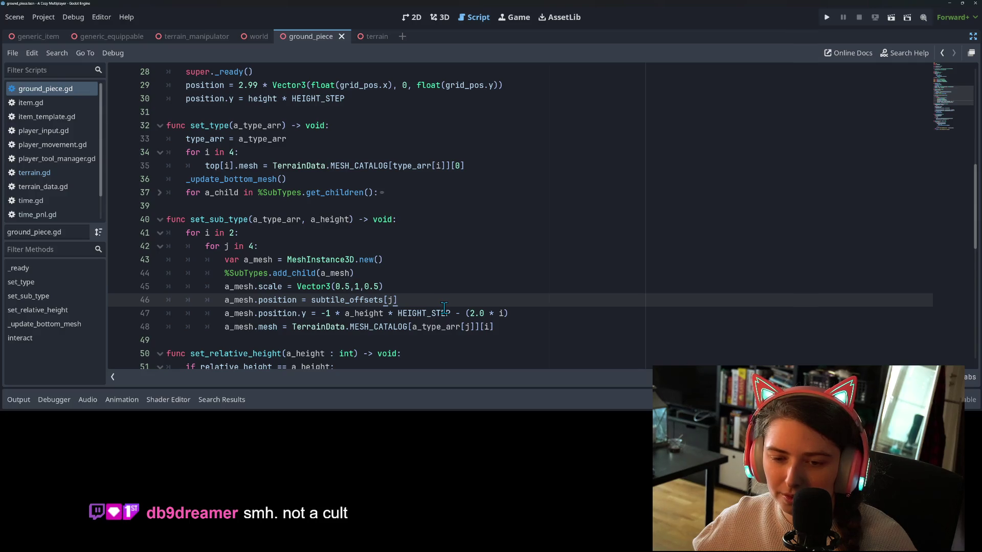
left_click(500, 314)
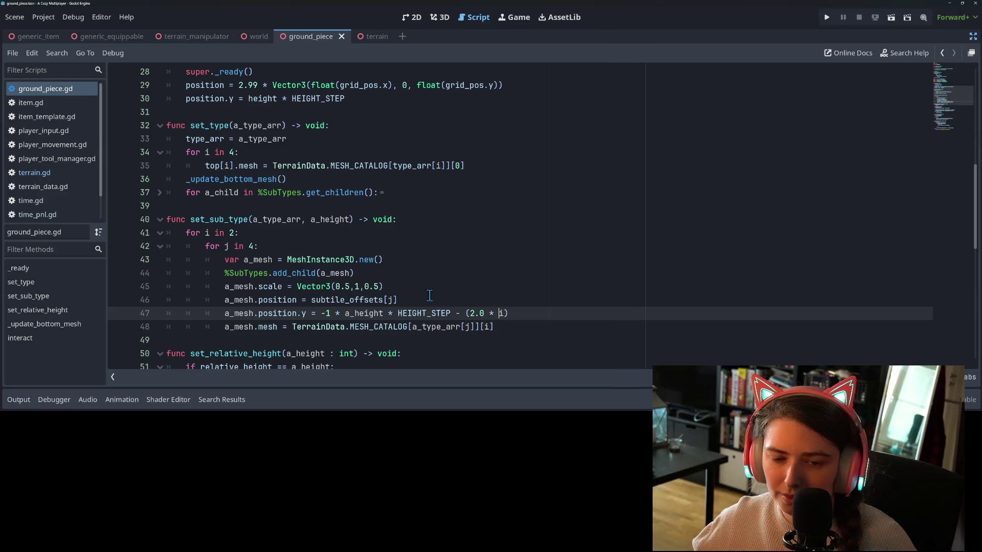
left_click(228, 237)
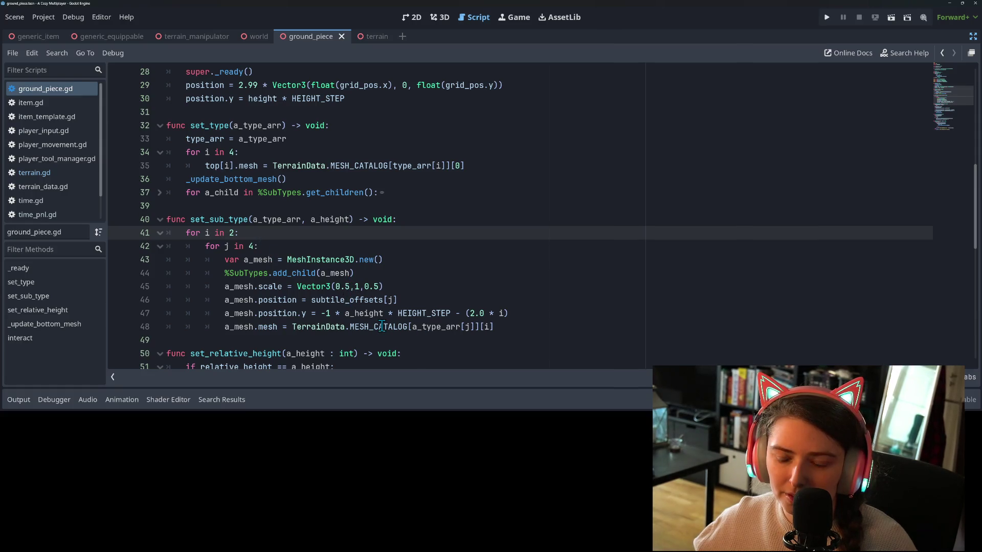
left_click(508, 314)
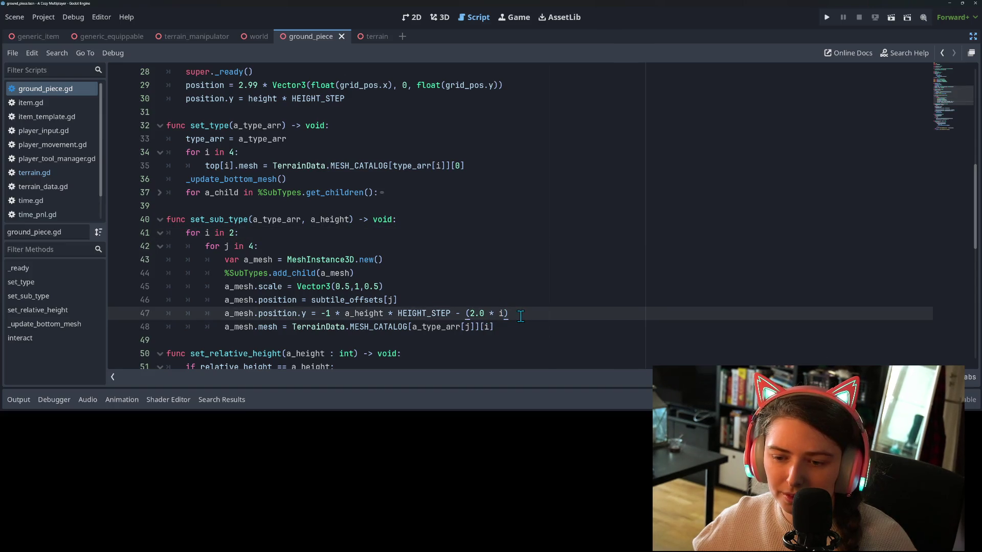
left_click(490, 328)
mouse_move(490, 330)
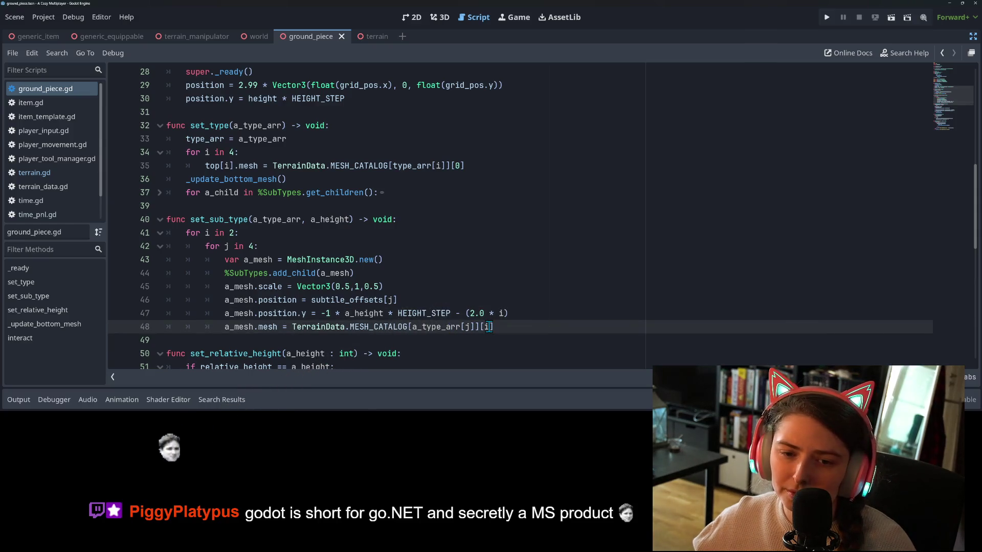
left_click(491, 315)
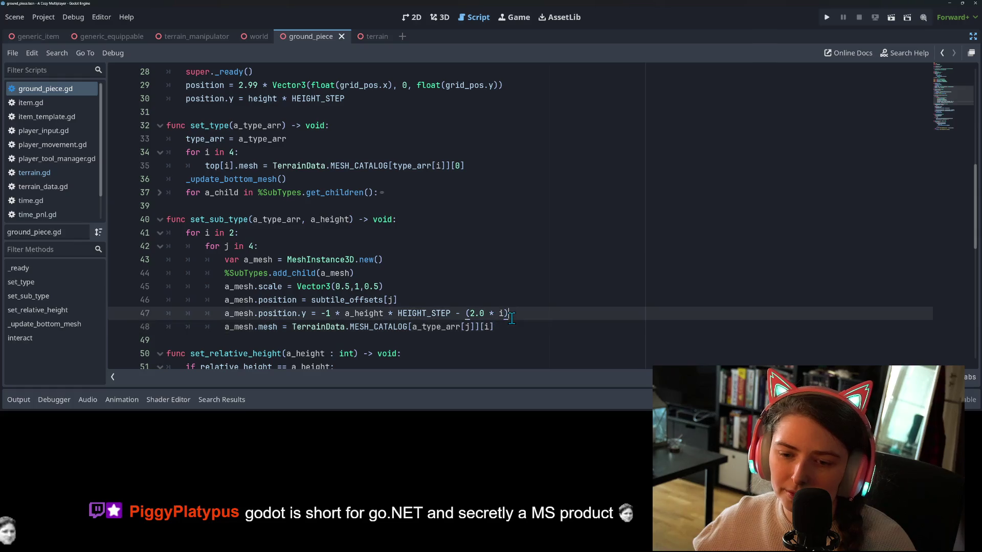
left_click(241, 237)
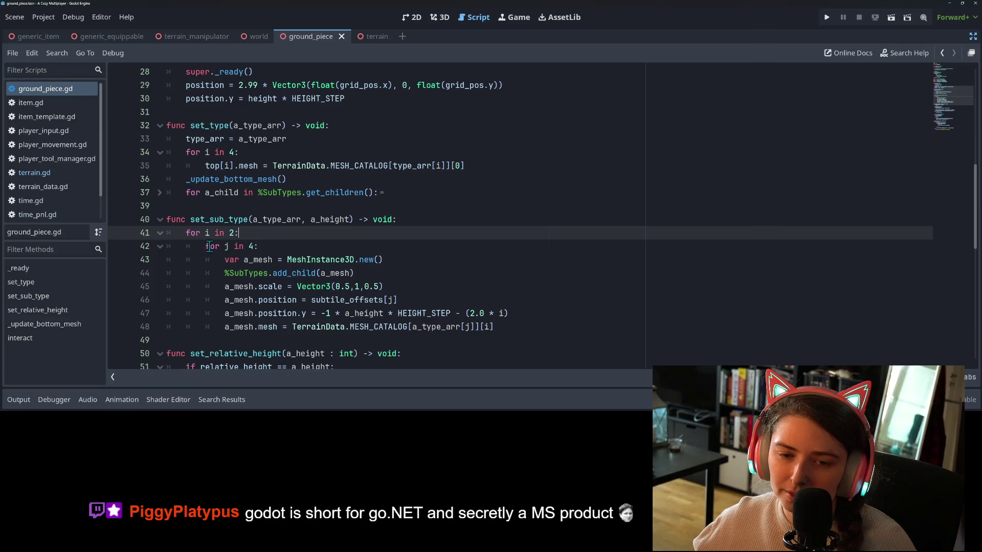
double_click(231, 233)
Change the outer loop on line 41 to 'for i in [0, 2]:'.
type("[")
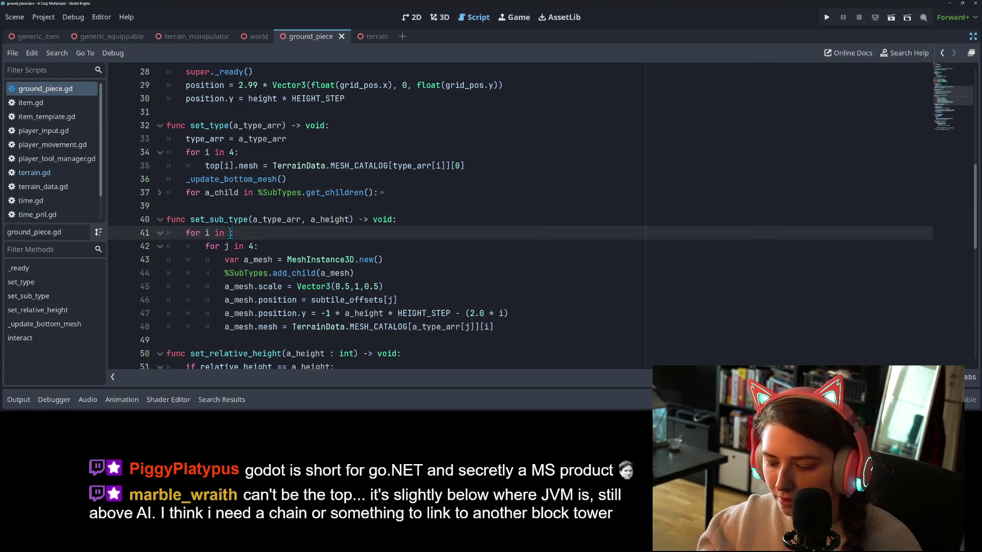
type("0, 2]:")
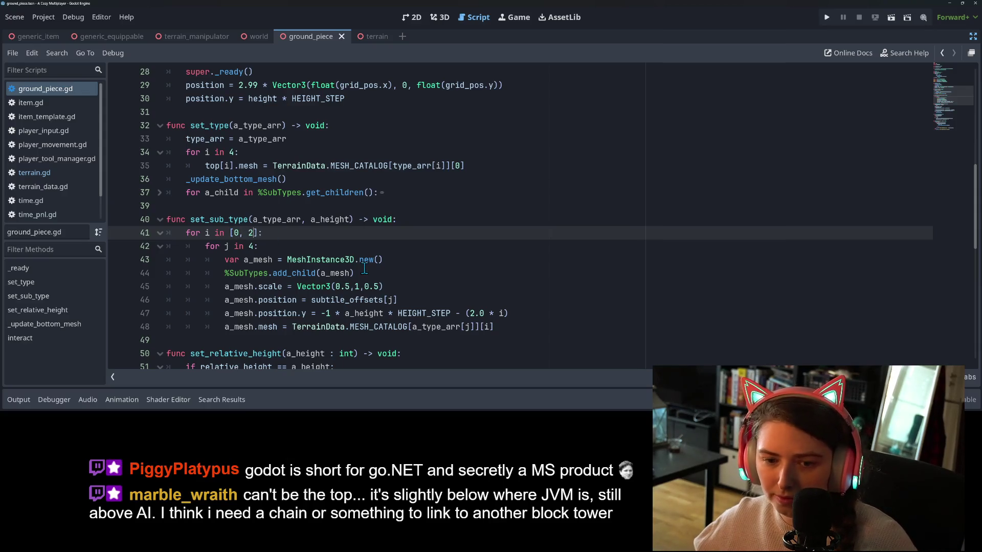
left_click(502, 314)
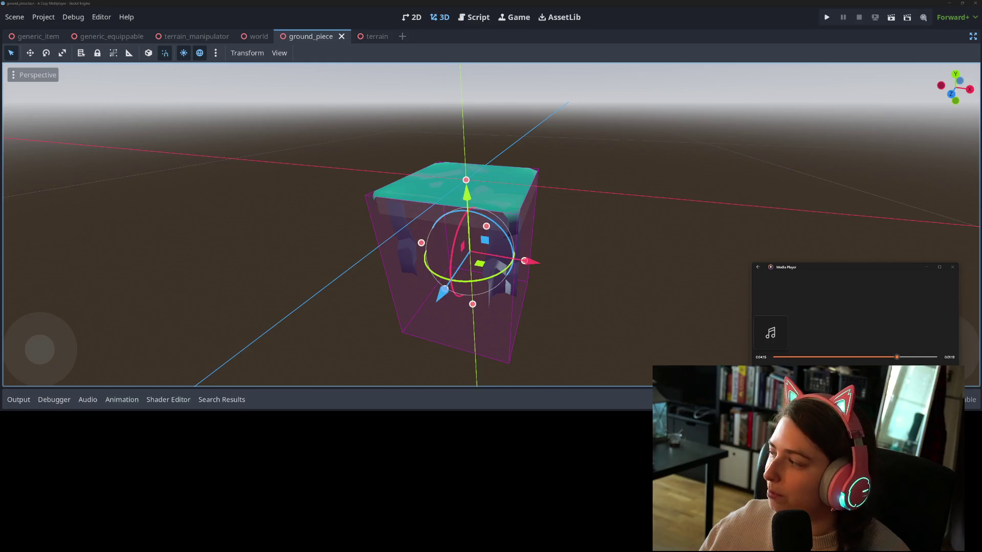
Bring Godot forward and return to the ground_piece.gd script at the line 47 y offset.
left_click(740, 8)
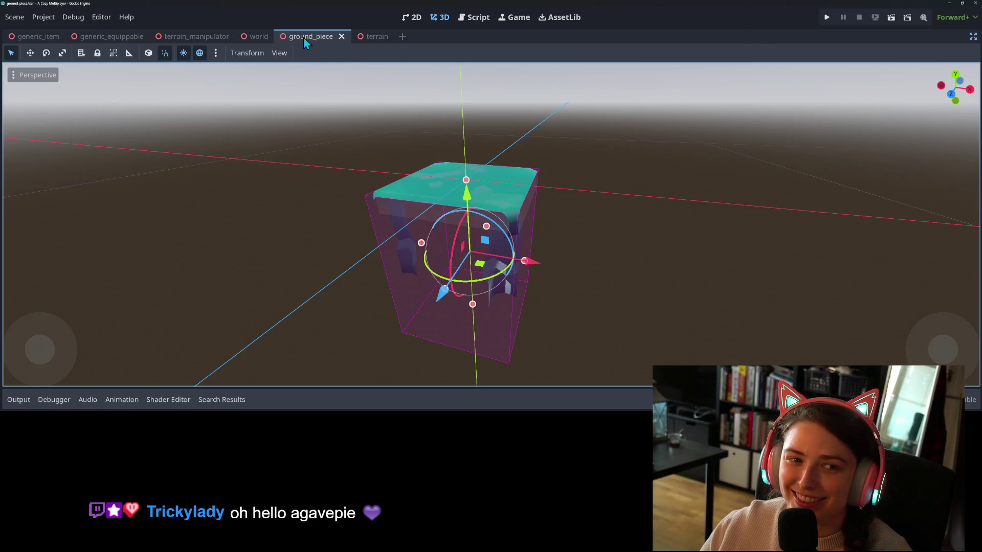
left_click(476, 18)
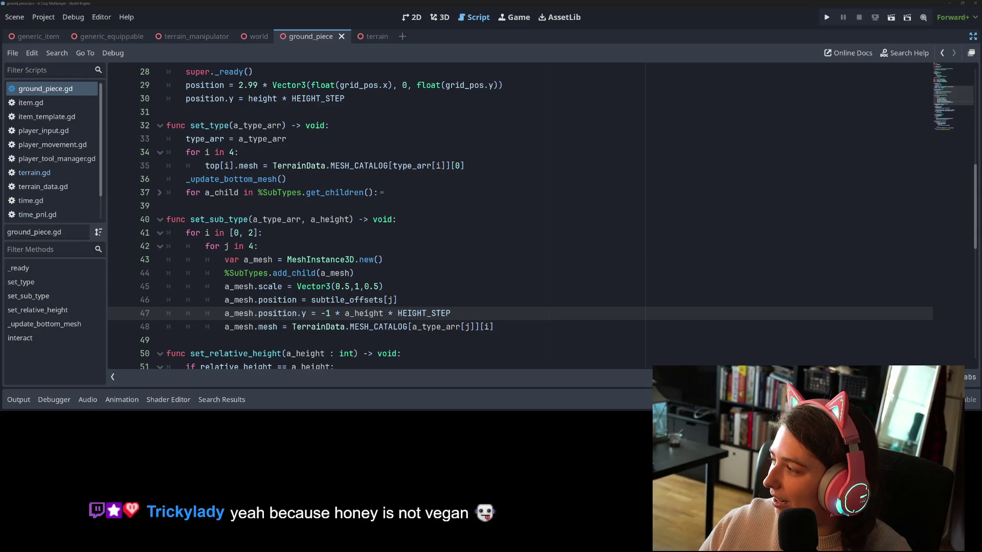
Maximise the Discord window and open the infrastructure comic at full size.
mouse_move(981, 143)
left_mouse_down()
mouse_move(864, 138)
mouse_move(452, 6)
mouse_move(458, 90)
mouse_move(436, 14)
left_mouse_up()
left_click(130, 323)
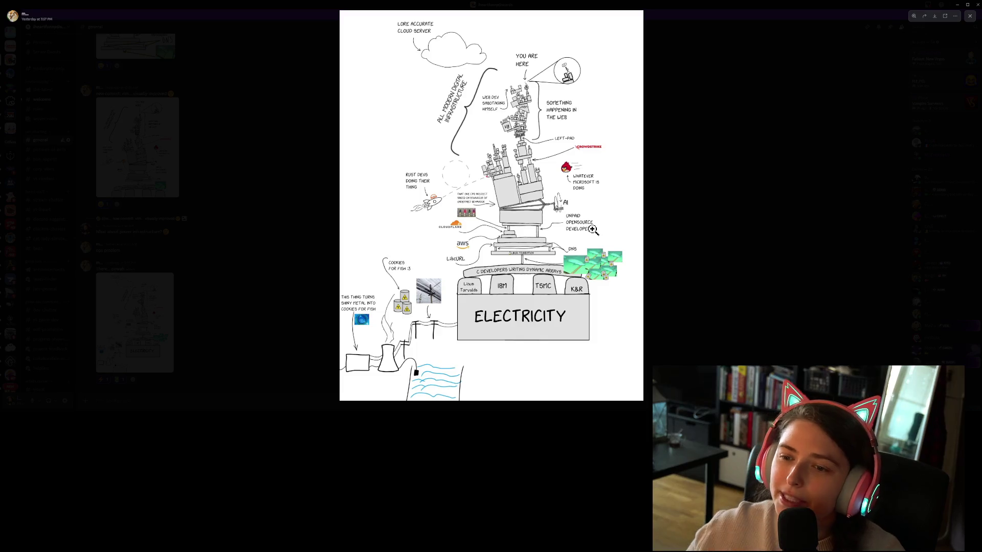
Zoom and pan the comic until the upper tower's YOU ARE HERE, V8, WASM and LEFT-PAD labels are readable.
left_click(479, 162)
left_click(479, 163)
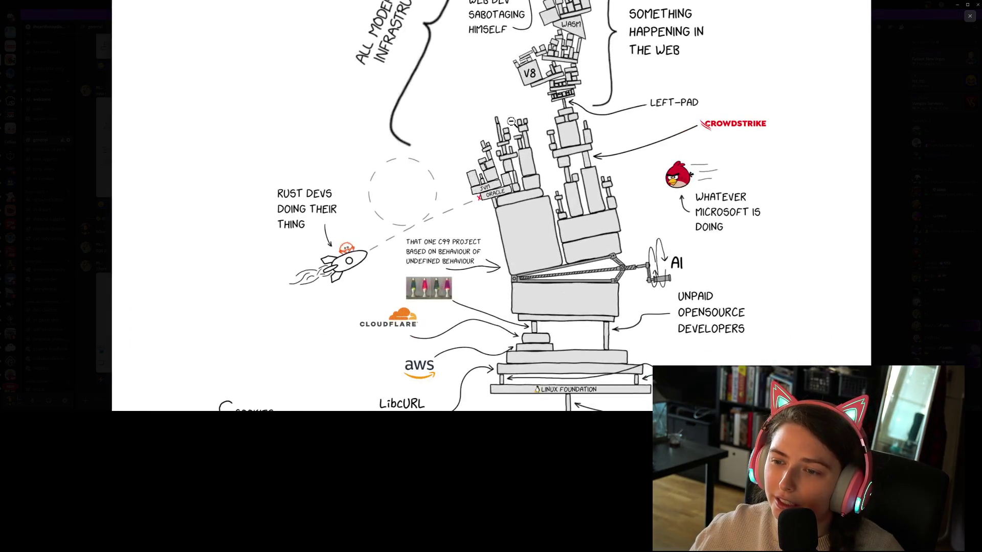
scroll(494, 134, "up", 2)
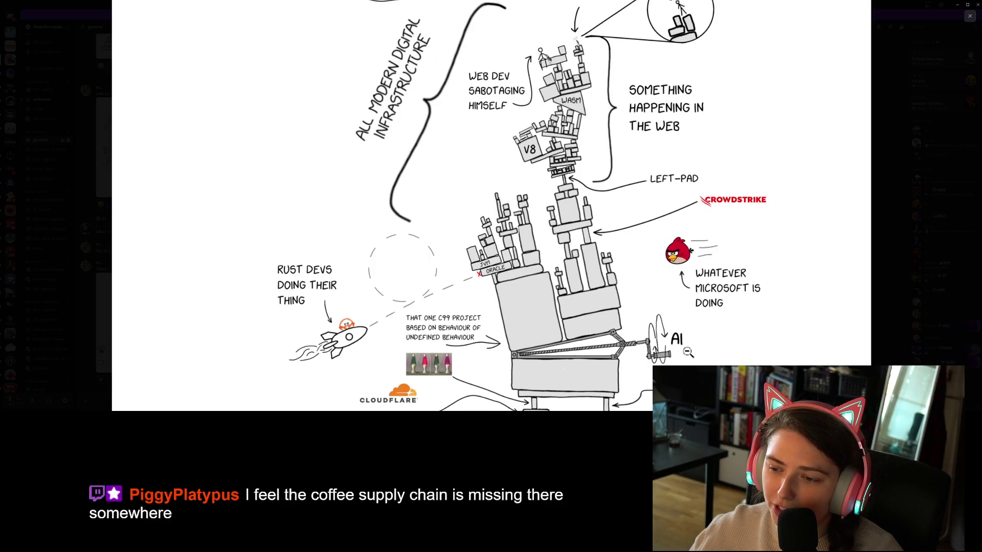
scroll(631, 261, "up", 1)
scroll(631, 276, "up", 2)
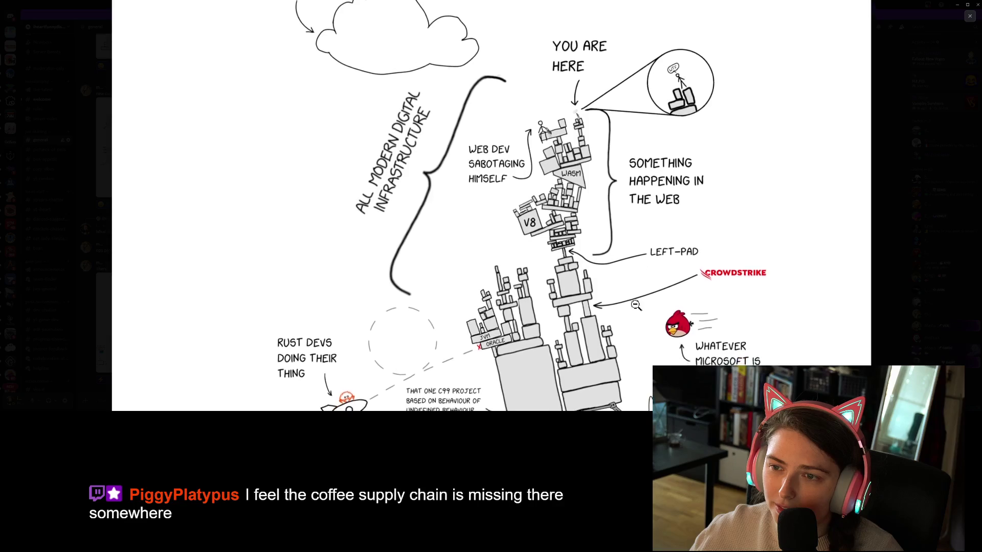
left_click_drag(635, 292, 636, 247)
scroll(636, 249, "up", 4)
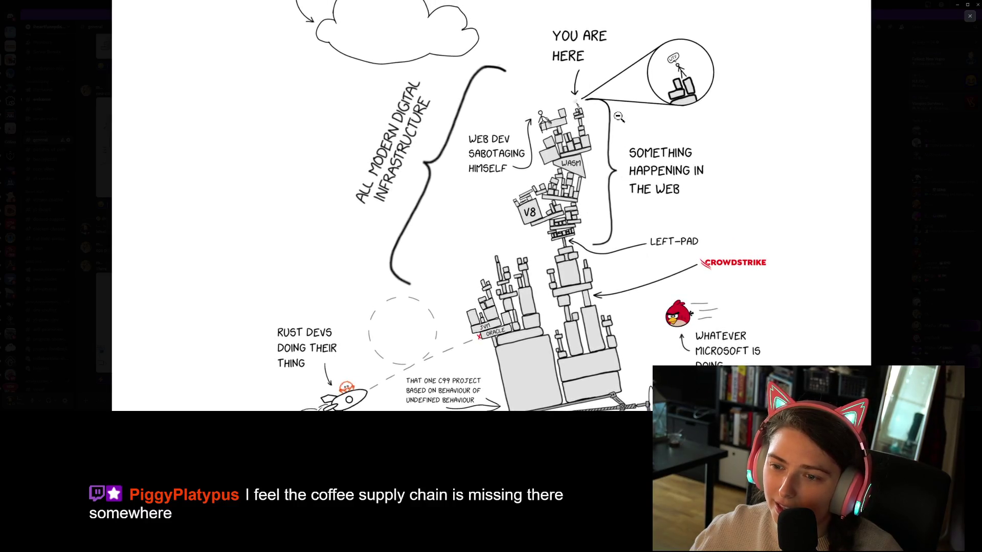
scroll(557, 258, "down", 2)
scroll(556, 258, "up", 8)
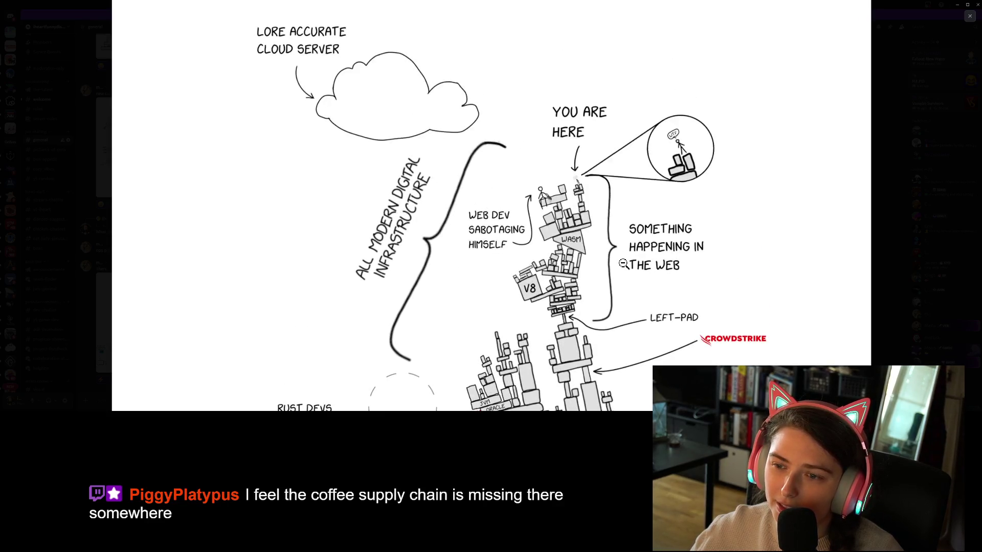
scroll(623, 264, "down", 12)
scroll(624, 258, "down", 5)
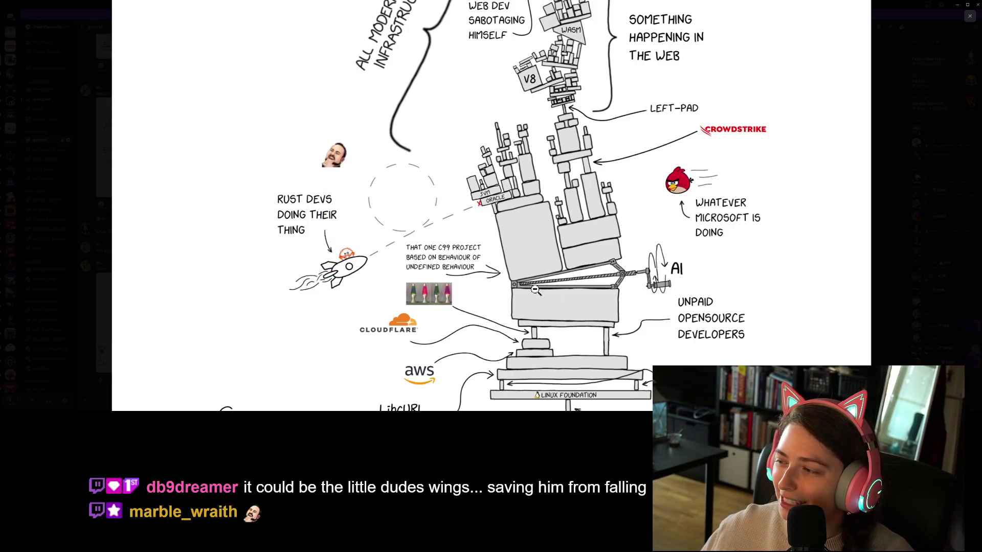
scroll(585, 275, "down", 4)
scroll(573, 117, "down", 3)
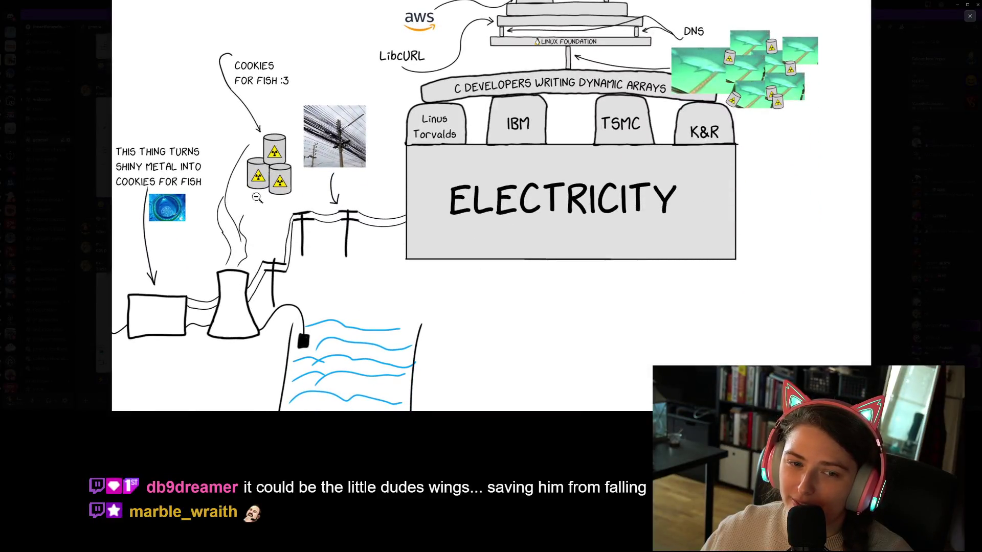
left_click(391, 309)
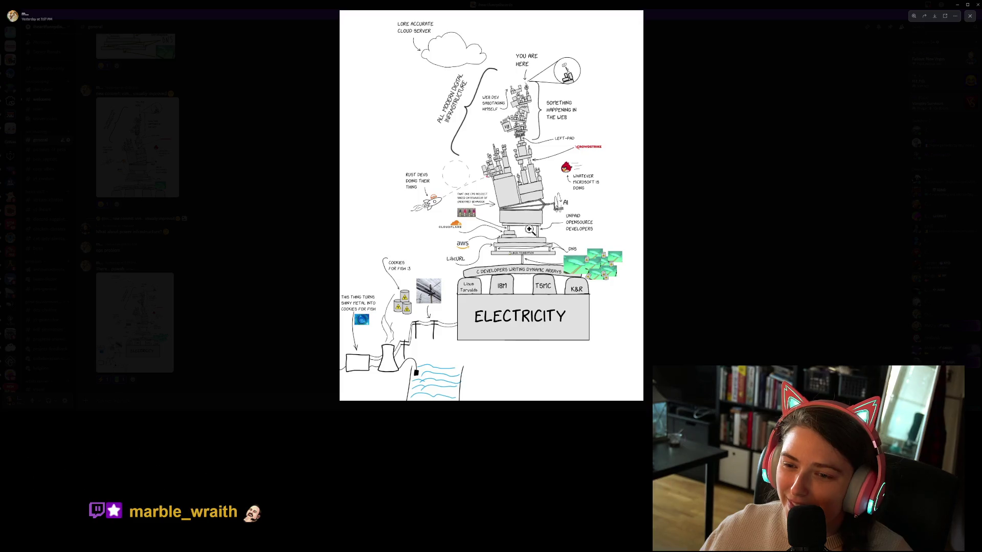
left_click(587, 225)
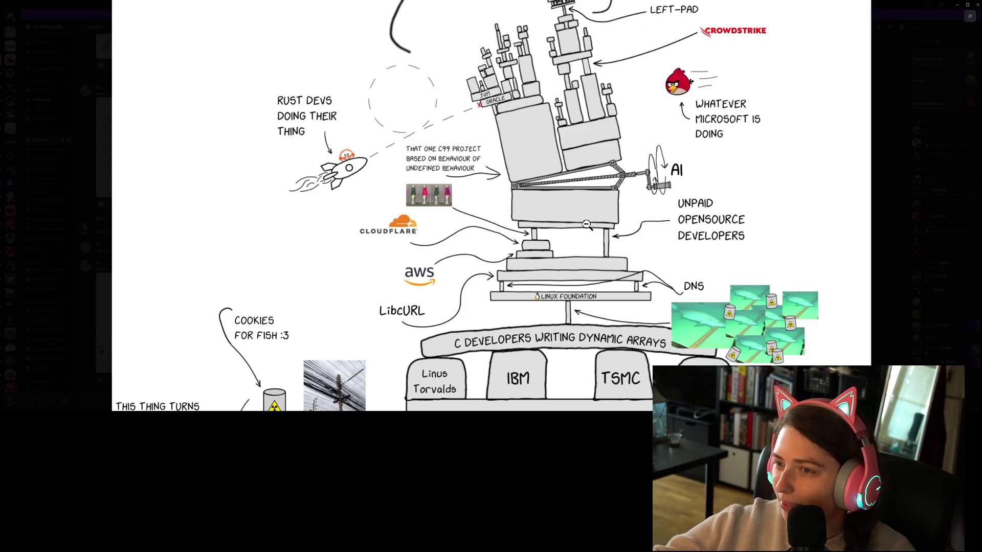
scroll(587, 224, "up", 5)
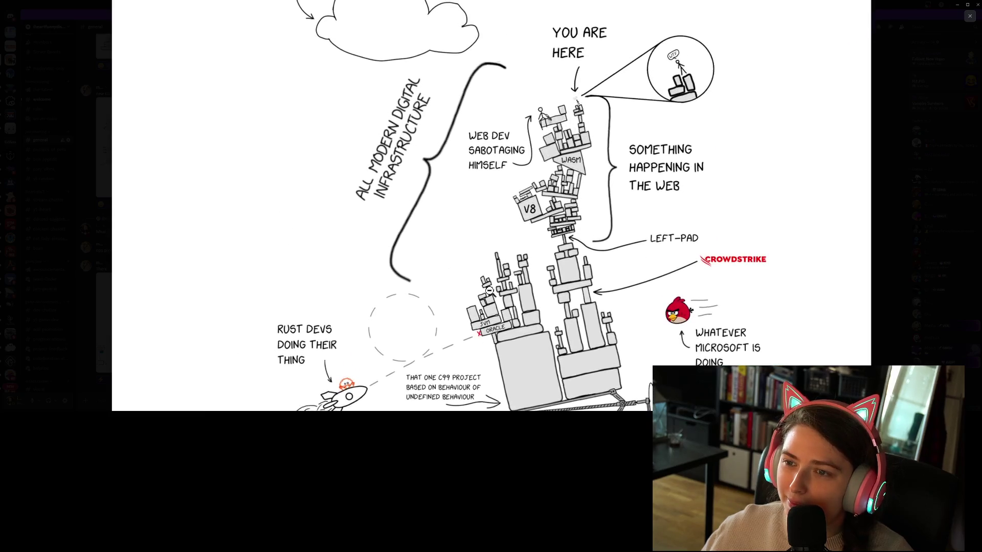
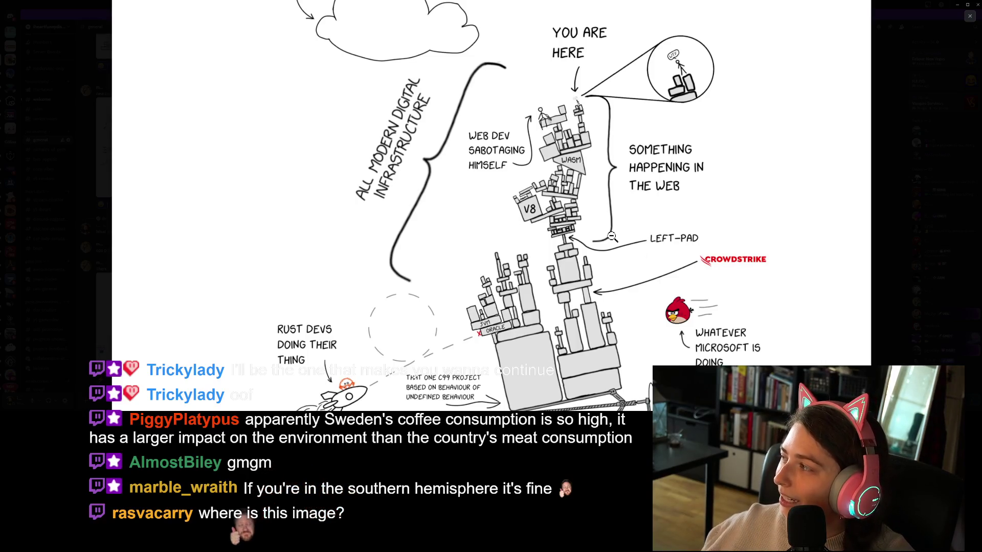
Scroll up and down through the enlarged digital-infrastructure comic, then close it to return to #general.
scroll(568, 290, "down", 6)
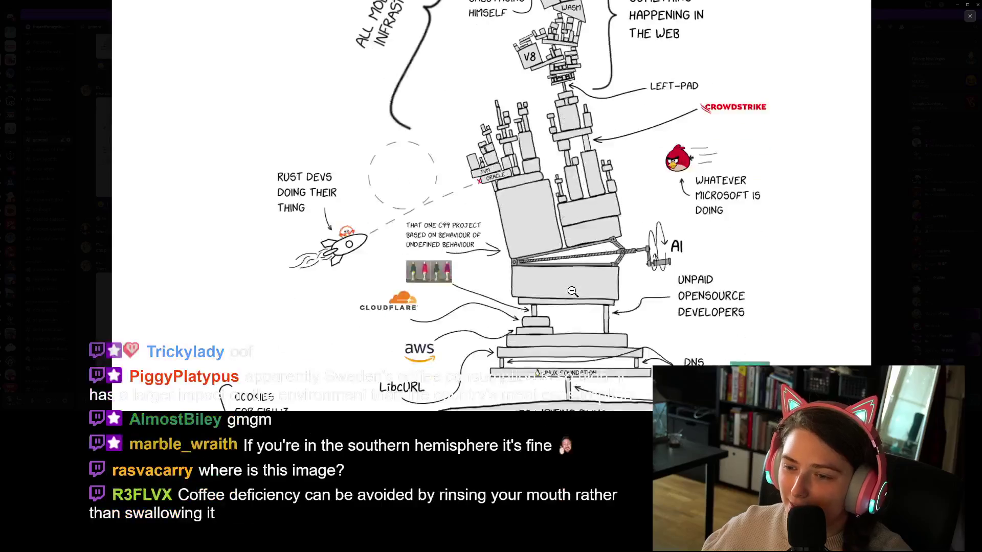
scroll(568, 290, "down", 3)
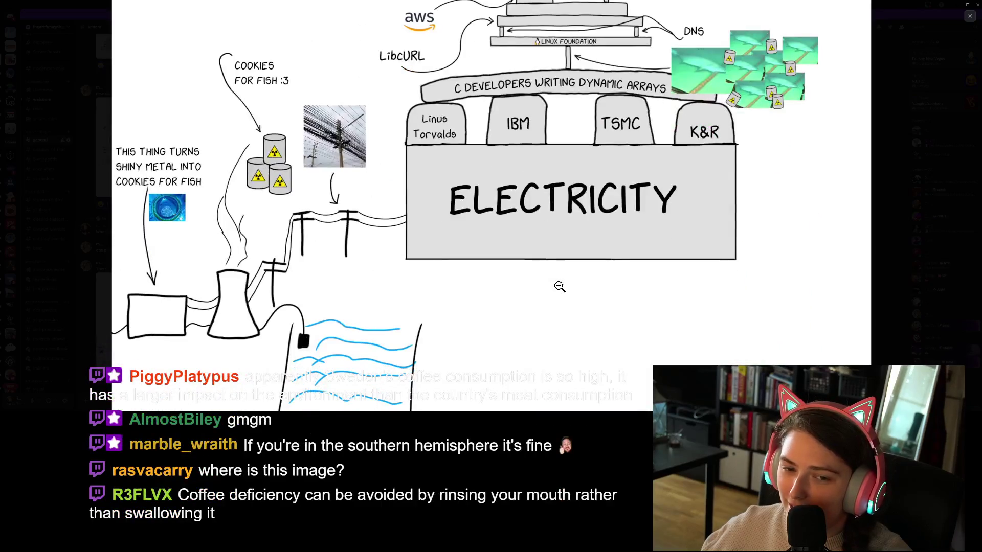
scroll(706, 356, "up", 4)
scroll(706, 356, "up", 6)
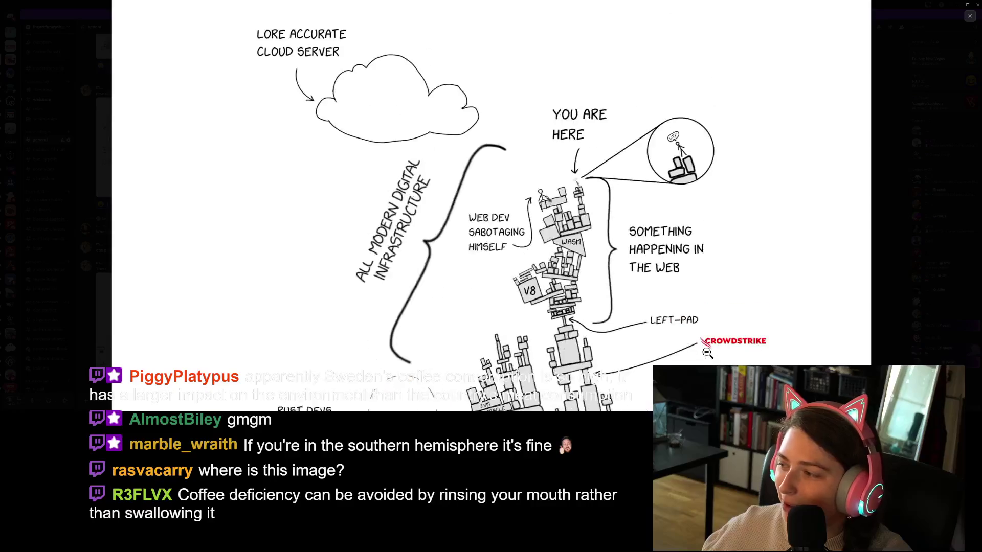
scroll(707, 352, "down", 3)
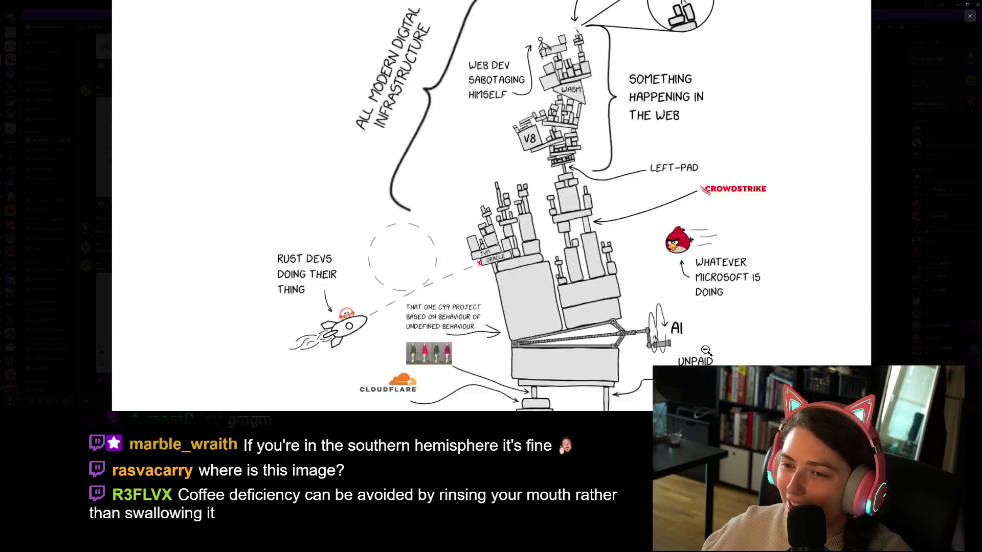
scroll(721, 327, "up", 3)
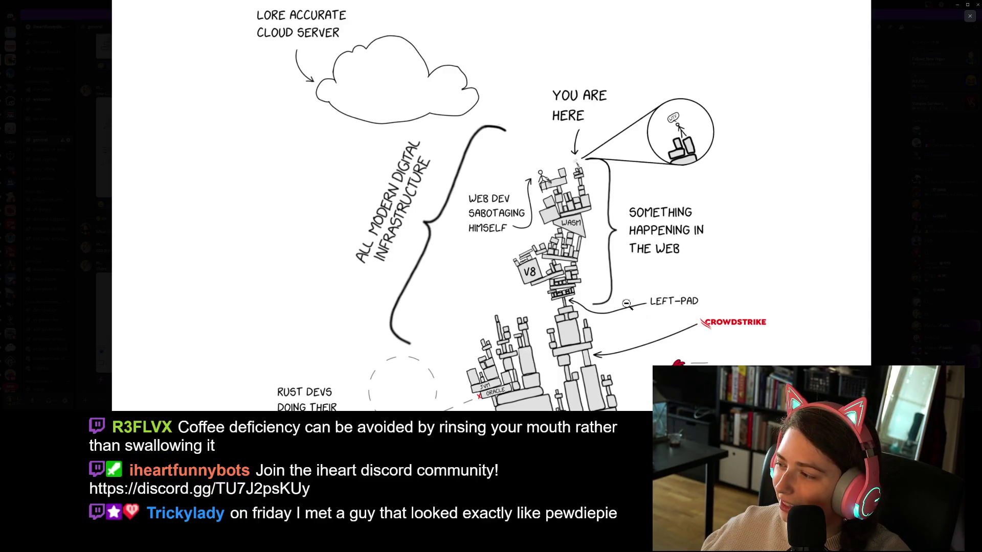
scroll(669, 315, "down", 1)
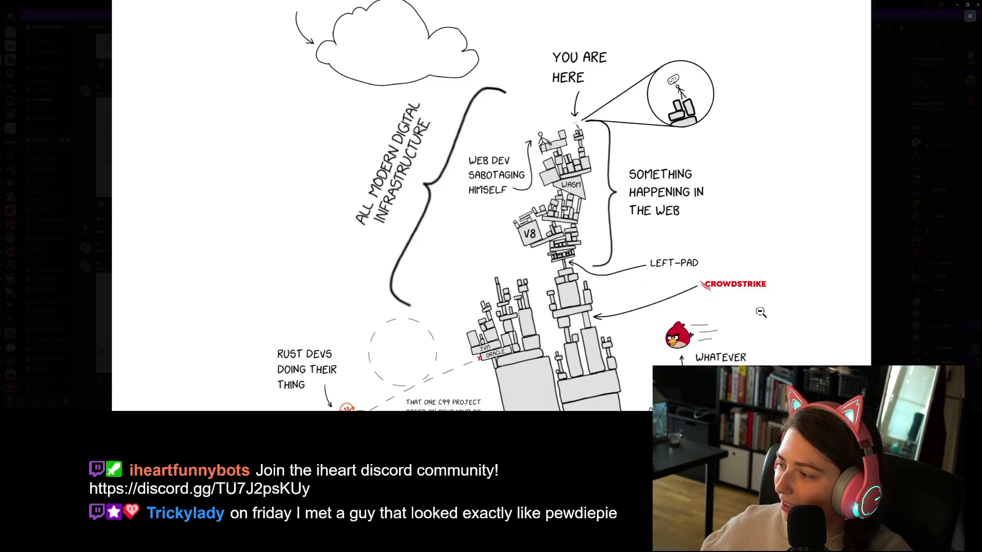
scroll(761, 312, "down", 1)
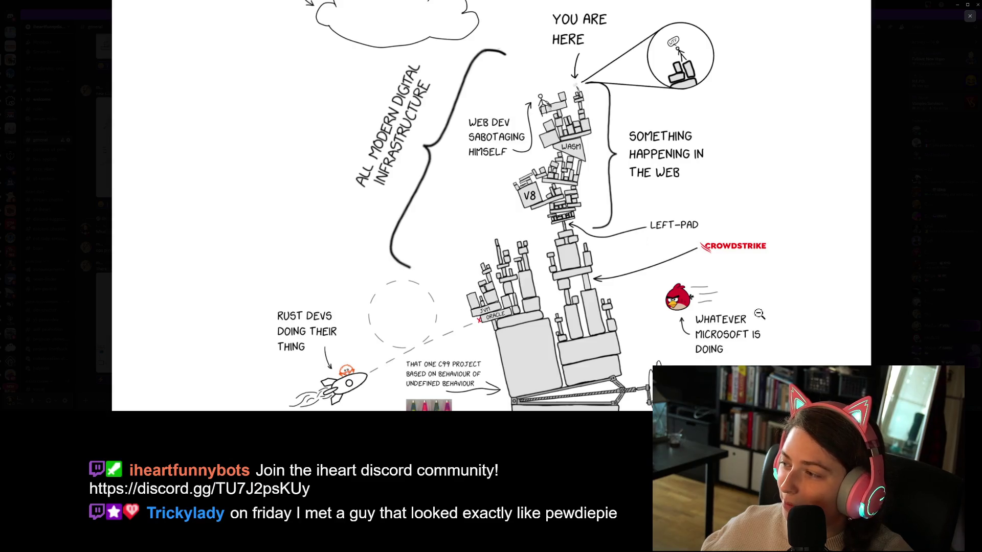
scroll(771, 297, "down", 3)
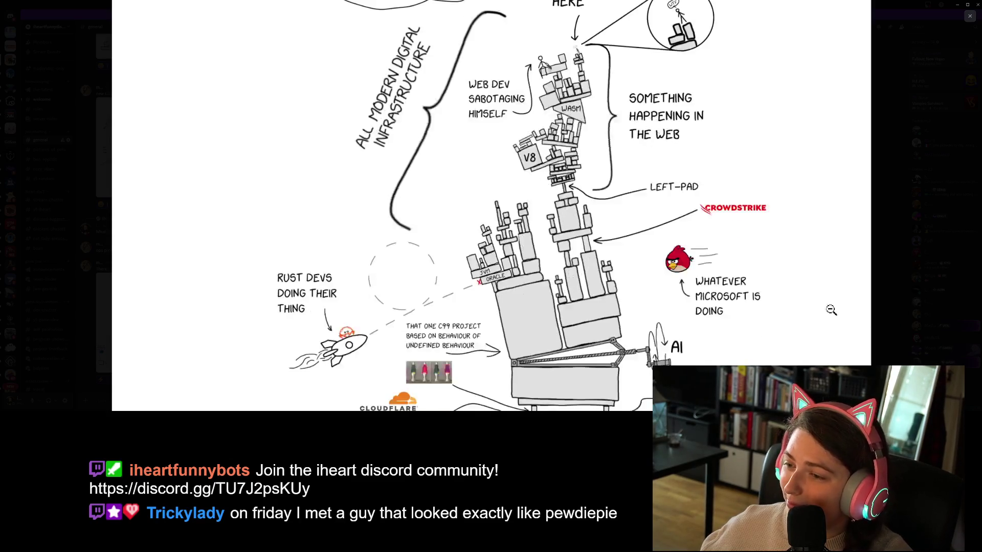
scroll(771, 297, "up", 4)
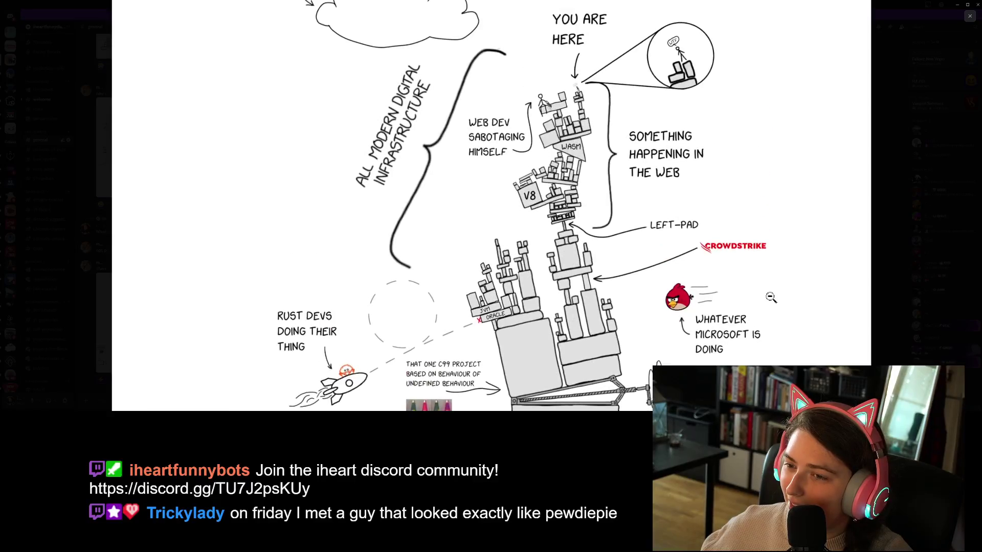
scroll(771, 298, "up", 2)
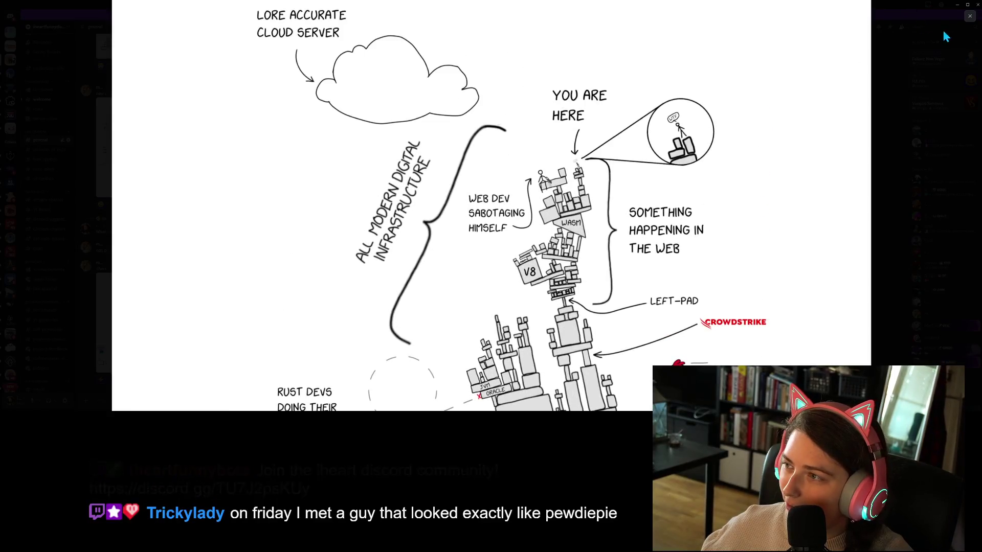
left_click(970, 19)
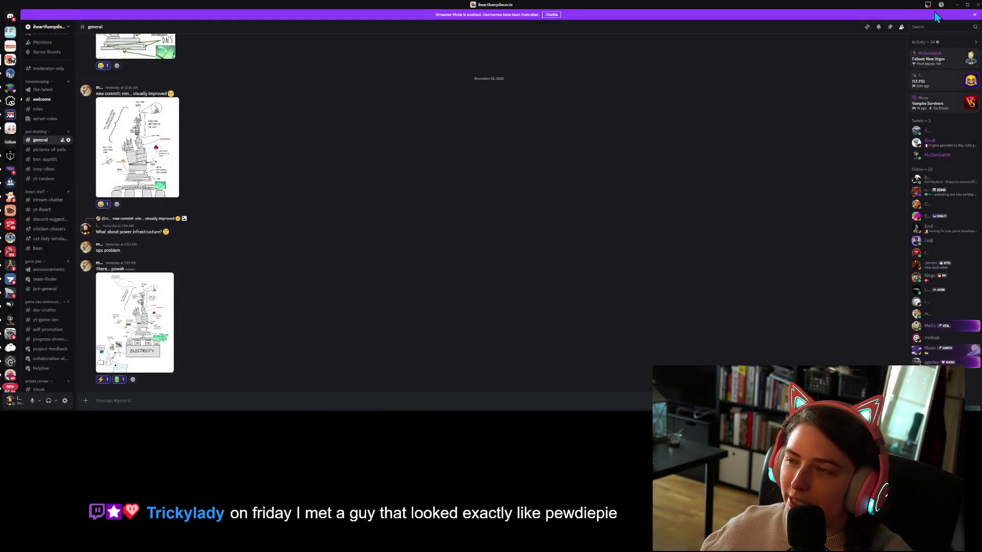
Switch from Discord to the Godot editor showing ground_piece.gd with Alt+Tab.
key("alt+Tab")
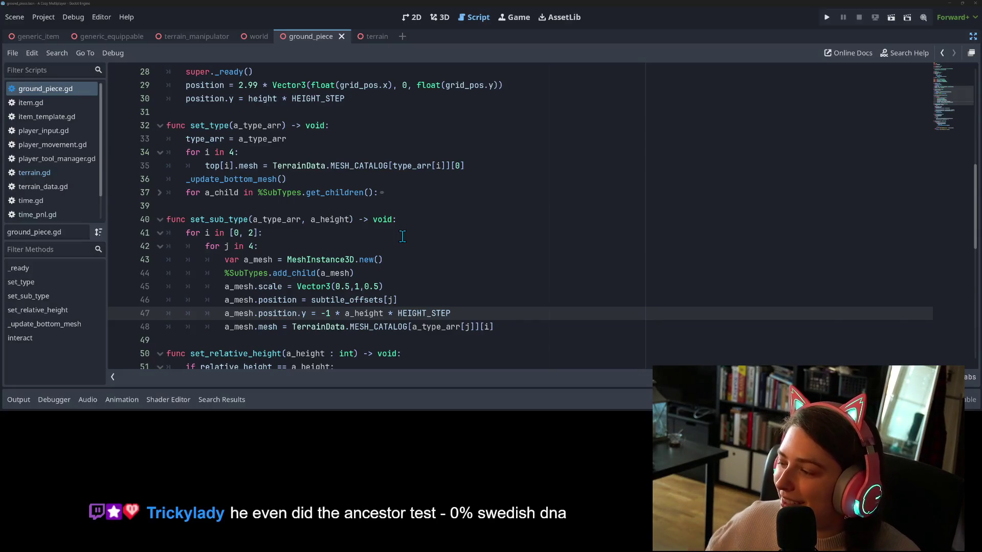
Click into the ground_piece.gd script text, then switch over to the Firefox window.
left_click(430, 251)
left_click(592, 317)
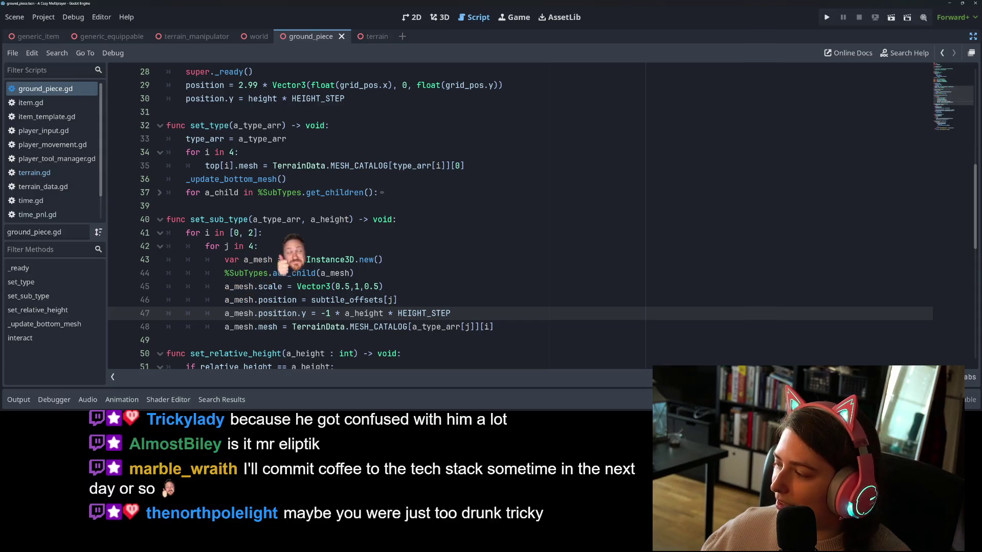
key("alt+Tab")
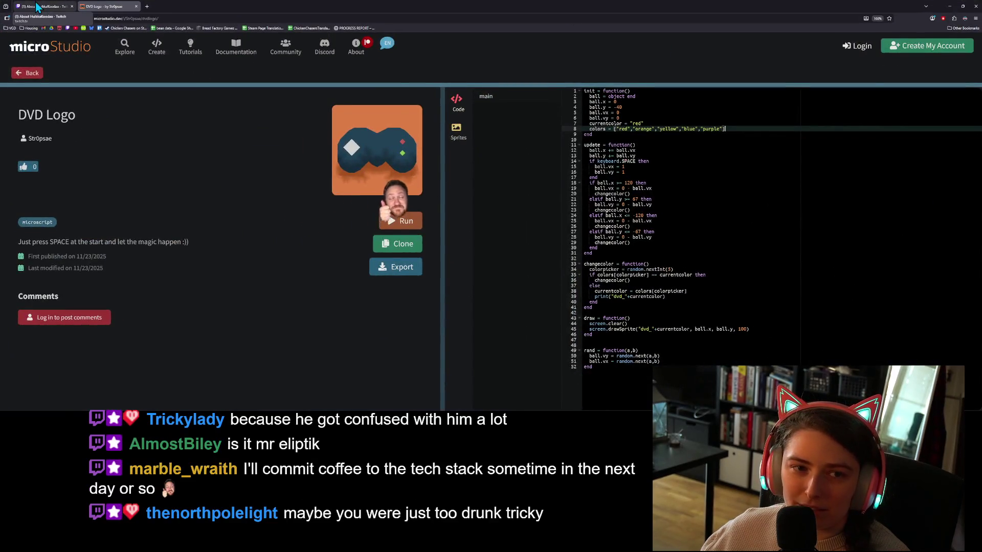
On the Twitch tab, search for the streamer's channel and open their recent playtest stream.
left_click(37, 6)
left_click(461, 39)
type("mreli")
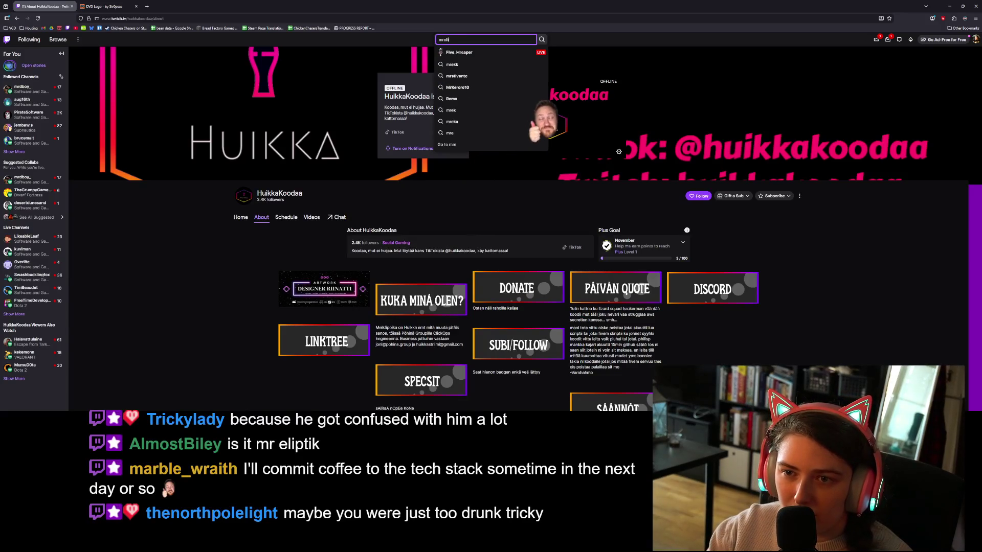
type("iptik")
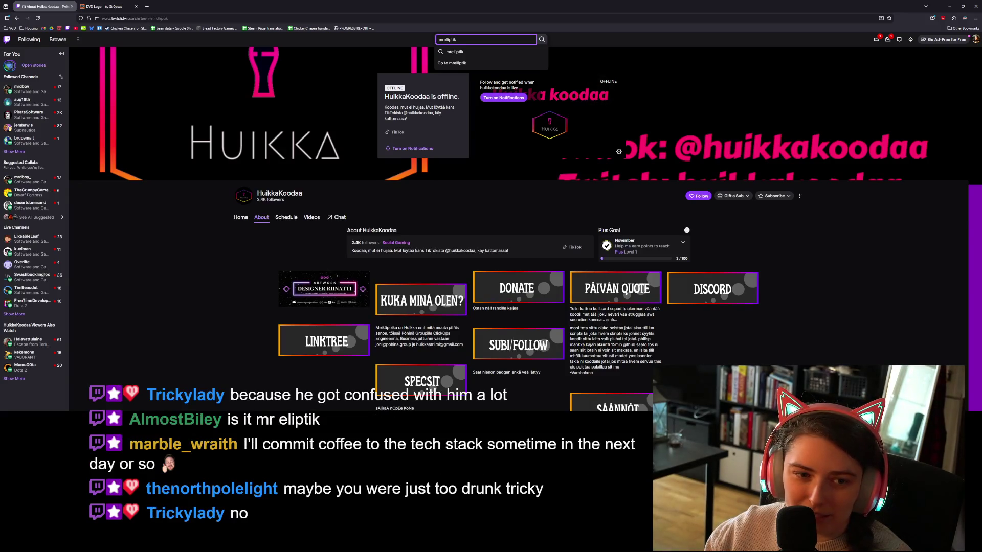
key("Return")
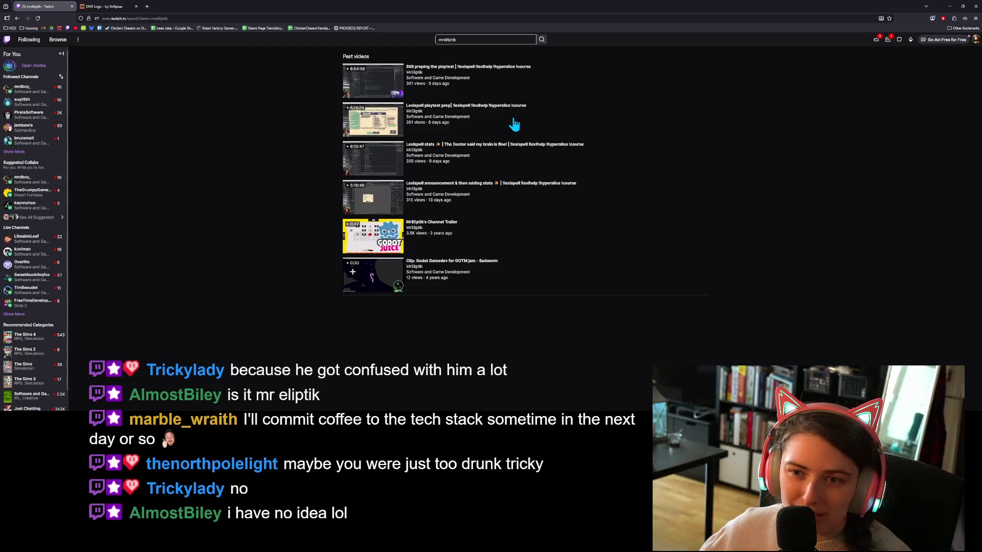
left_click(419, 79)
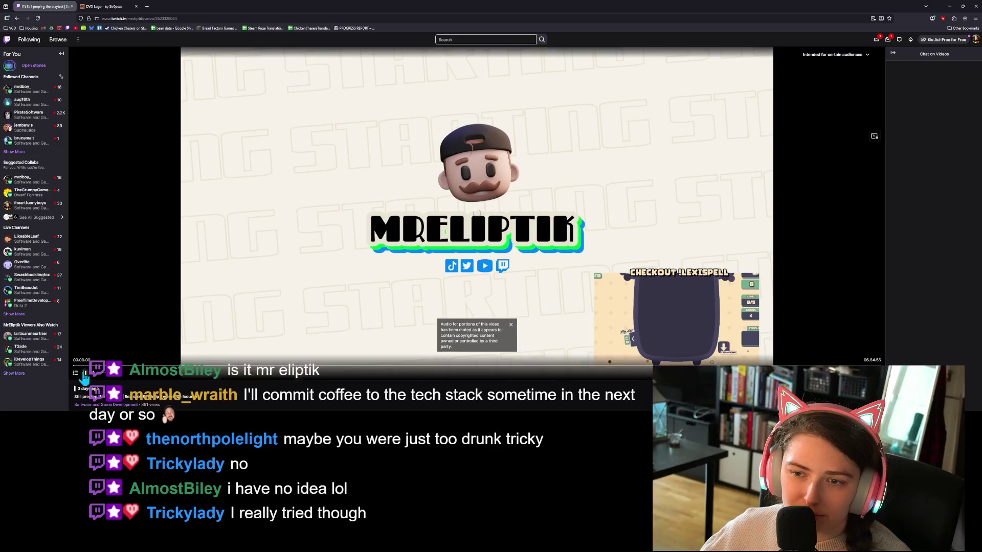
Pause the stream and skip ahead through 04:23:31 and 05:31:36 to 06:16:38, where the game runs.
left_click(82, 376)
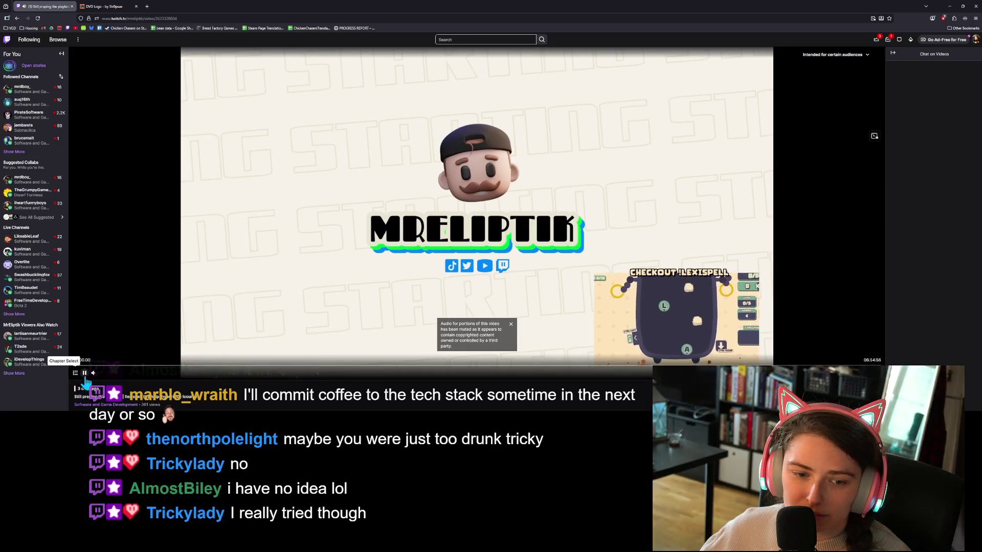
left_click(587, 367)
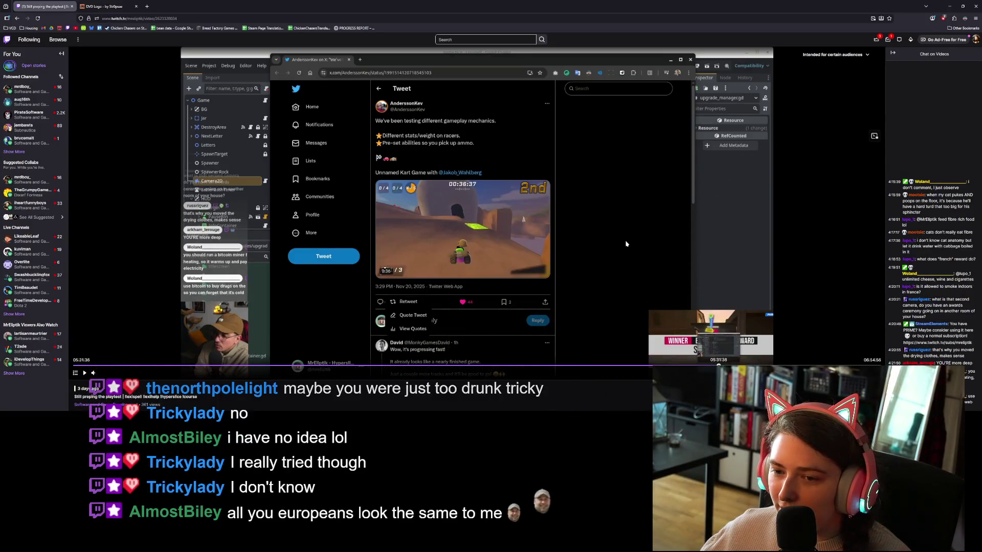
left_click(718, 367)
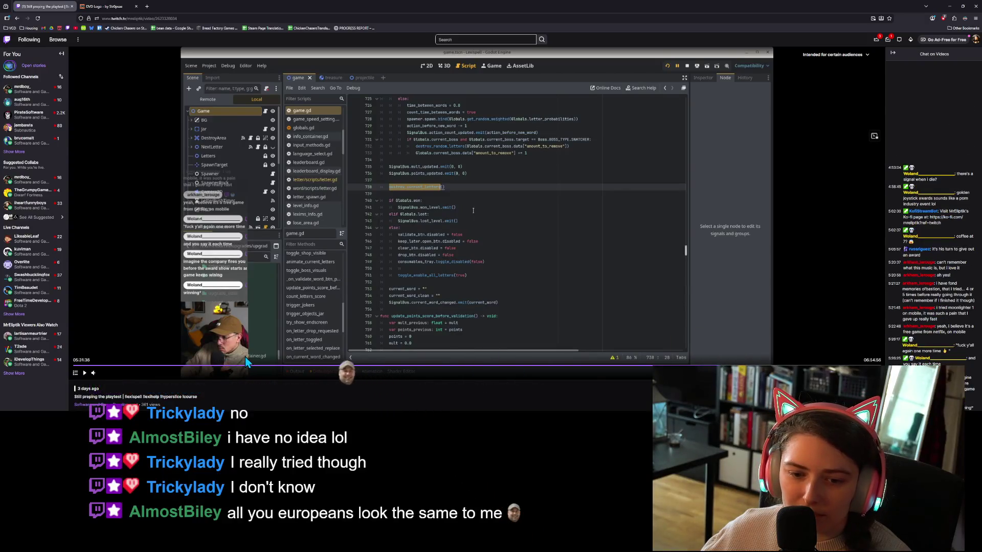
left_click(806, 367)
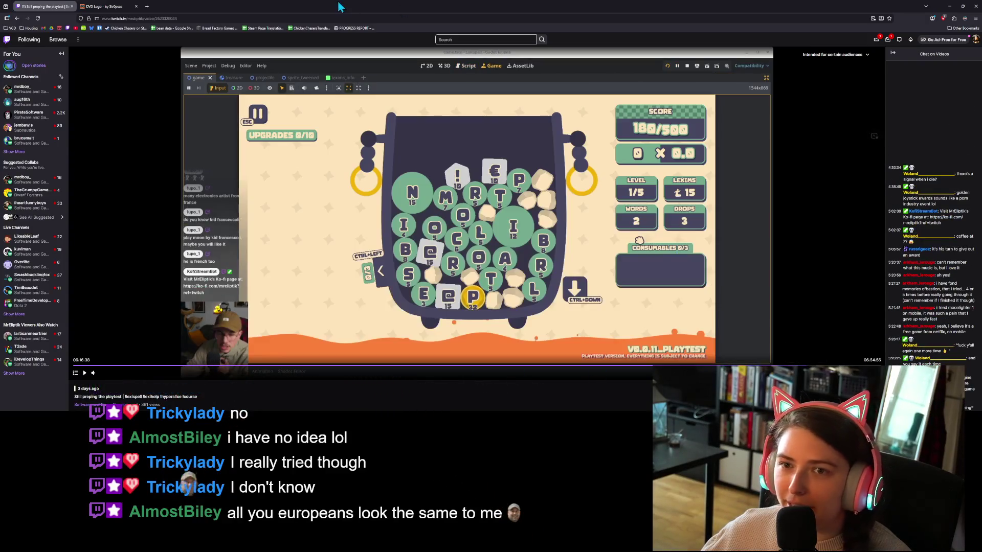
Open a new browser tab and start typing the YouTuber's name in the address bar.
key("ctrl+Tab")
key("ctrl+t")
type("pewdie")
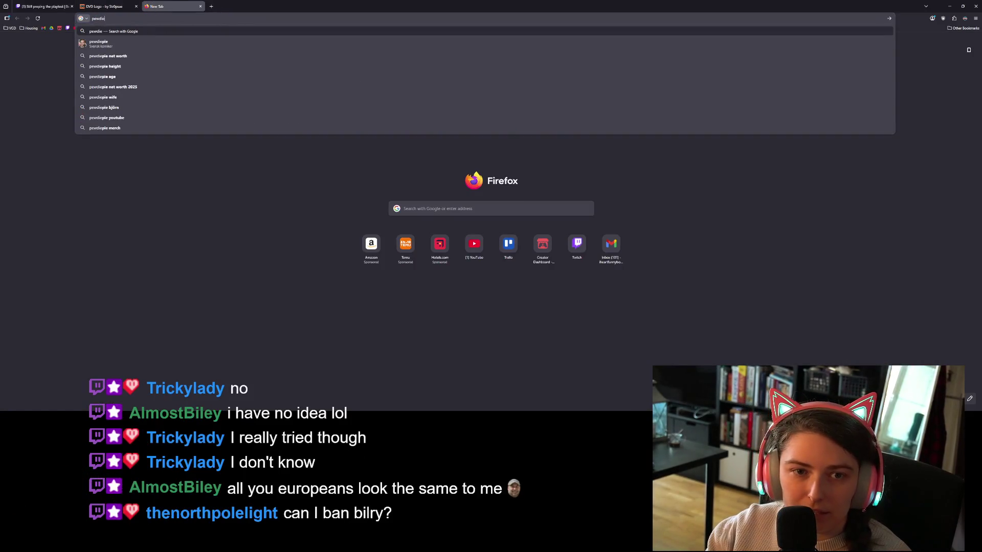
Run the Google search for the YouTuber, then go back to the Twitch tab and its search box.
key("Return")
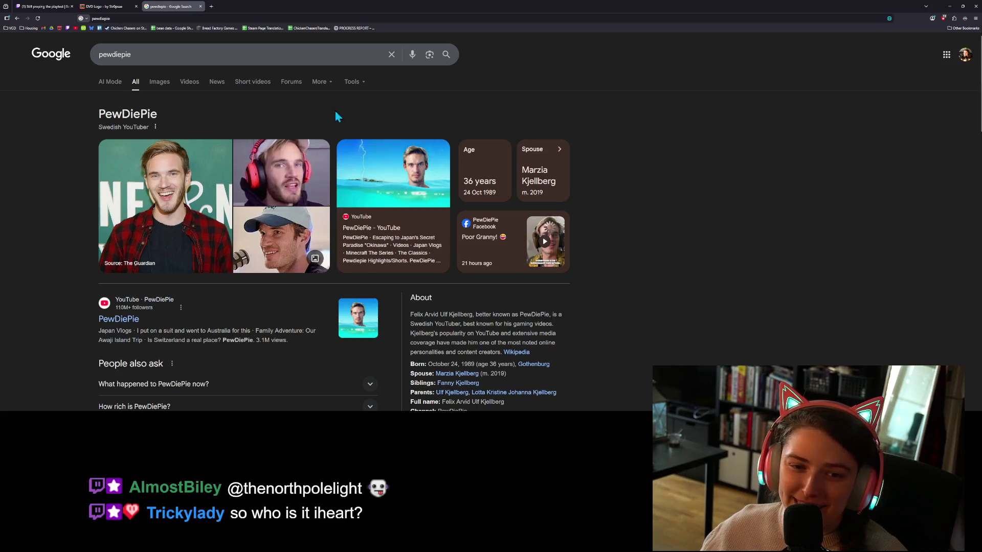
left_click(43, 6)
left_click(450, 38)
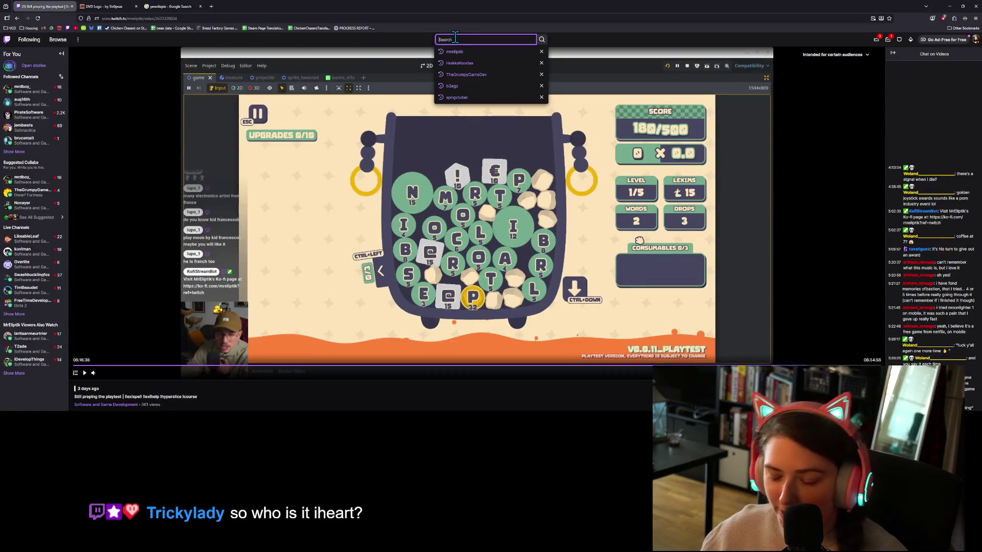
Find another streamer's channel and open its recent 'Side project Friday! Is that a thing?' broadcast.
type("mc")
type("iz")
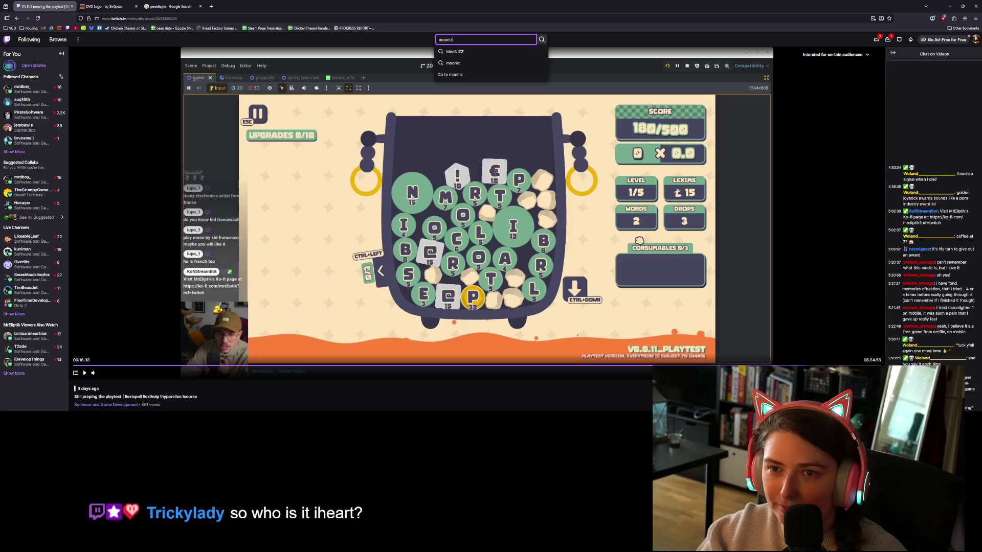
left_click(454, 51)
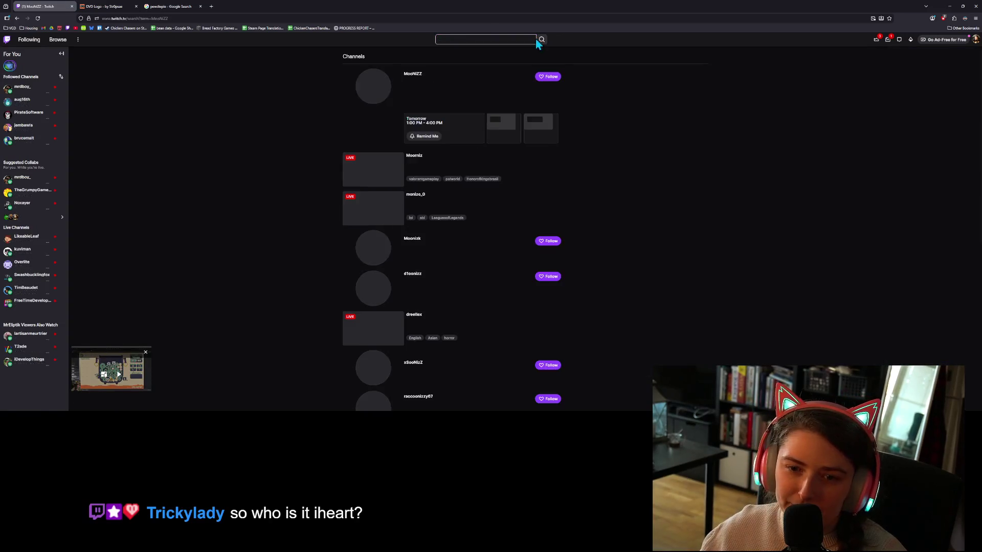
left_click(412, 77)
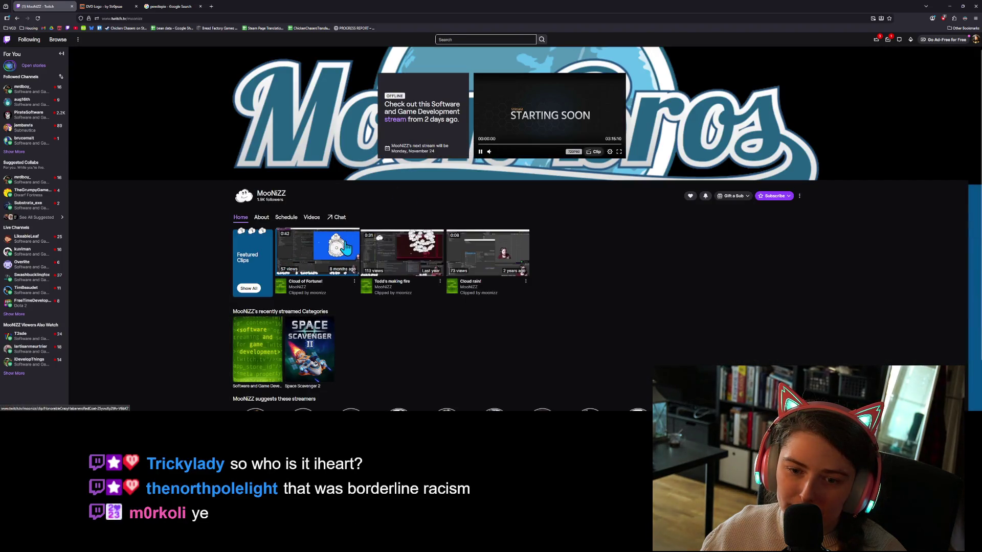
left_click(262, 217)
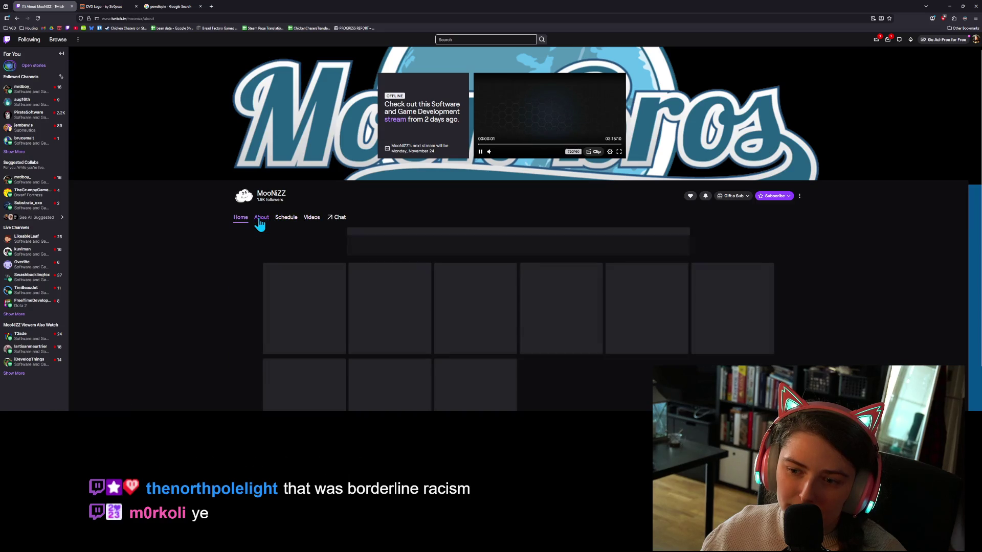
scroll(309, 233, "down", 2)
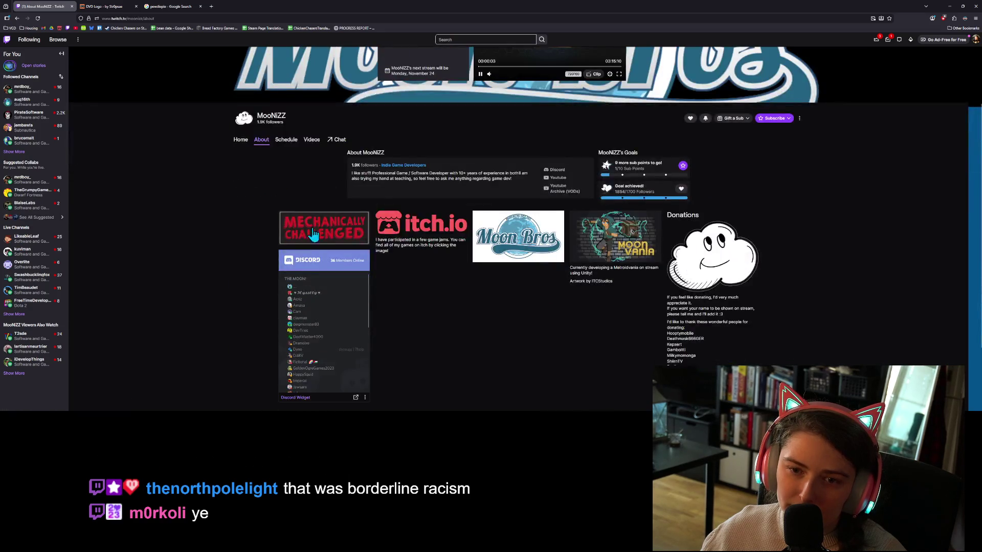
left_click(309, 145)
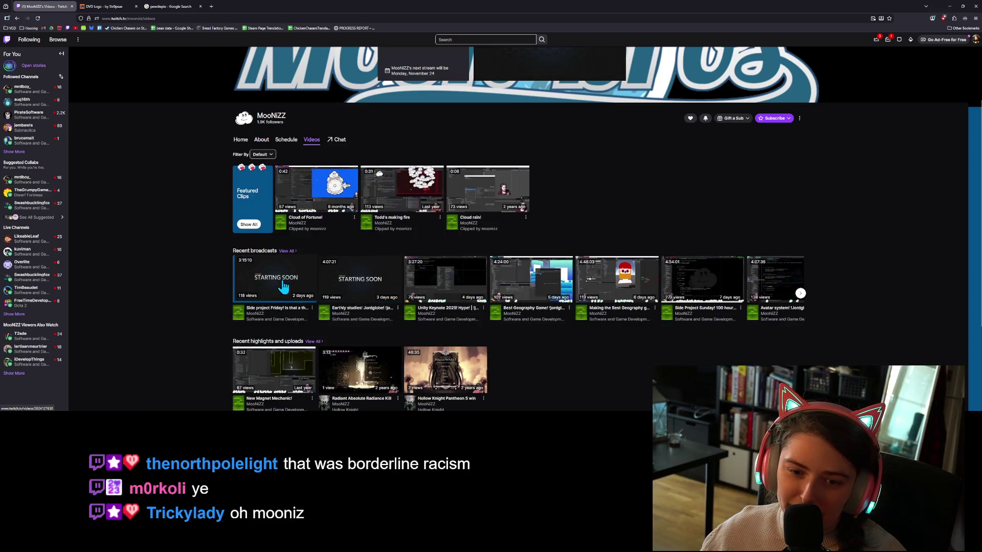
left_click(283, 288)
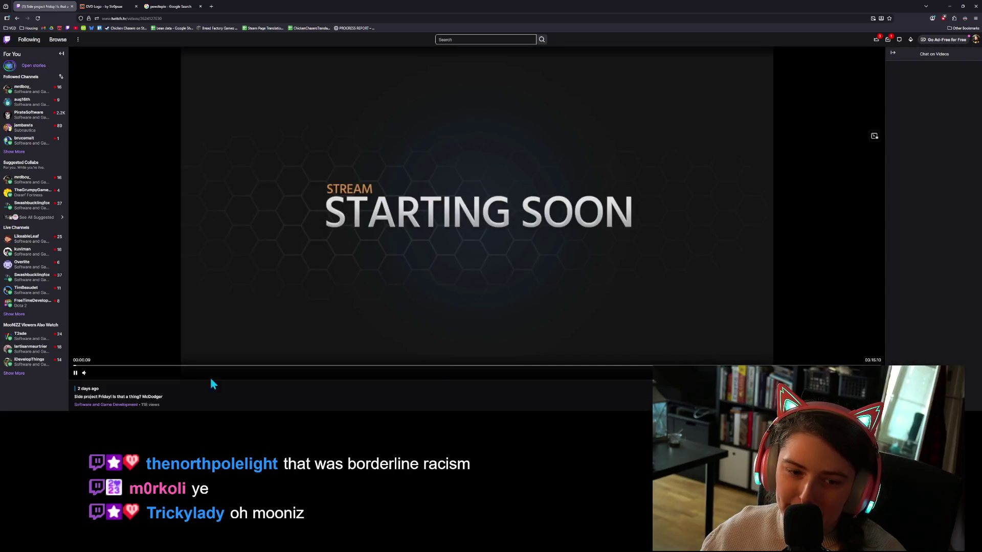
Pause the broadcast, skip ahead to about 02:14:22, then switch to the Google results tab.
left_click(75, 375)
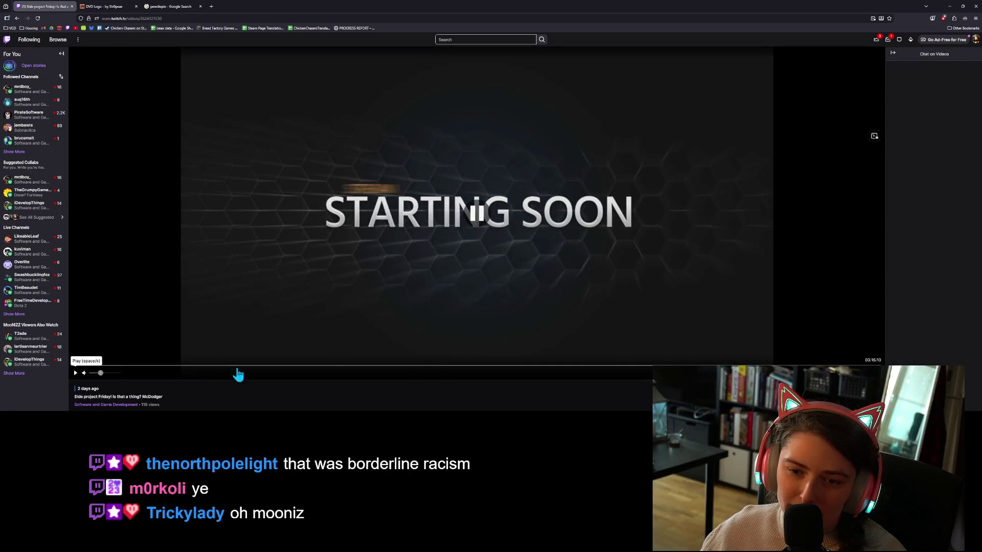
left_click(448, 367)
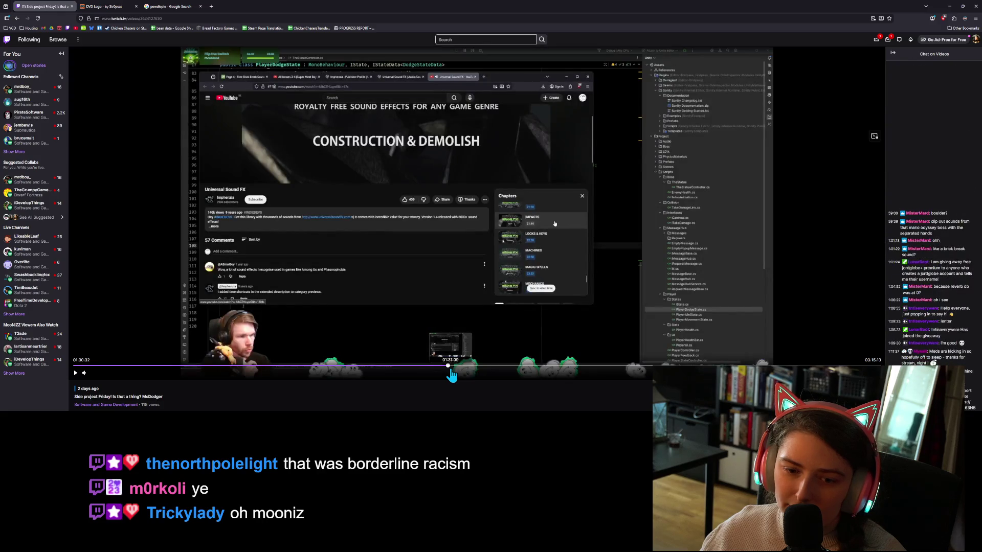
left_click(486, 369)
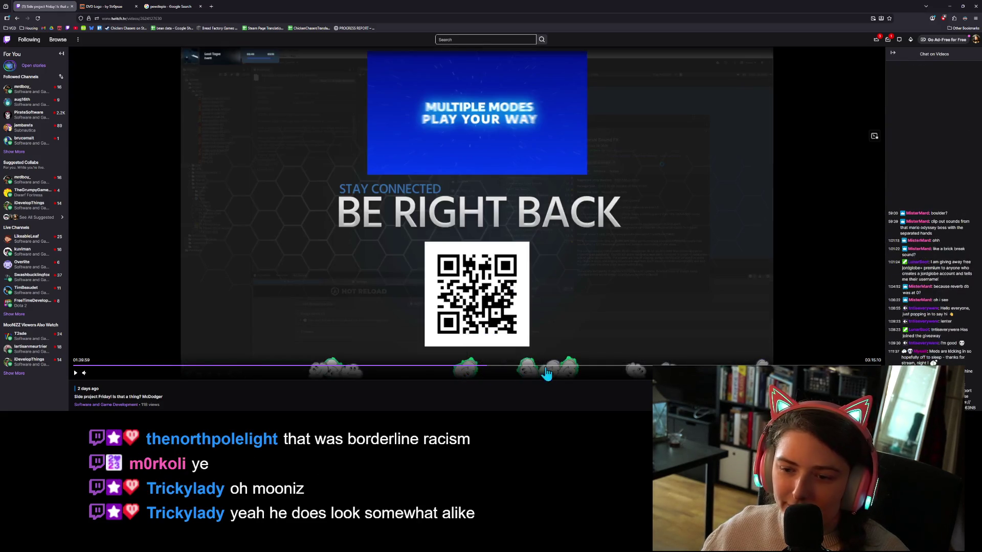
left_click(630, 367)
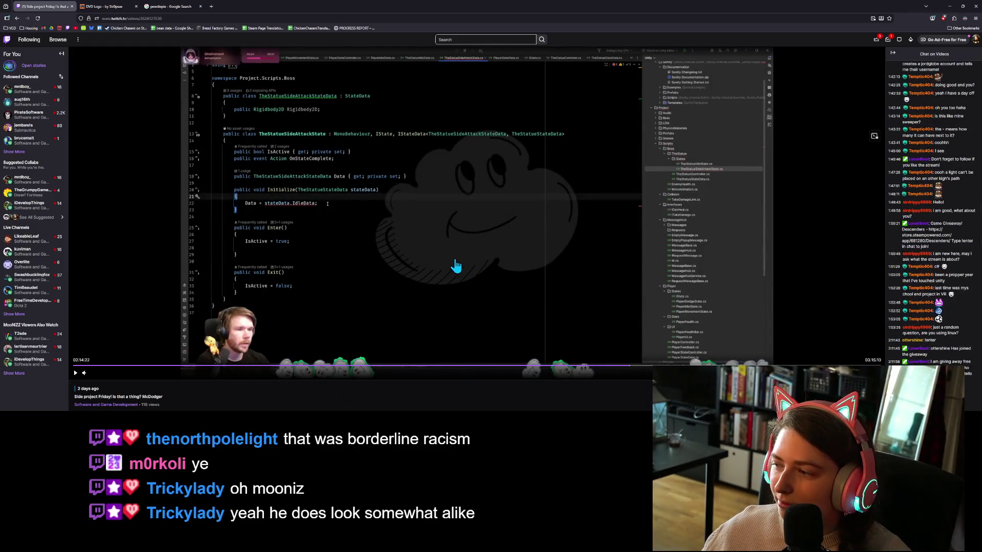
left_click(163, 6)
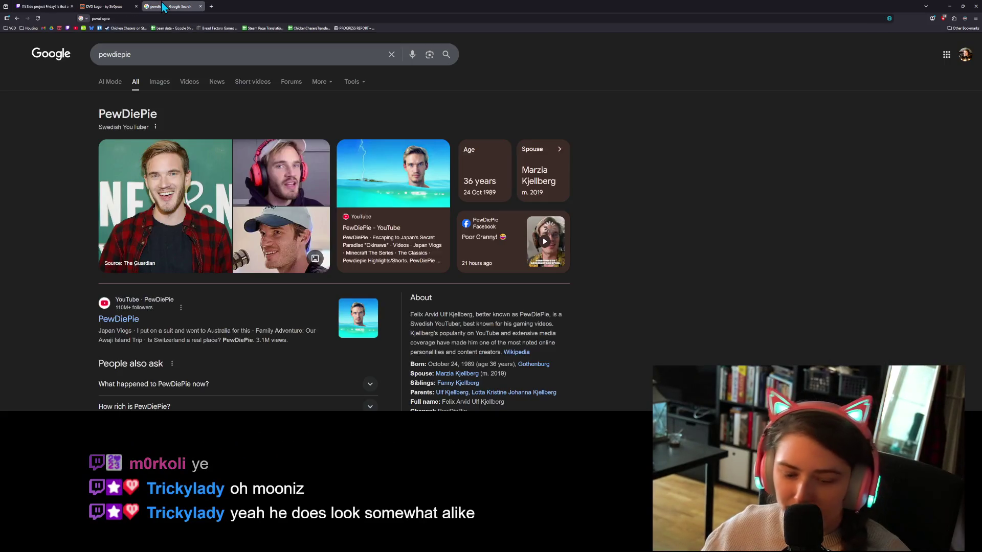
Split the Google results into their own window snapped right, with microStudio filling the left half.
mouse_move(162, 6)
left_mouse_down()
mouse_move(313, 105)
mouse_move(447, 168)
left_mouse_up()
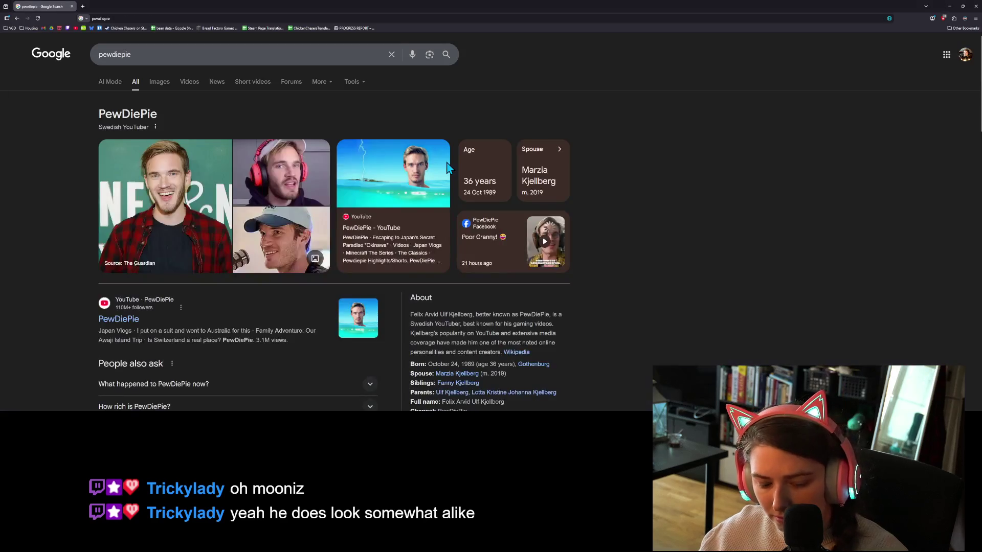
key("super+Right")
left_click(92, 117)
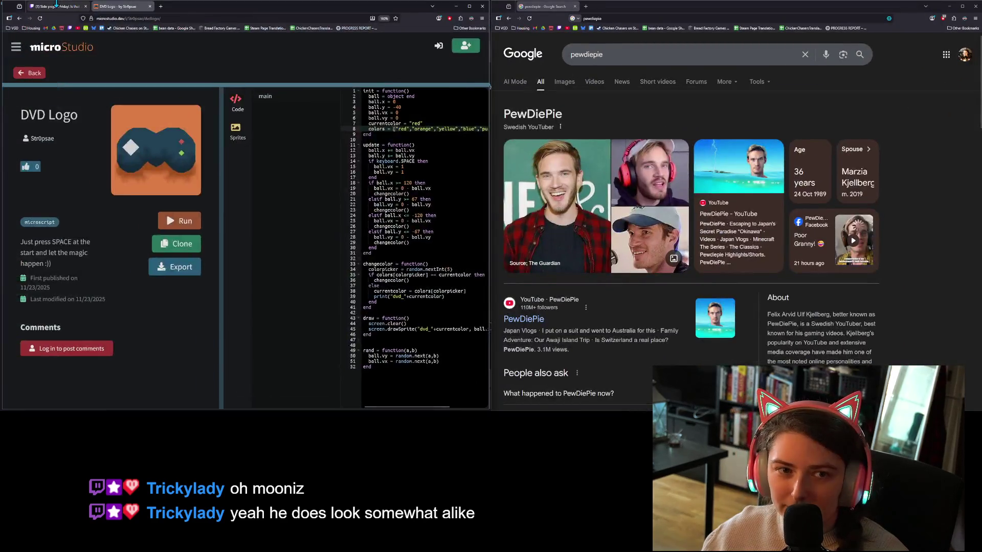
Zoom out the Twitch broadcast, skip to about 3:02, then close both the Google and Twitch windows.
left_click(59, 5)
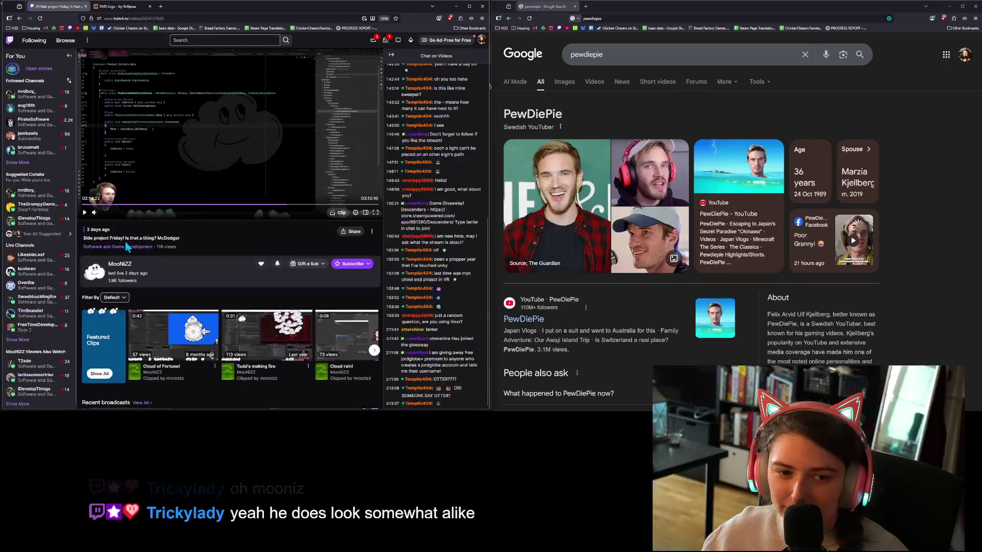
key("ctrl+minus")
key("ctrl+minus")
key("ctrl+minus")
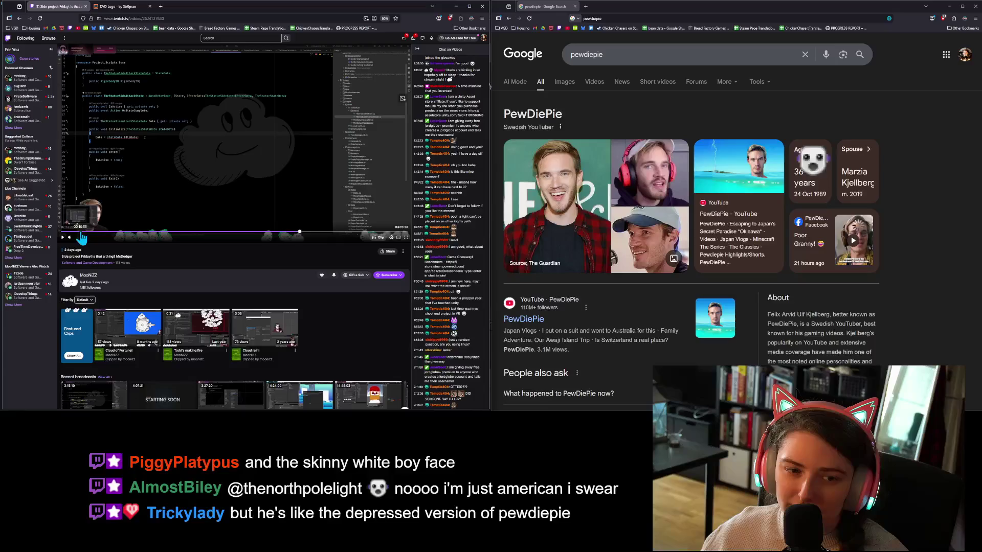
left_click(384, 234)
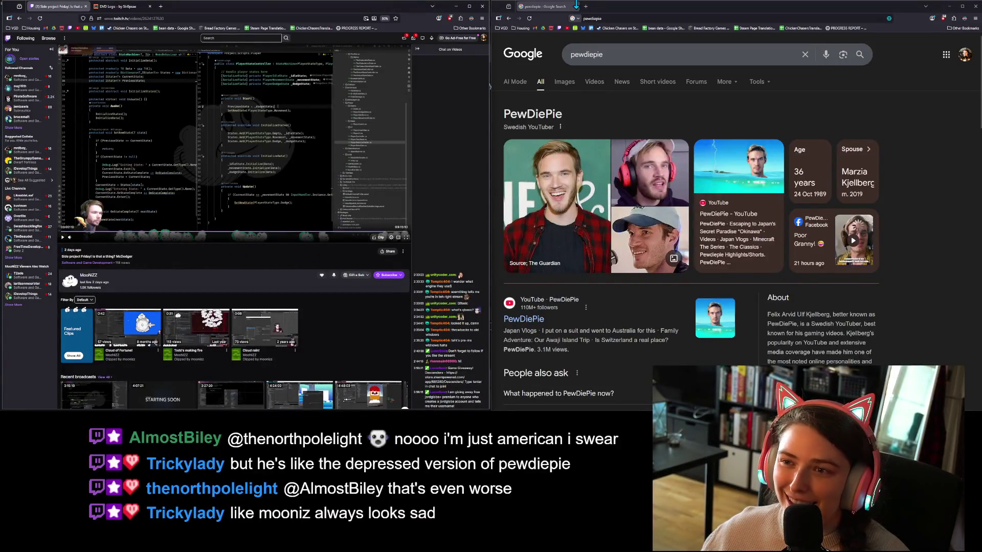
left_click(576, 6)
left_click(85, 6)
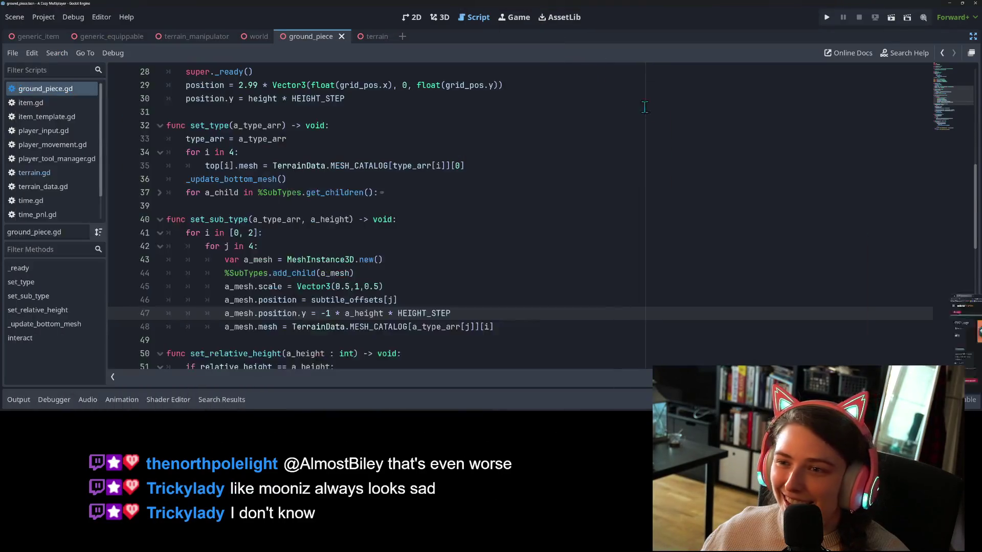
Close the microStudio DVD Logo browser window to bring Godot back to the front.
left_click(482, 6)
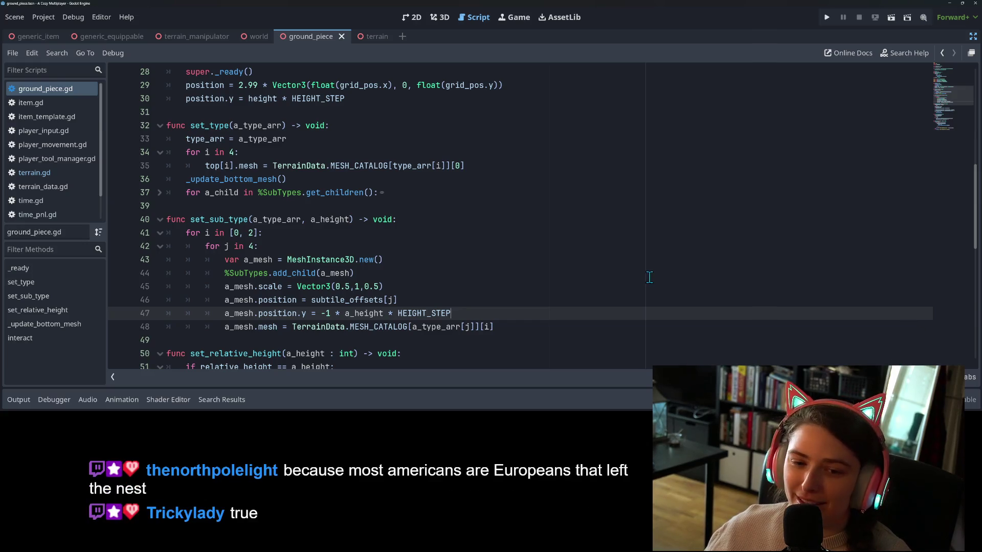
Exit distraction-free mode and look over ground_piece.gd's lines 47–56 around HEIGHT_STEP.
left_click(973, 37)
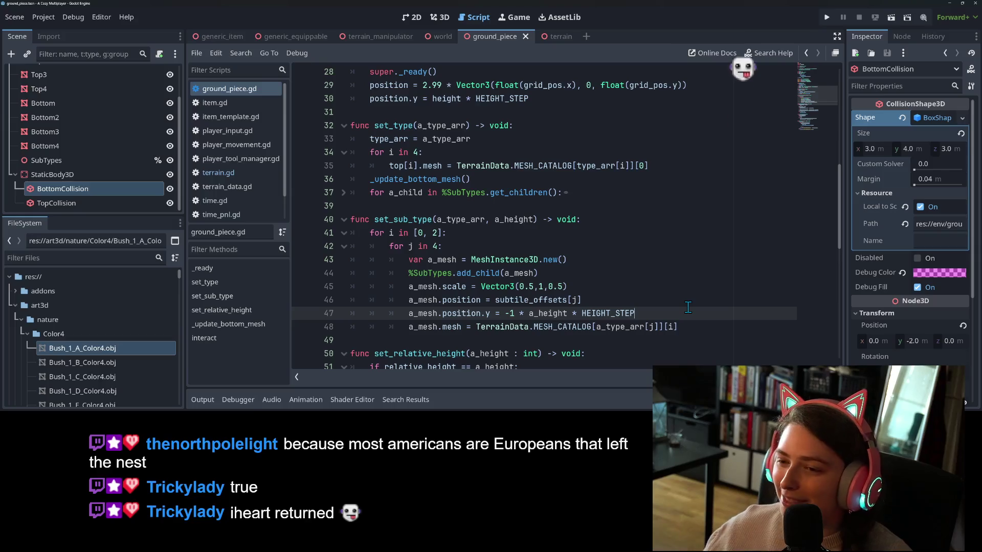
scroll(690, 306, "down", 2)
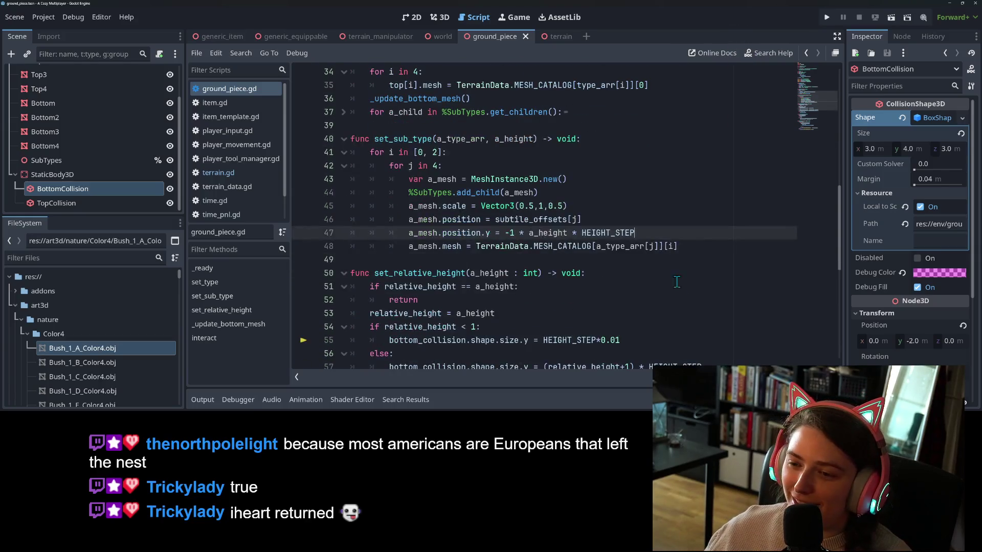
left_click(705, 249)
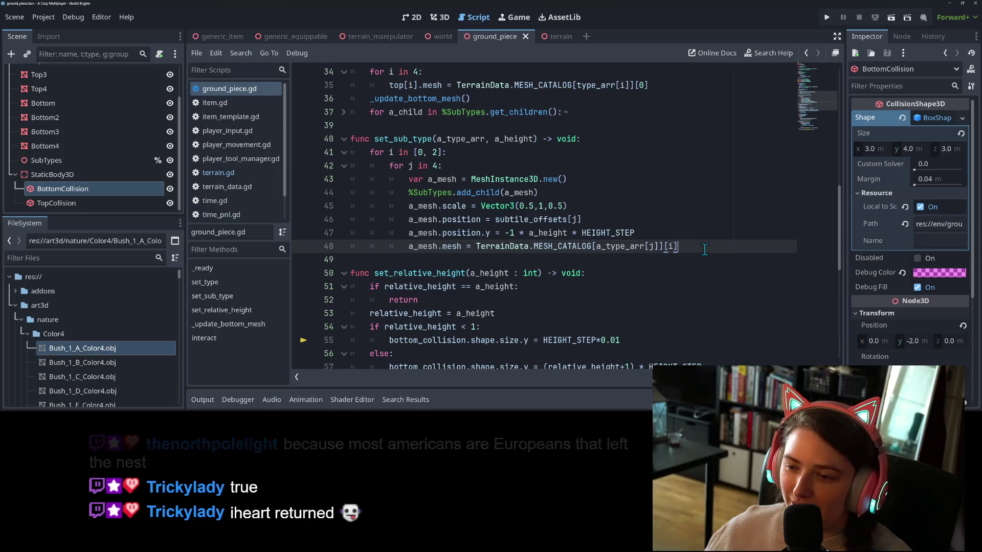
mouse_move(622, 233)
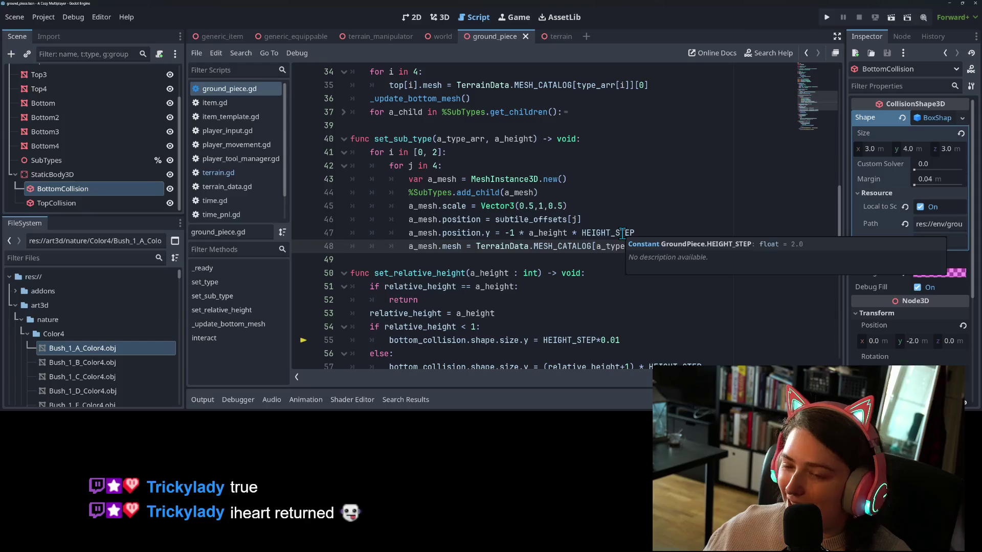
left_click(673, 233)
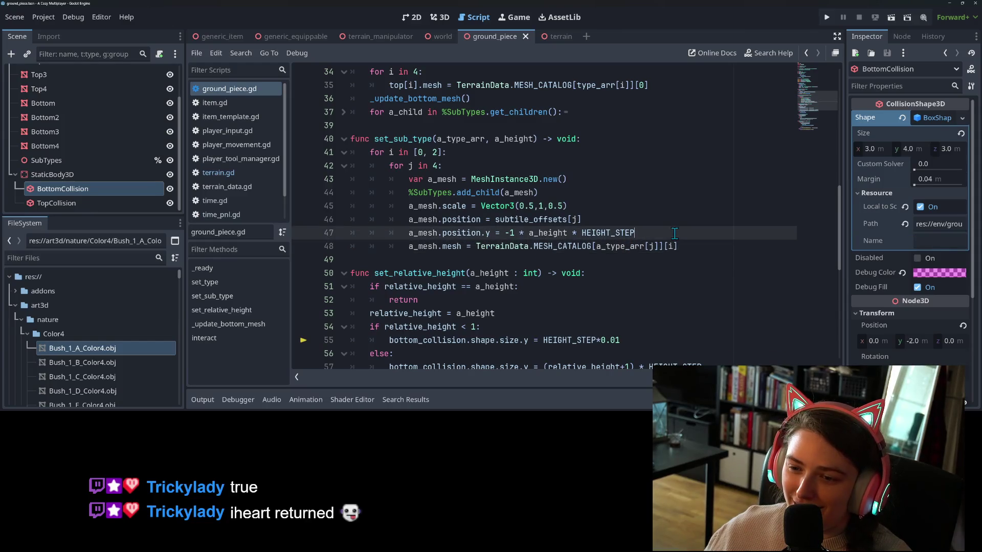
left_click(723, 249)
scroll(645, 240, "down", 1)
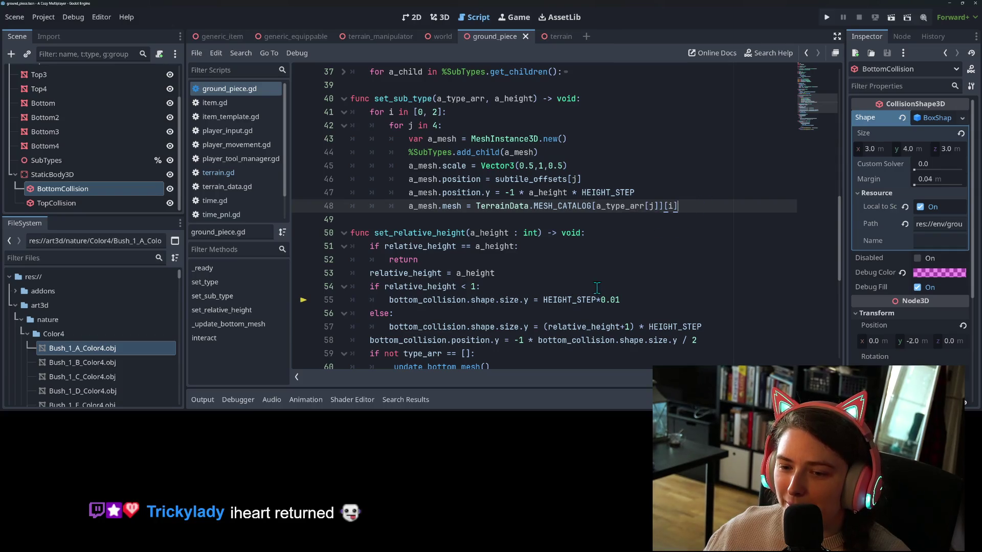
left_click(537, 313)
scroll(535, 302, "down", 5)
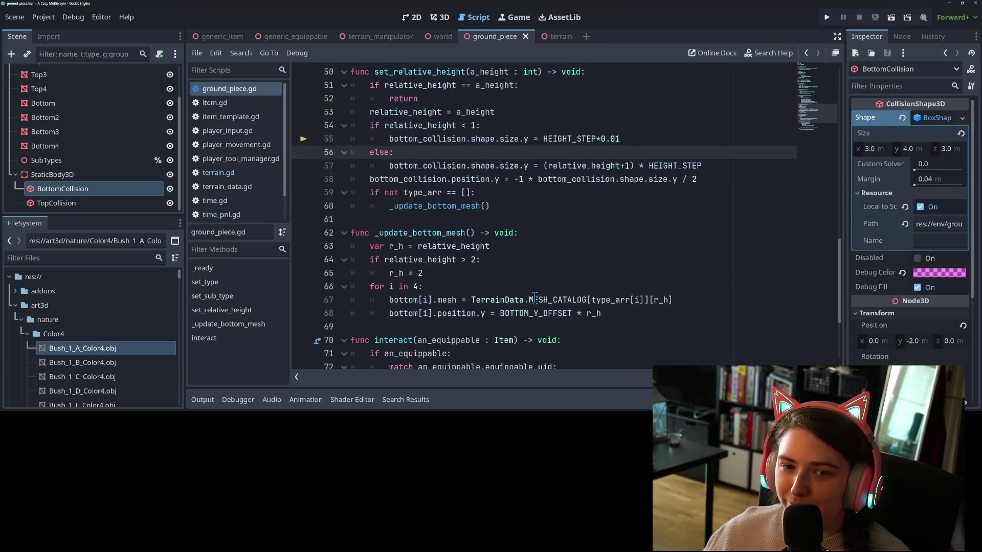
Open terrain.gd from the script list and put the caret on line 98.
left_click(238, 174)
left_click(566, 258)
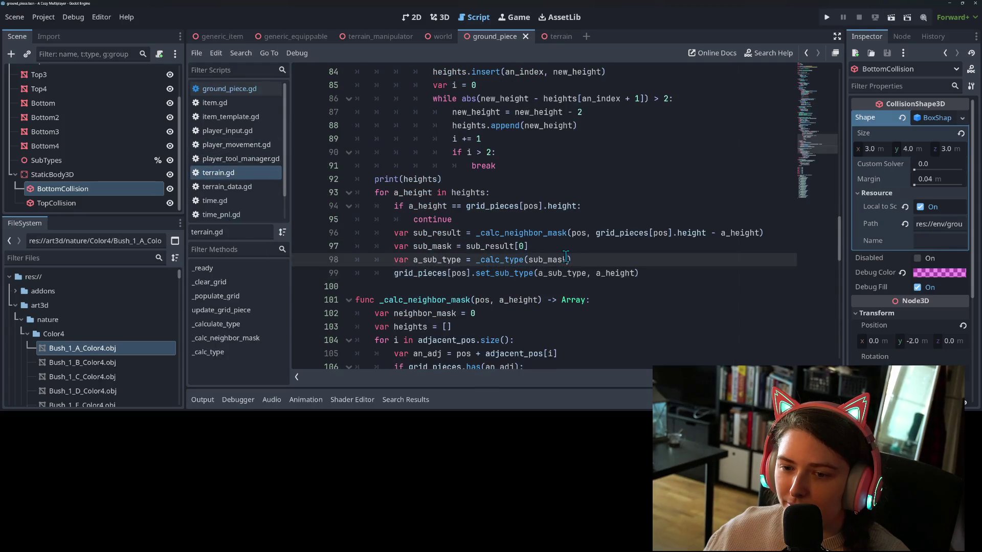
scroll(557, 207, "up", 4)
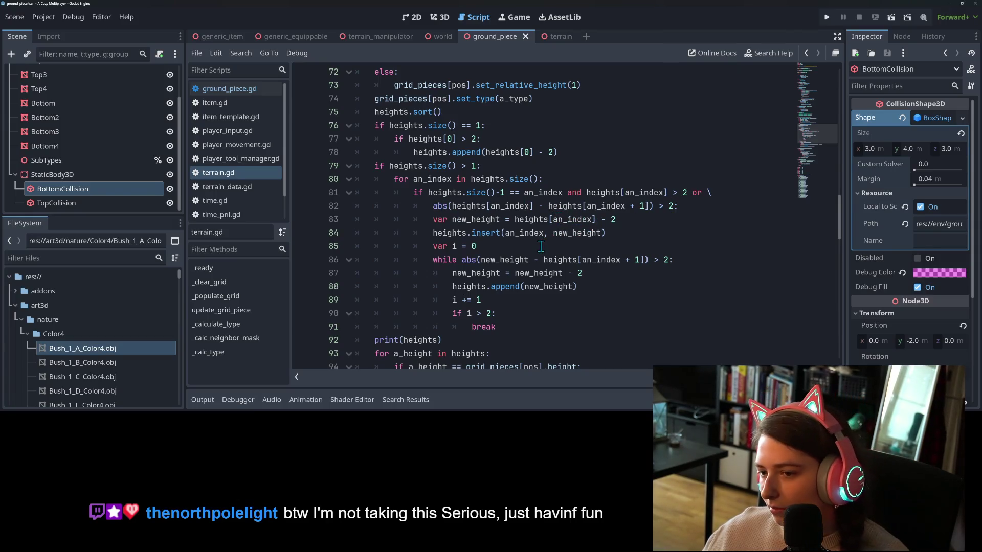
double_click(498, 260)
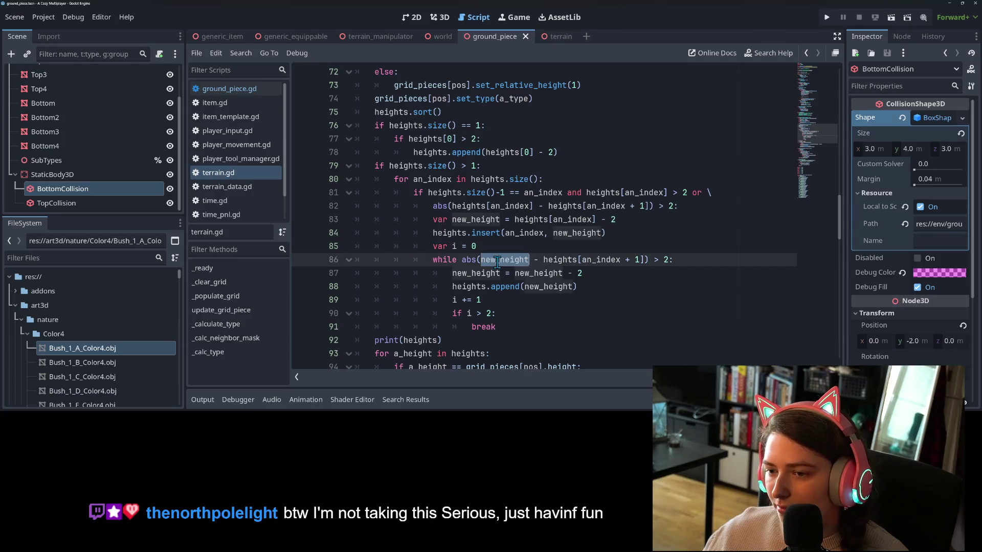
double_click(560, 260)
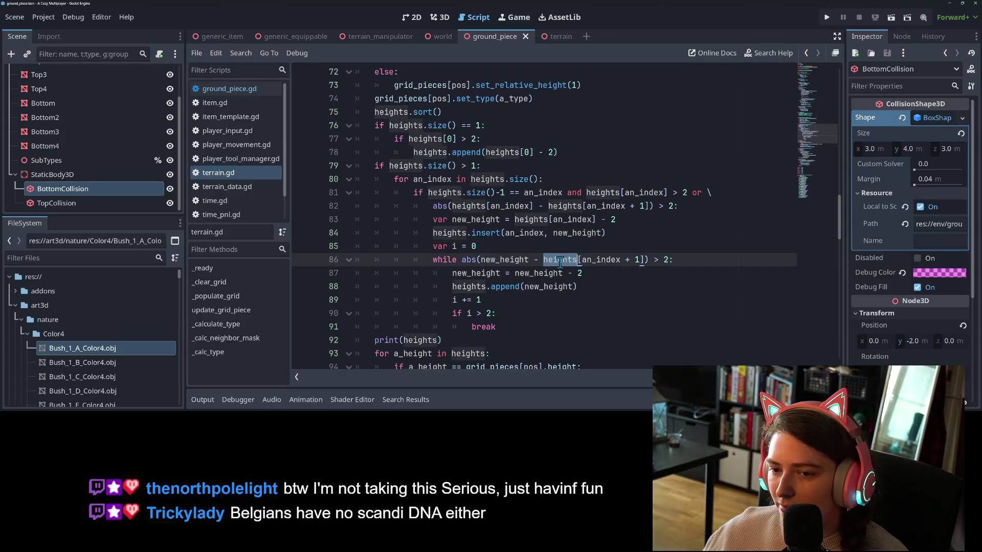
double_click(601, 260)
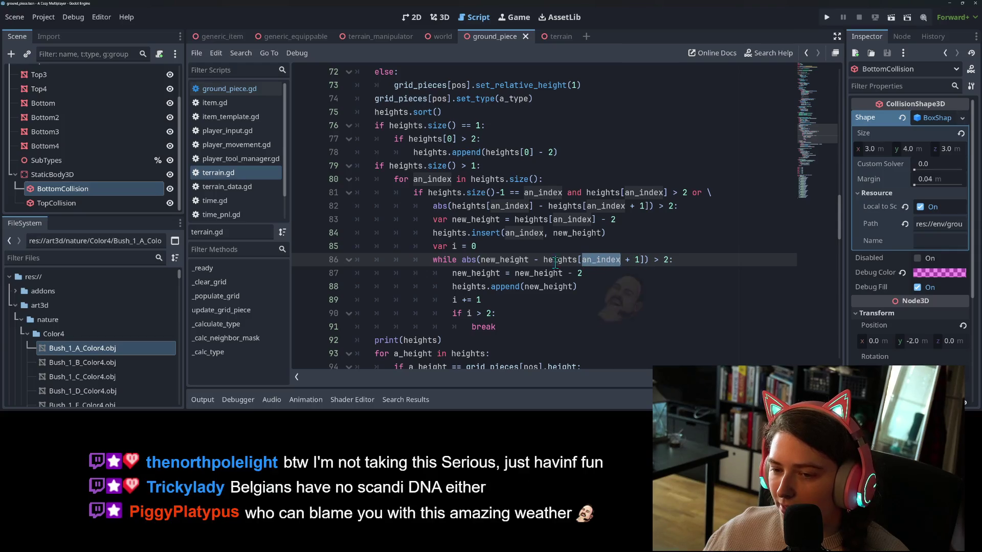
double_click(511, 286)
double_click(491, 234)
key("ctrl+c")
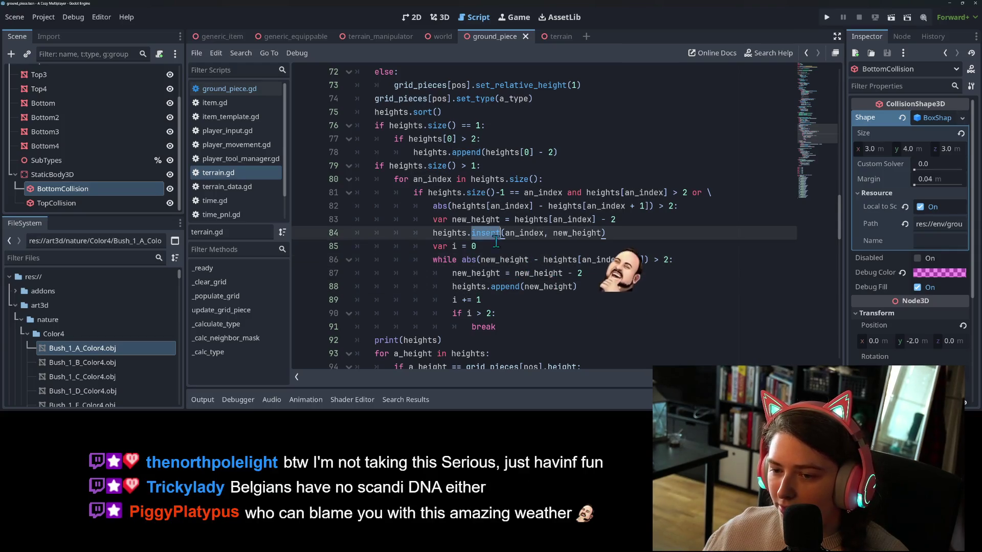
double_click(505, 287)
key("ctrl+v")
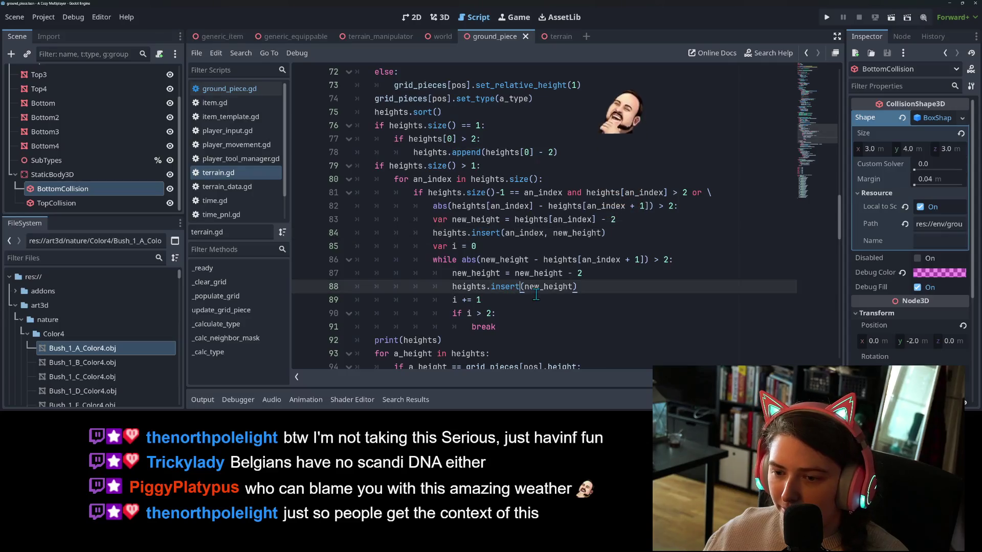
mouse_move(542, 288)
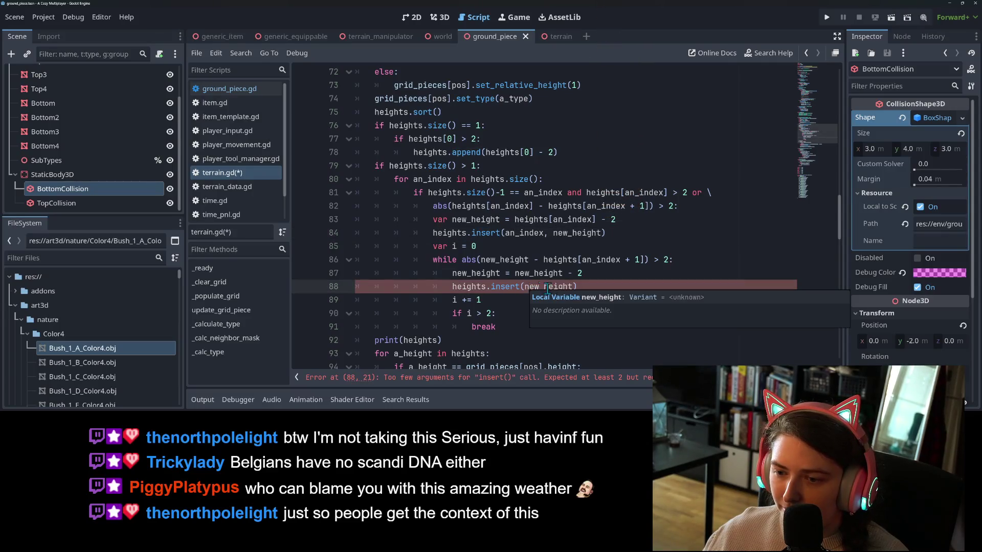
left_click(573, 291)
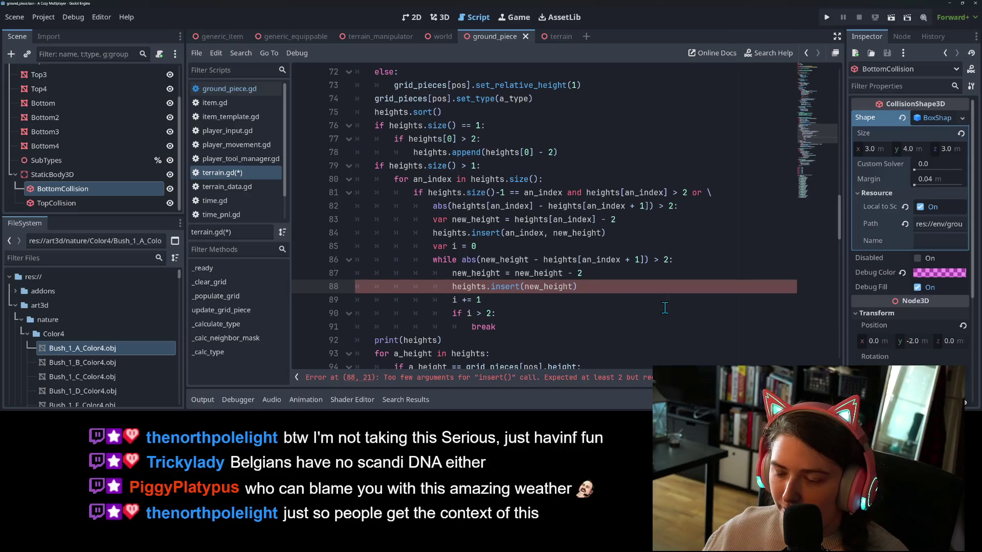
left_click_drag(582, 260, 643, 261)
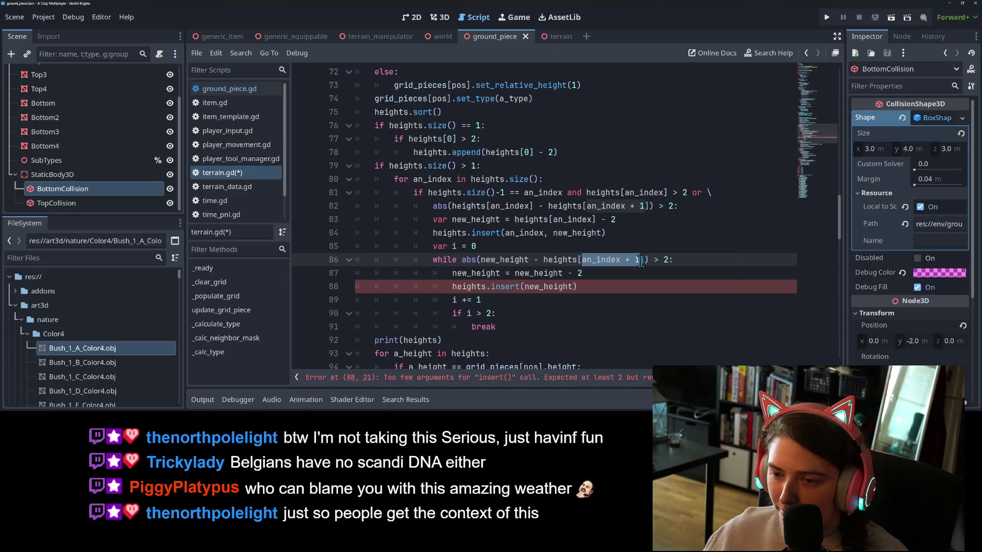
left_click(572, 249)
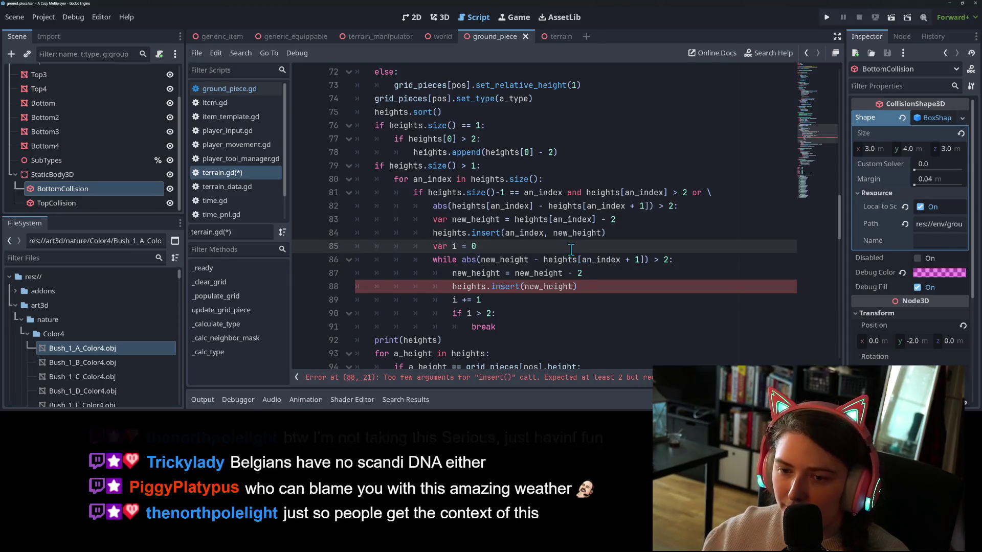
Add 'var new_index = an_index + 1' on a new line below var i = 0.
key("Return")
type("var new")
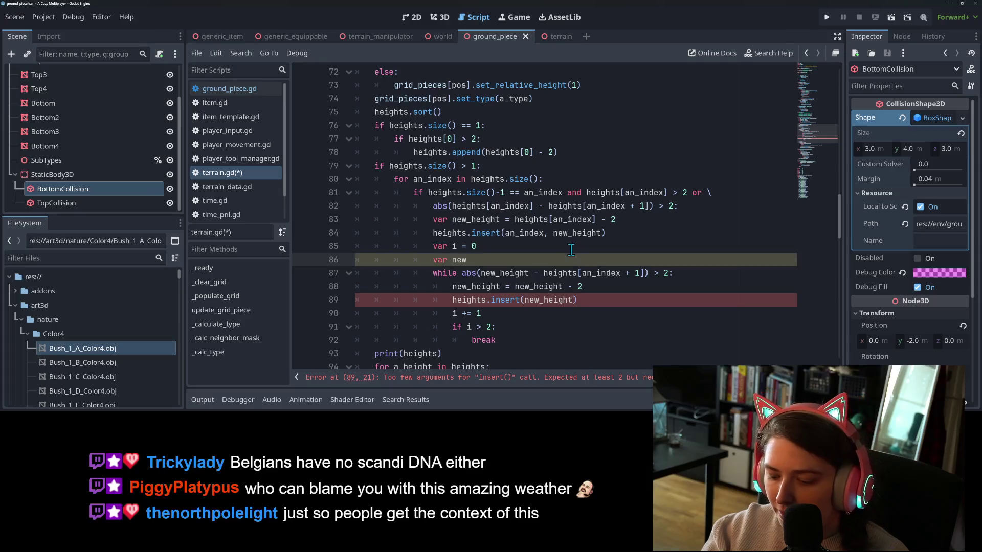
type("_index =-")
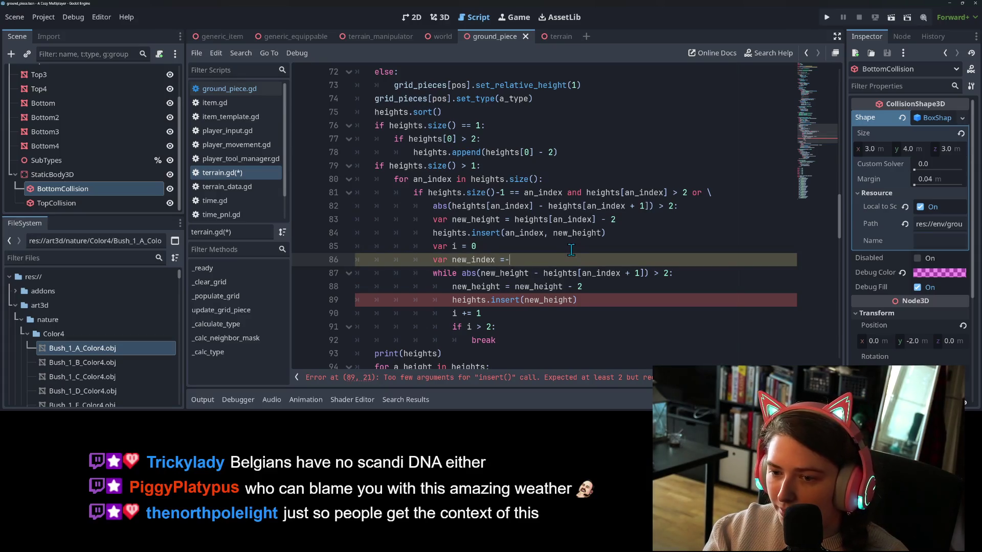
key("Return")
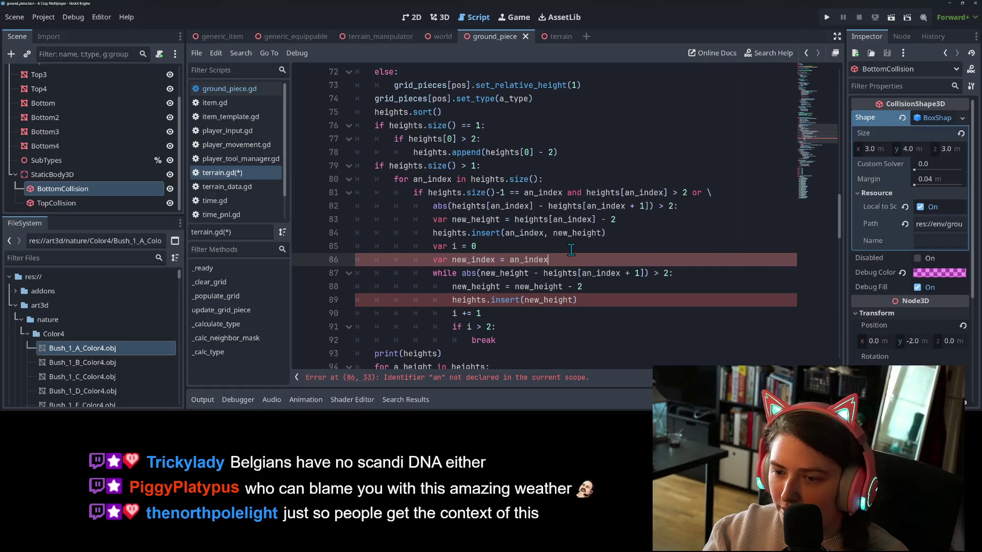
type(" + 1")
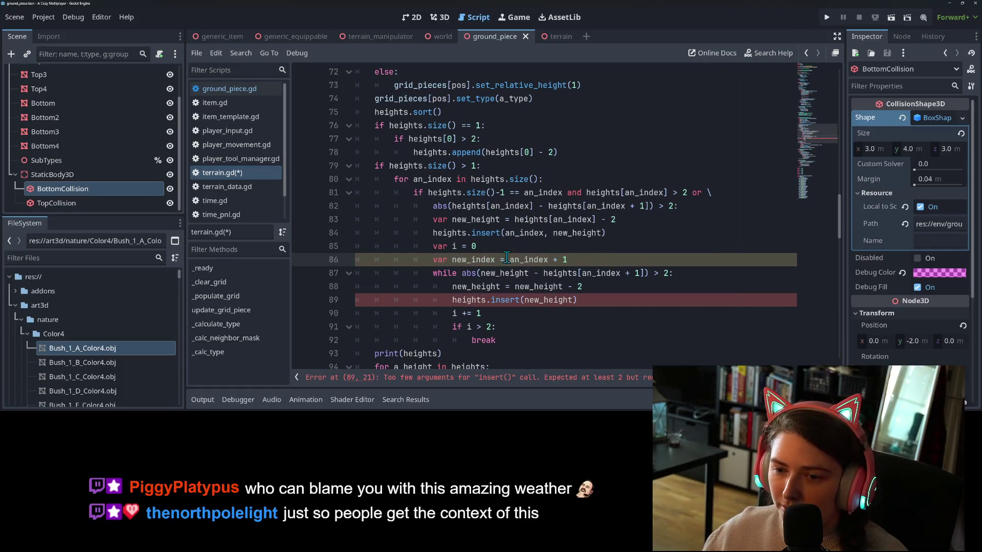
Change the insert call to insert(new_index, new_height).
double_click(559, 299)
key("Left")
type("new_index")
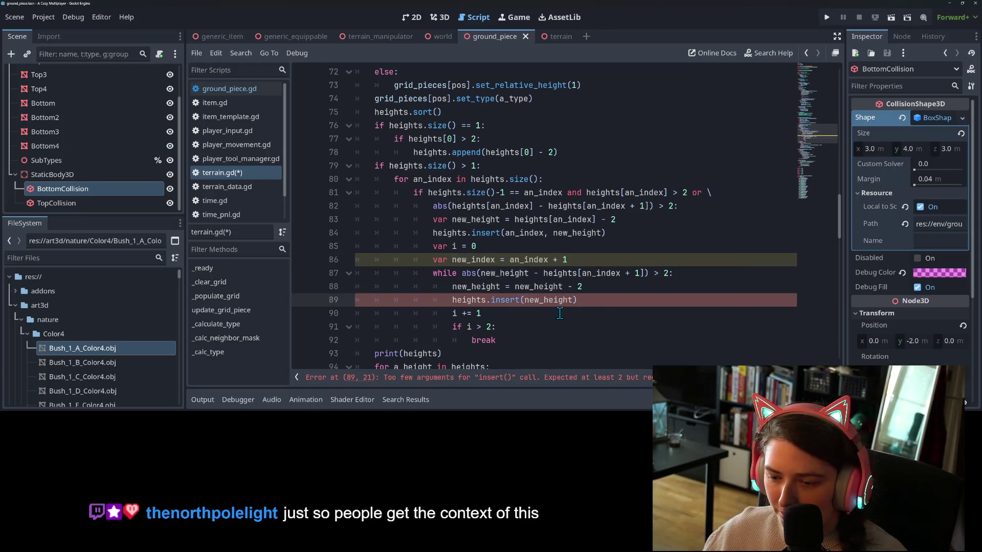
type(", new_")
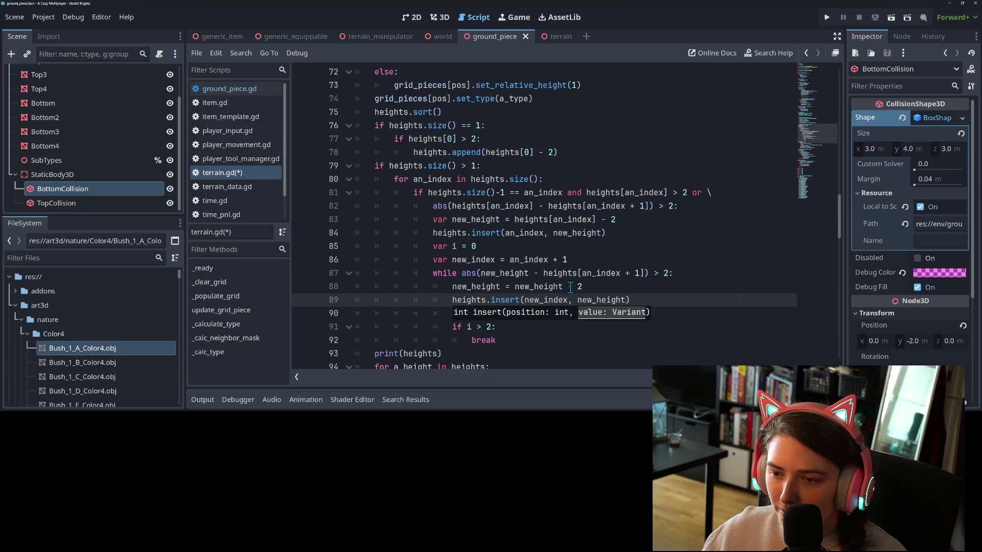
Replace 'an_index + 1' in the while condition with new_index and save terrain.gd.
left_click(613, 275)
mouse_move(612, 276)
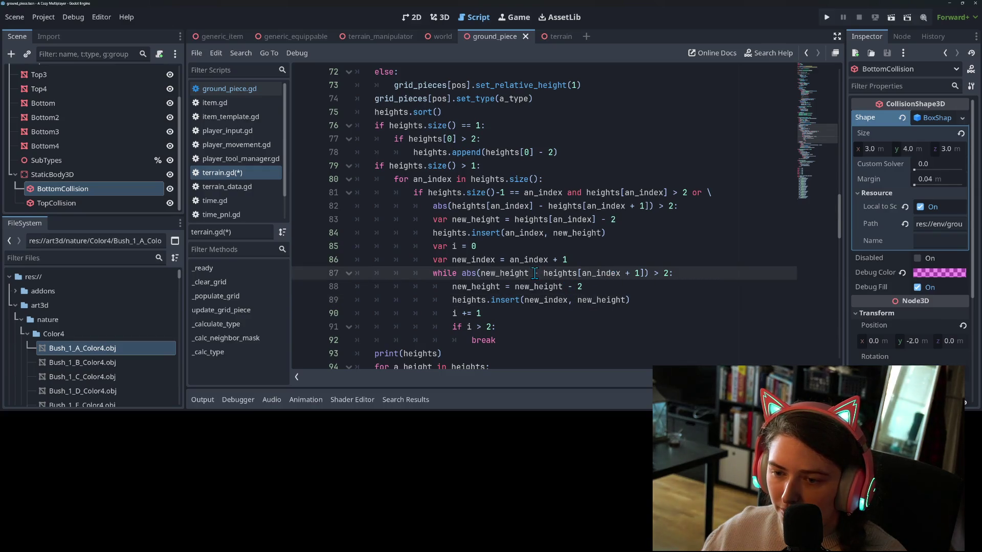
type("-")
double_click(601, 274)
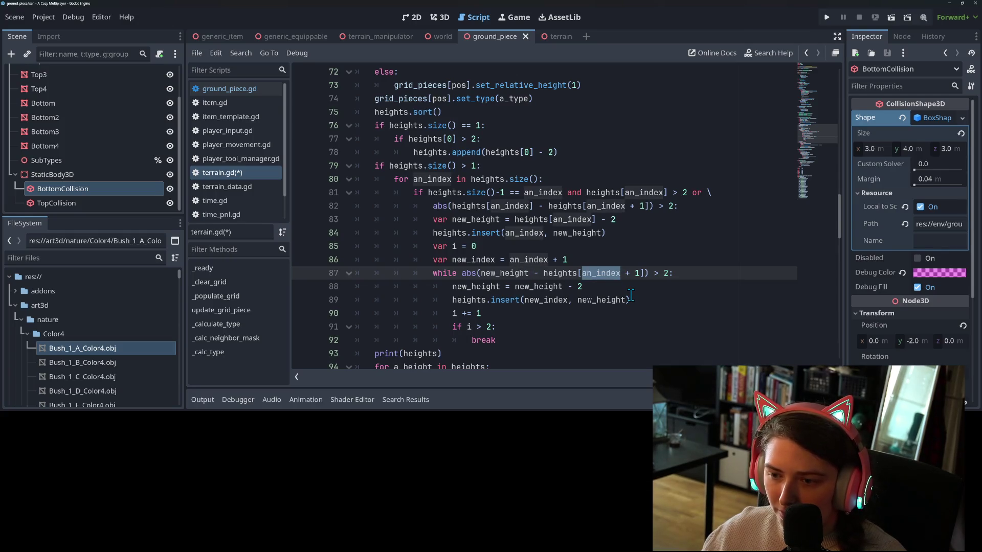
left_click(638, 274)
left_click_drag(641, 273, 582, 273)
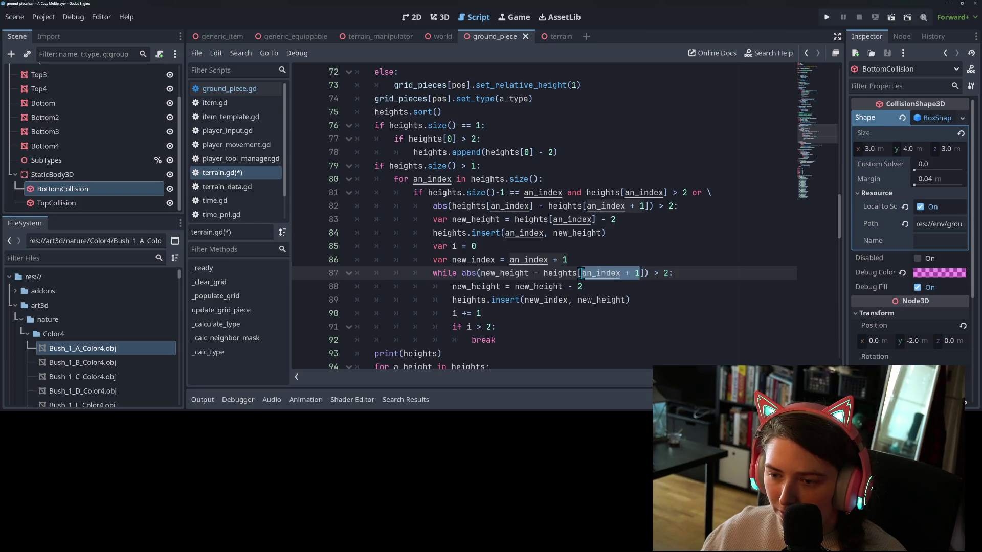
type("new_index")
key("ctrl+s")
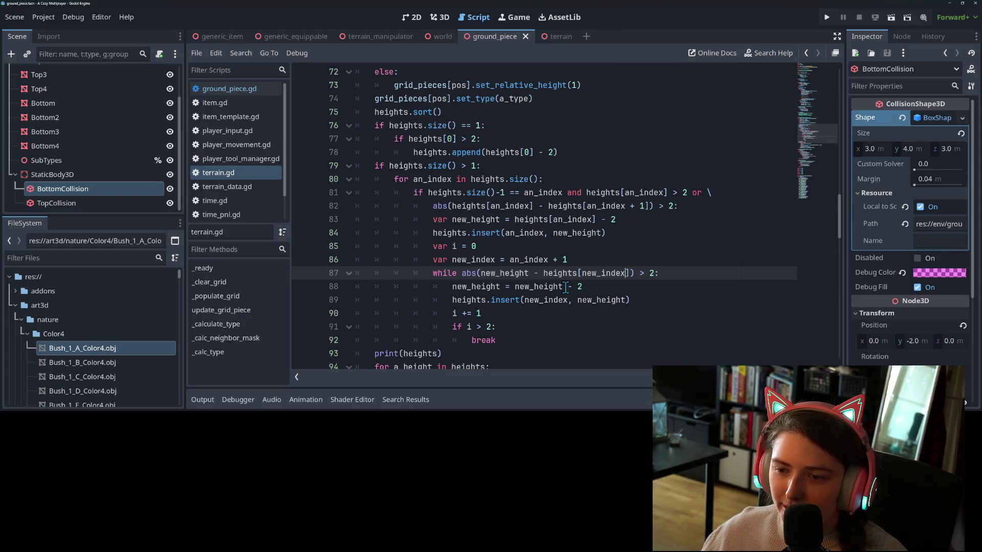
Review the new_height decrement line and the insert line below it.
left_click(594, 286)
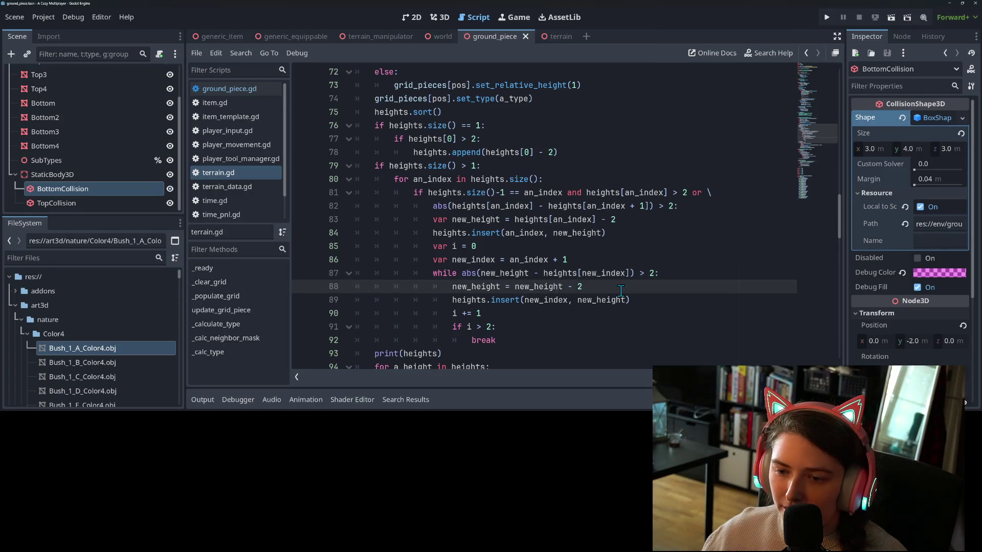
left_click(651, 303)
left_click(640, 290)
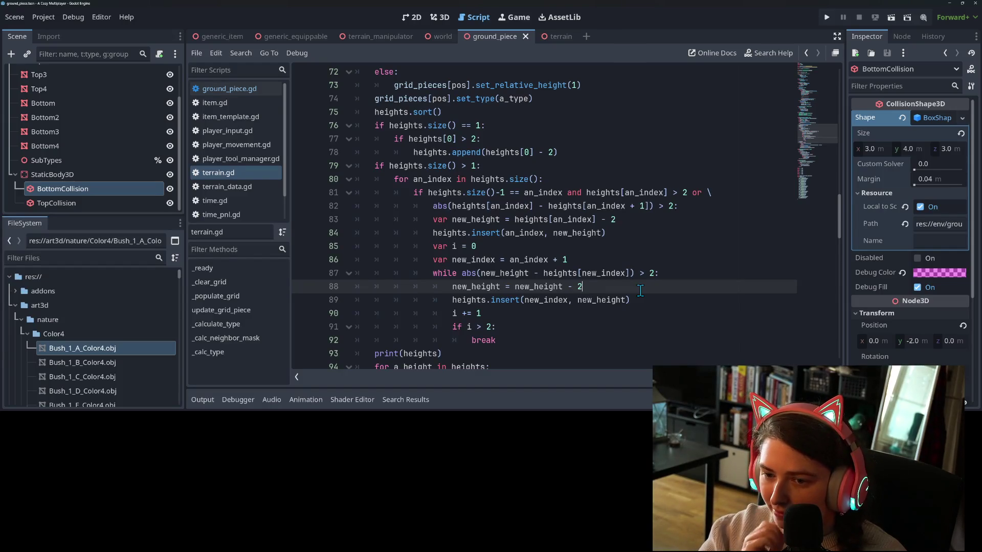
Add 'new_index += 1' after the new_height decrement in the while loop and save.
key("Return")
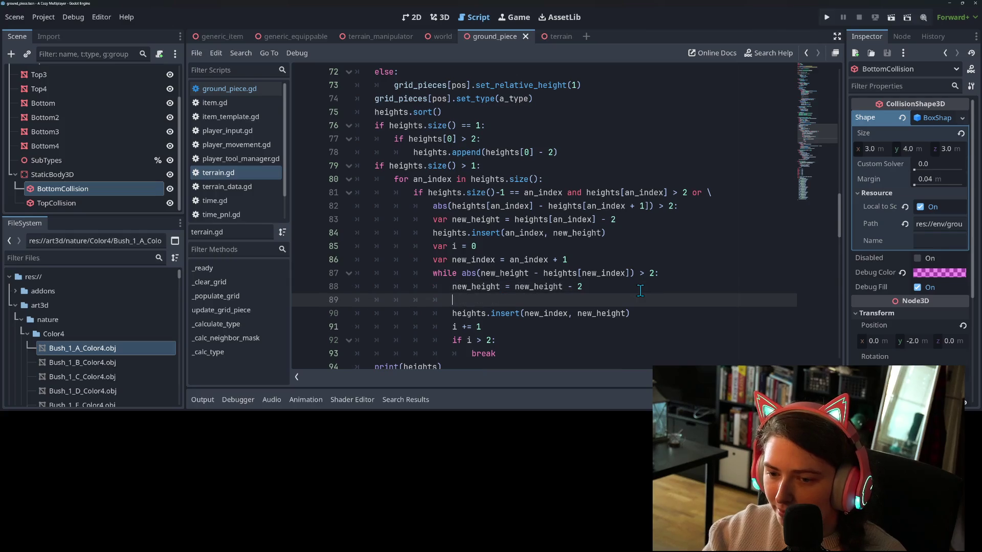
type("new")
key("Return")
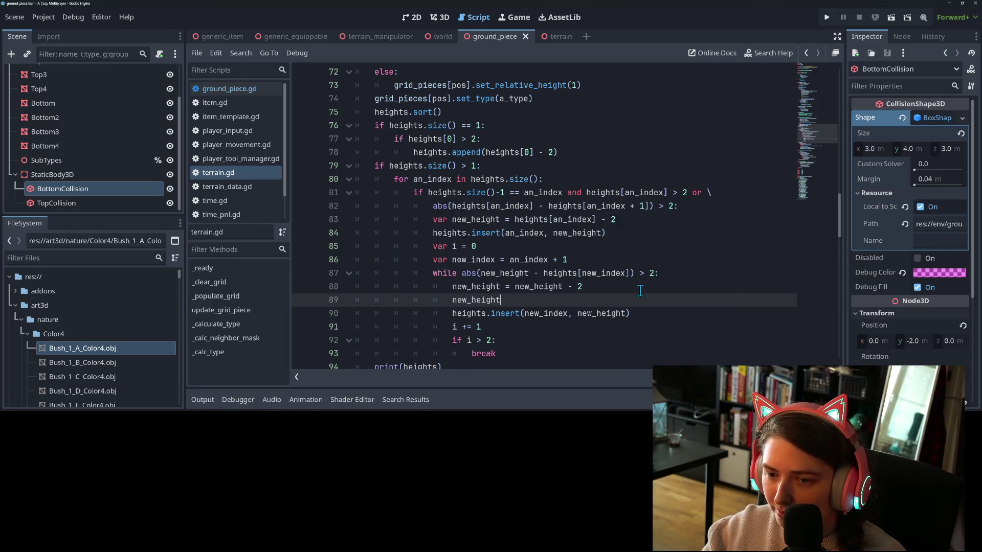
key("BackSpace")
type("index")
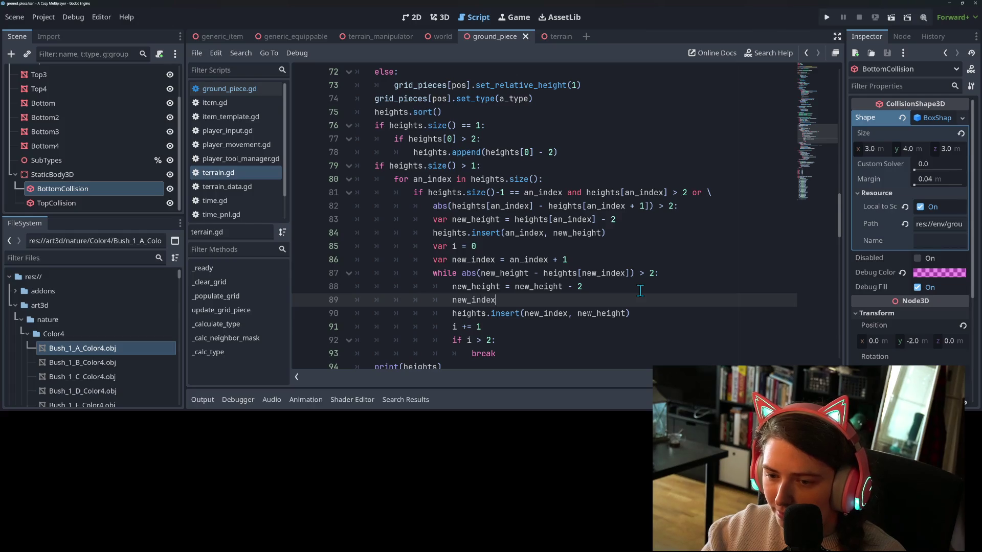
type(" += 1")
key("ctrl+s")
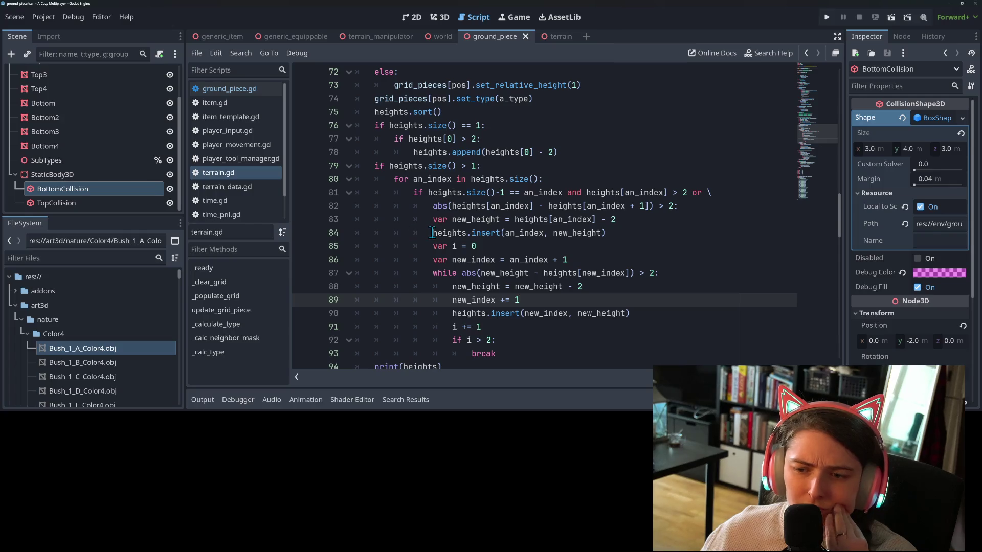
Try adding +1 after an_index in the first insert call, remove it, and save terrain.gd again.
mouse_move(518, 237)
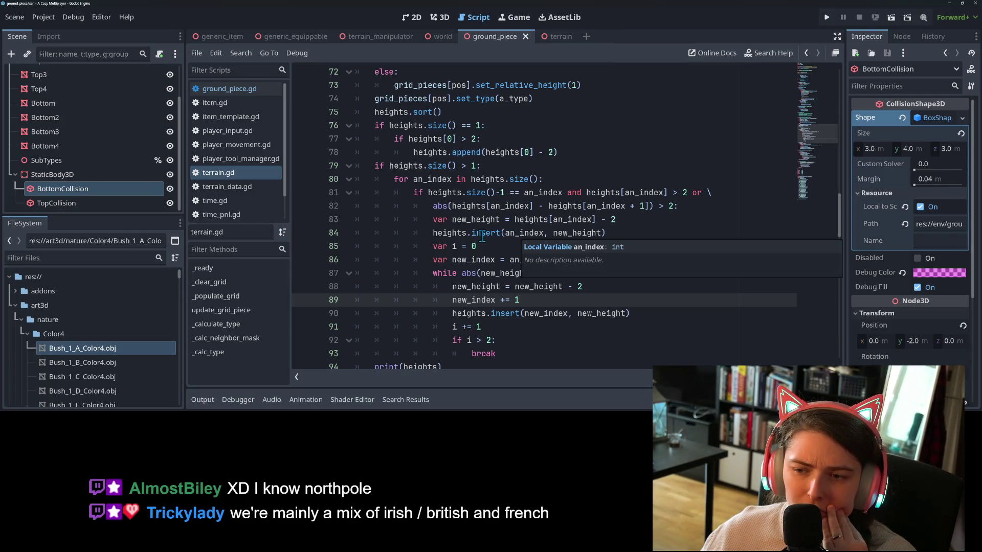
mouse_move(483, 236)
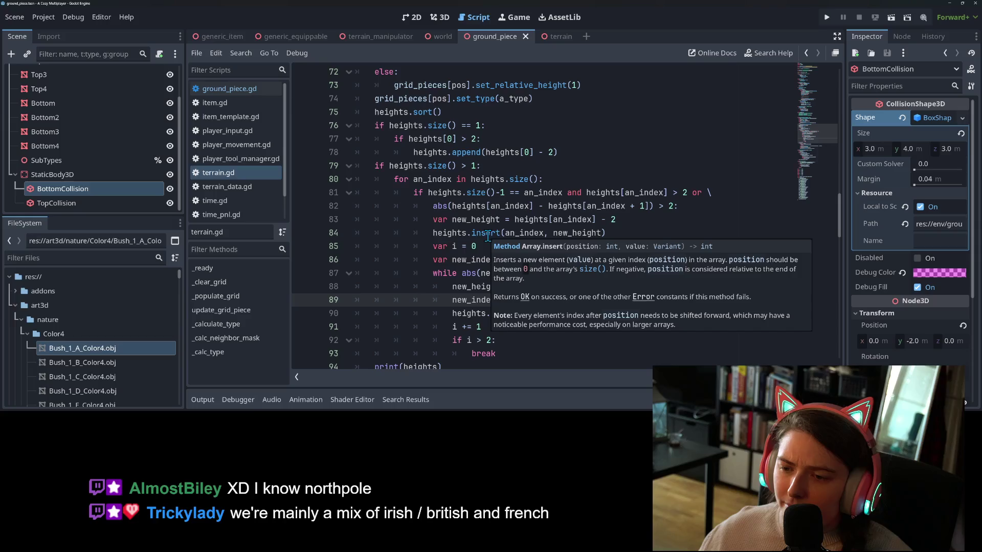
left_click(546, 234)
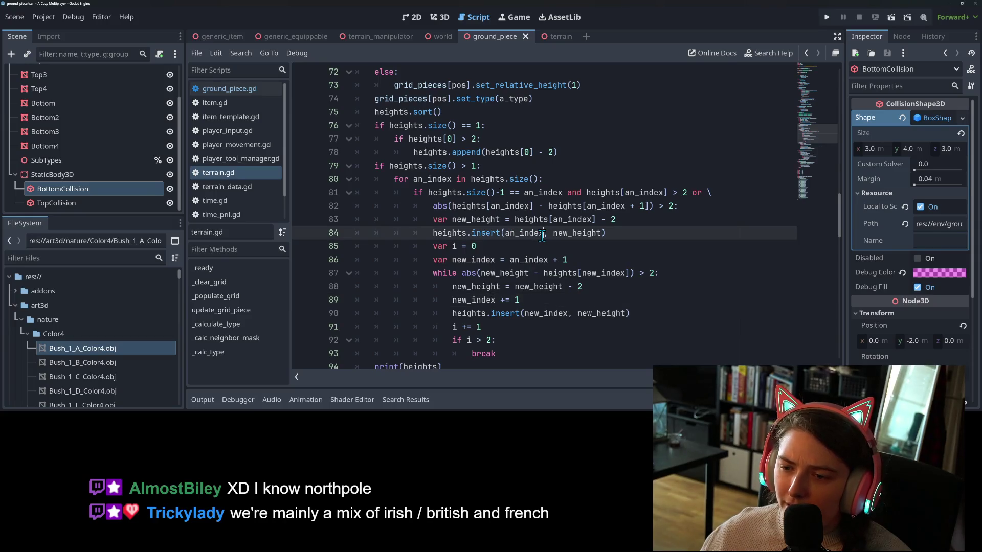
type("+1")
key("BackSpace")
key("BackSpace")
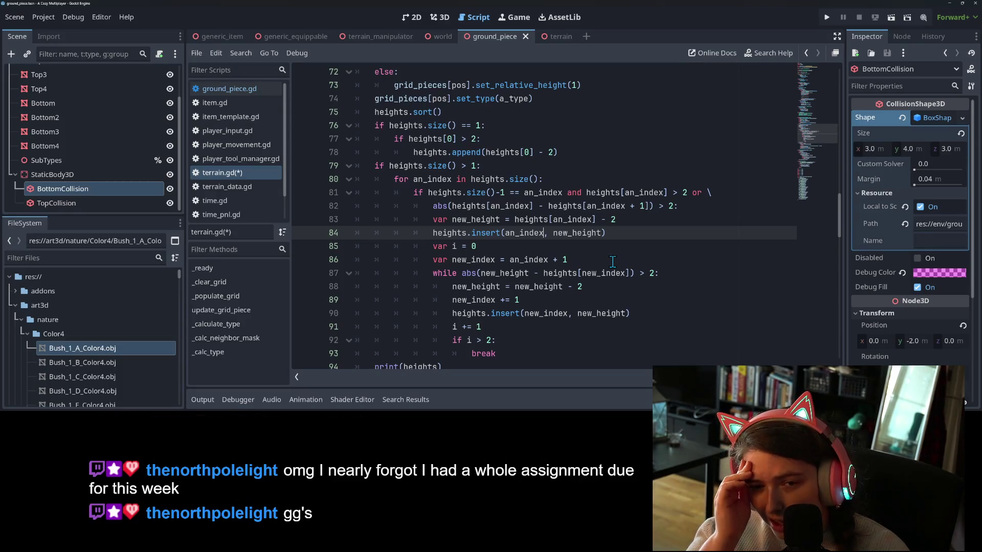
key("ctrl+s")
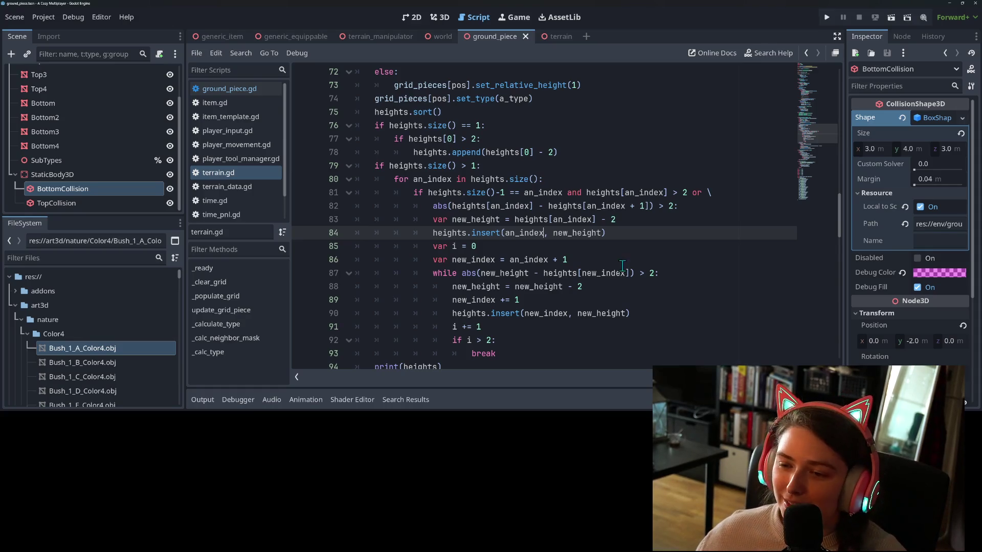
left_click(620, 263)
left_click(604, 233)
left_click(629, 234)
scroll(615, 277, "up", 1)
scroll(615, 271, "down", 1)
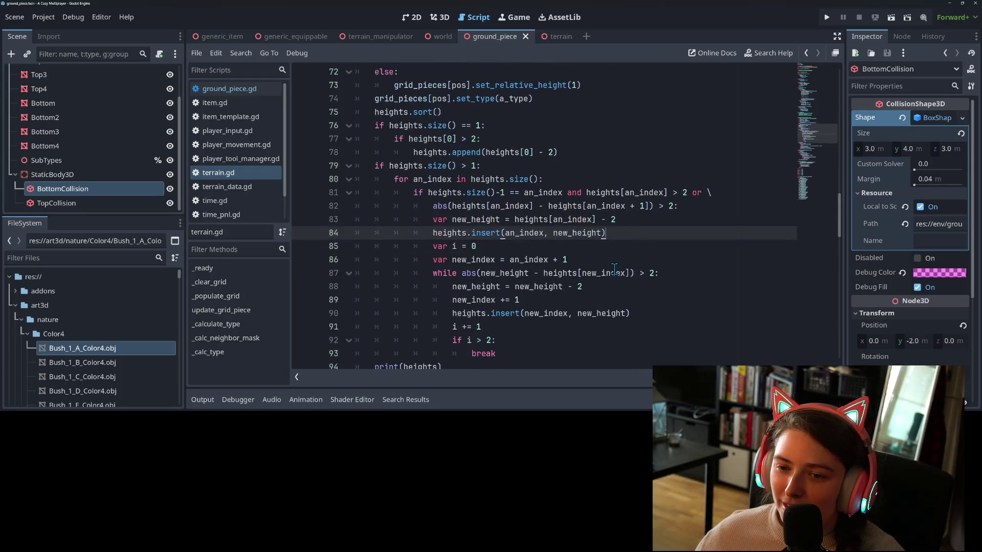
double_click(495, 237)
left_click(630, 219)
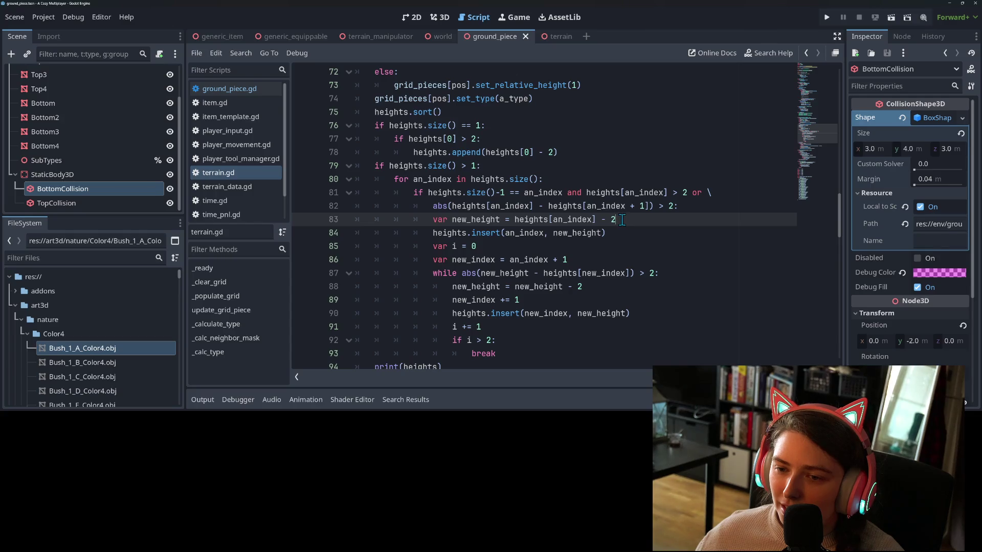
left_click(500, 194)
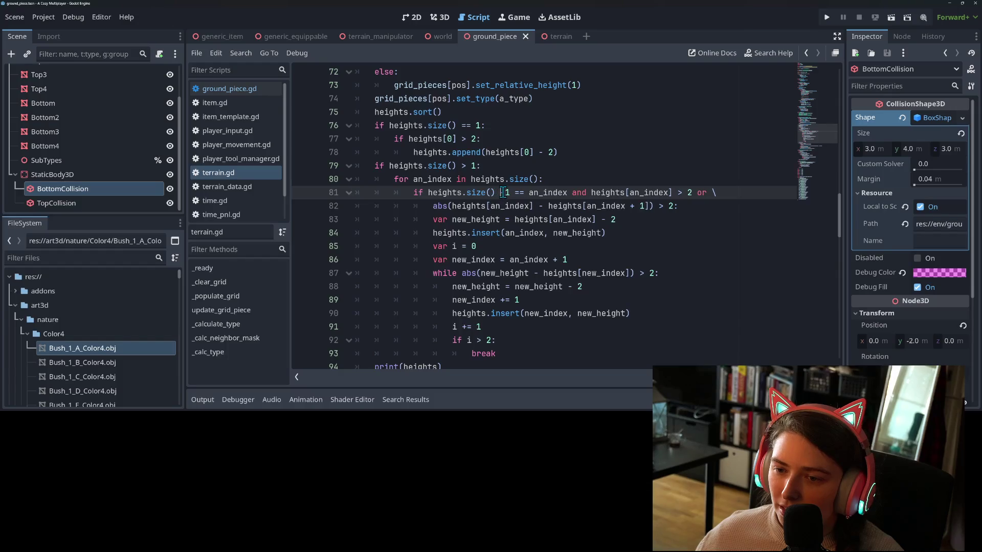
Copy the last-index check onto a new line 84 and make it an if condition.
left_click_drag(428, 193, 573, 193)
key("ctrl+c")
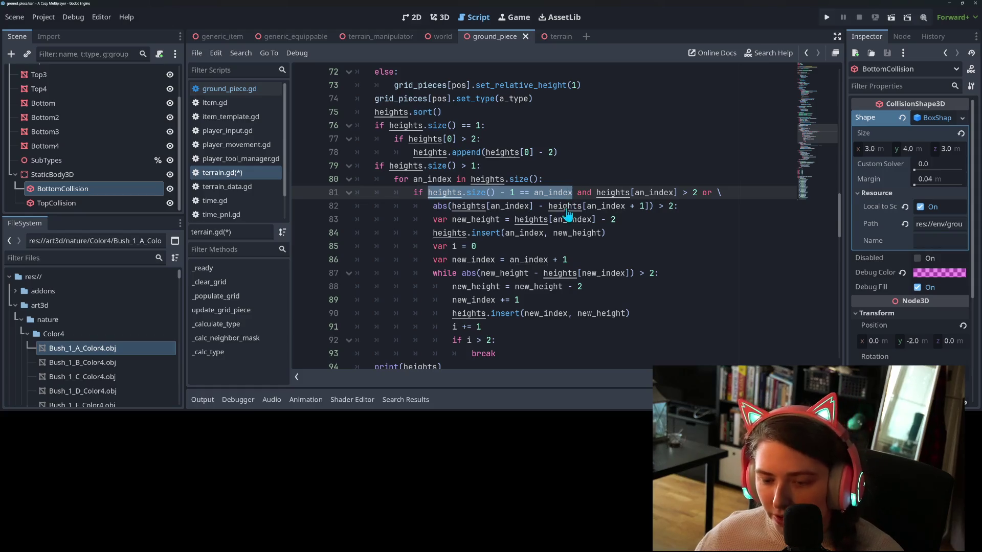
left_click(555, 251)
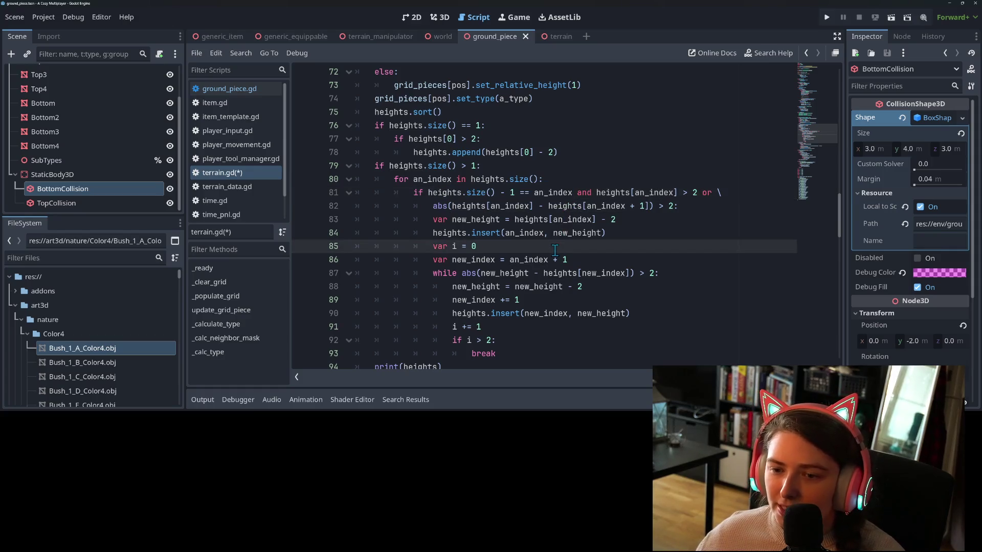
left_click(632, 219)
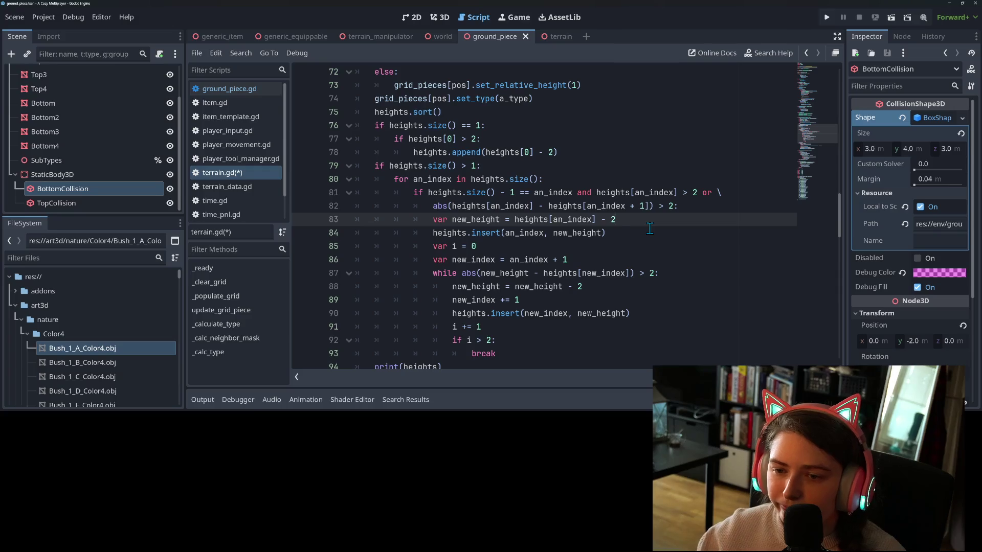
key("Return")
key("ctrl+v")
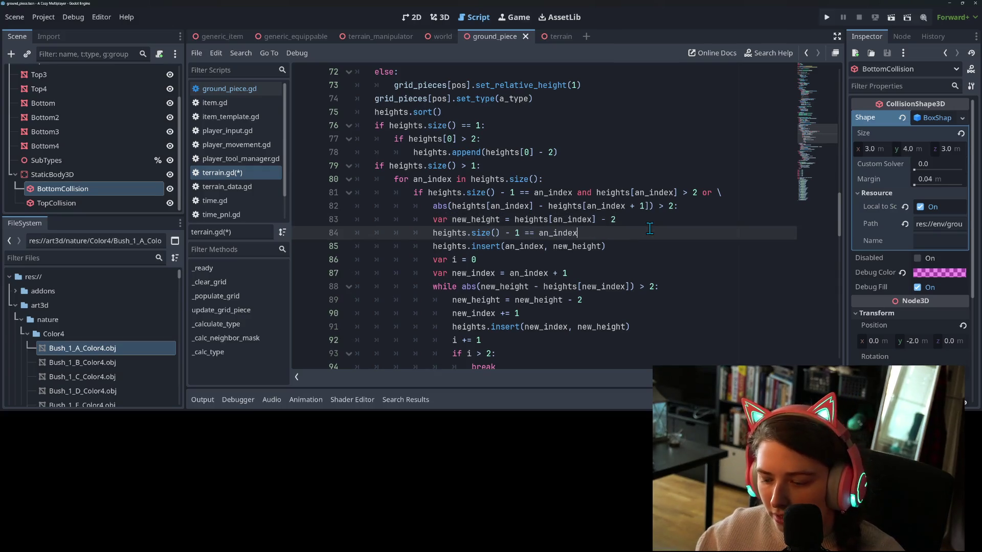
key("Home")
type("if ")
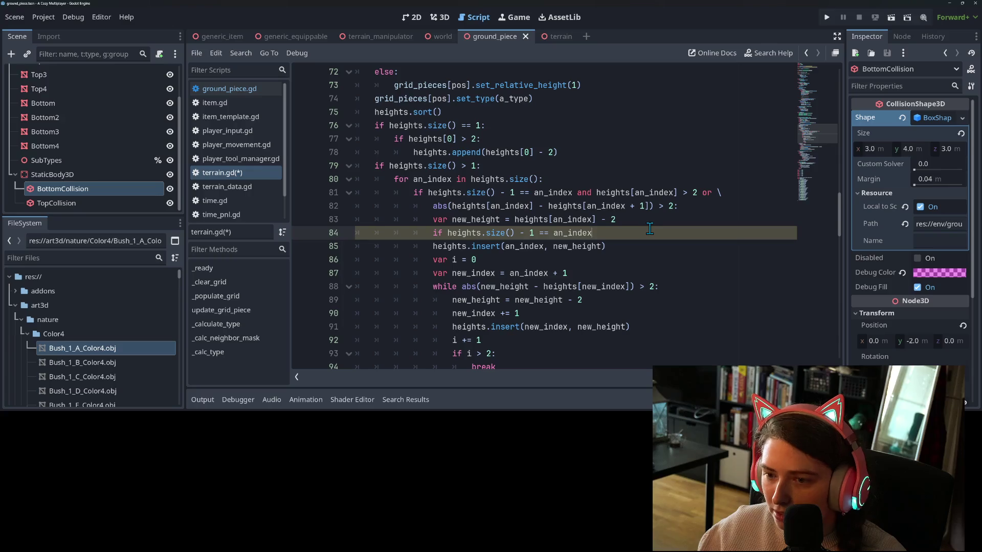
type(":")
key("Return")
type("hei")
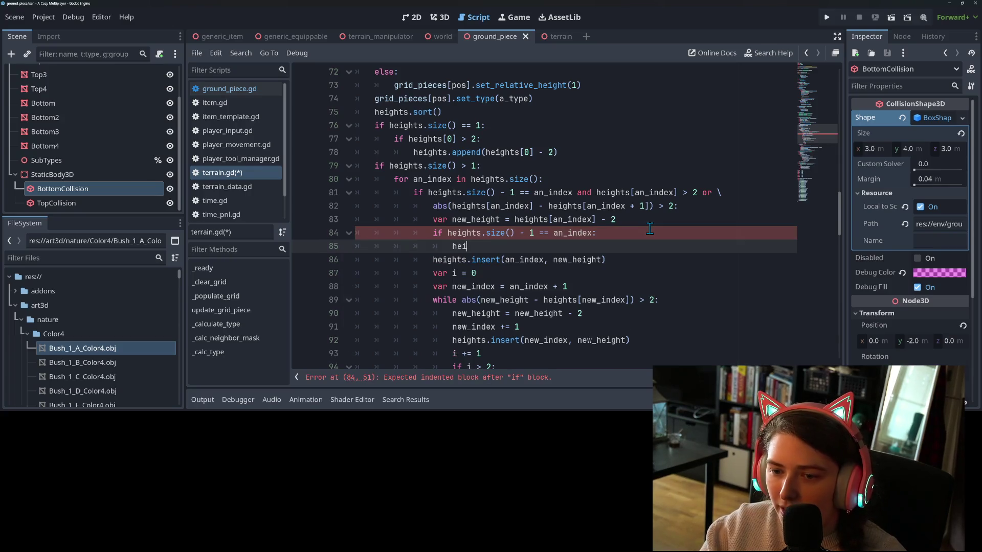
Add heights.append(an_index) under the if, followed by an else: branch.
key("Return")
type(".appe")
key("Return")
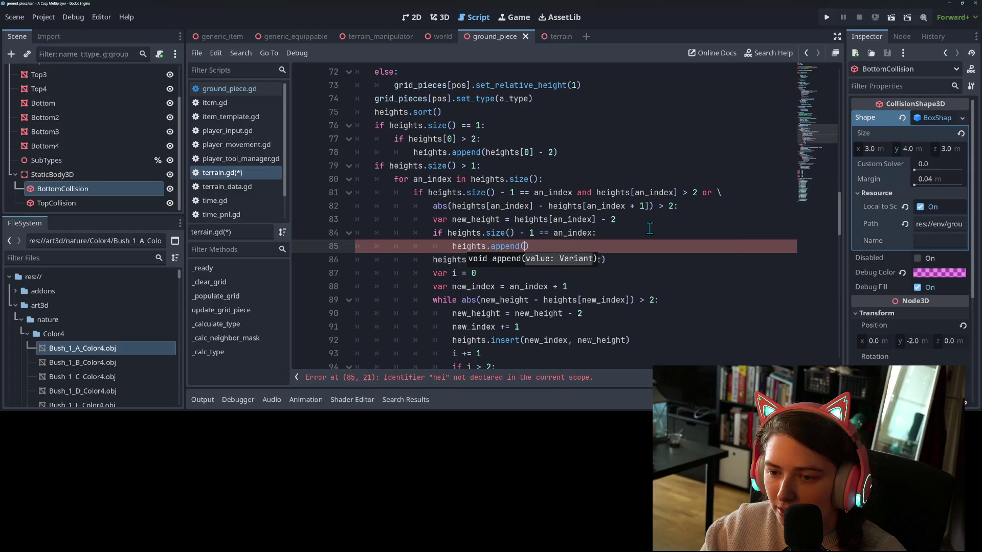
type("(a")
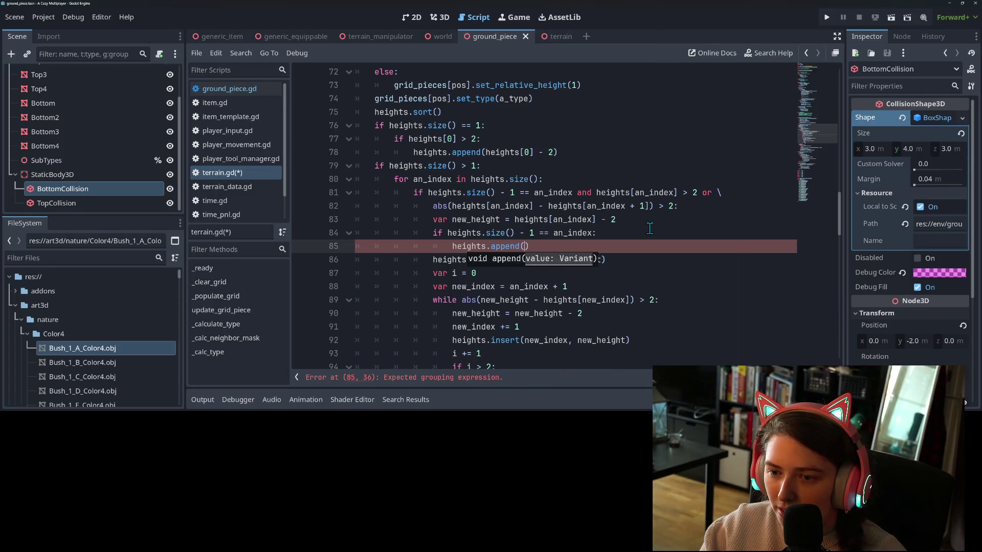
type("n_")
key("Return")
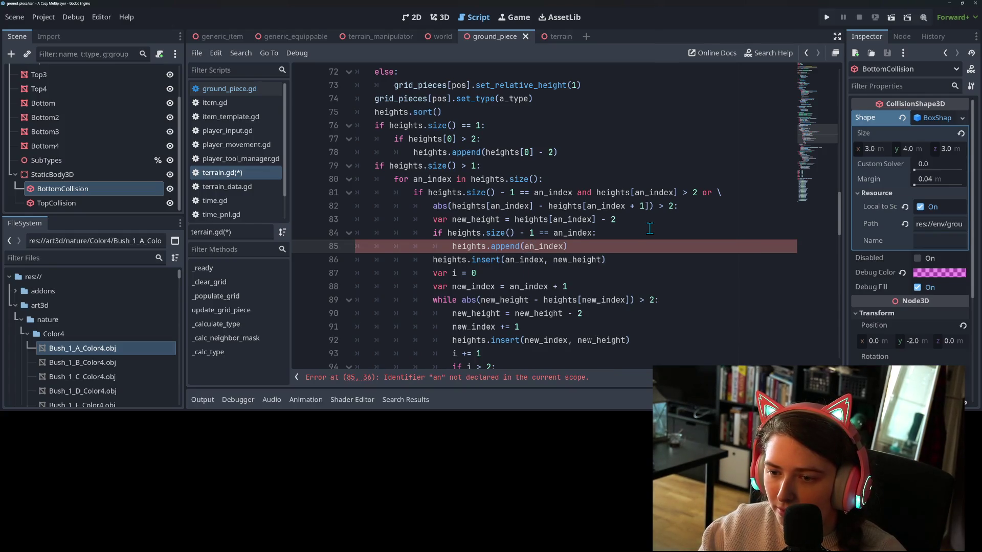
key("Return")
key("BackSpace")
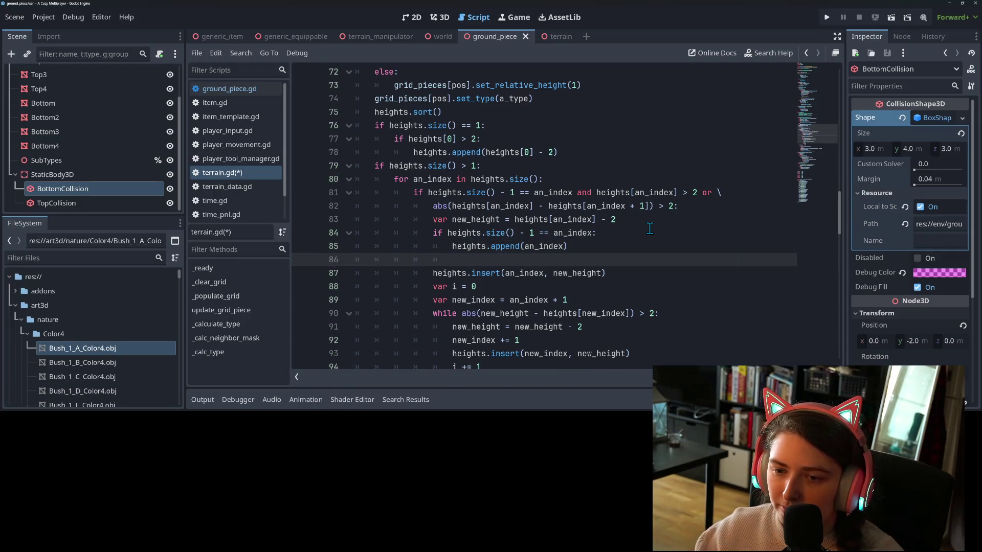
type("else:")
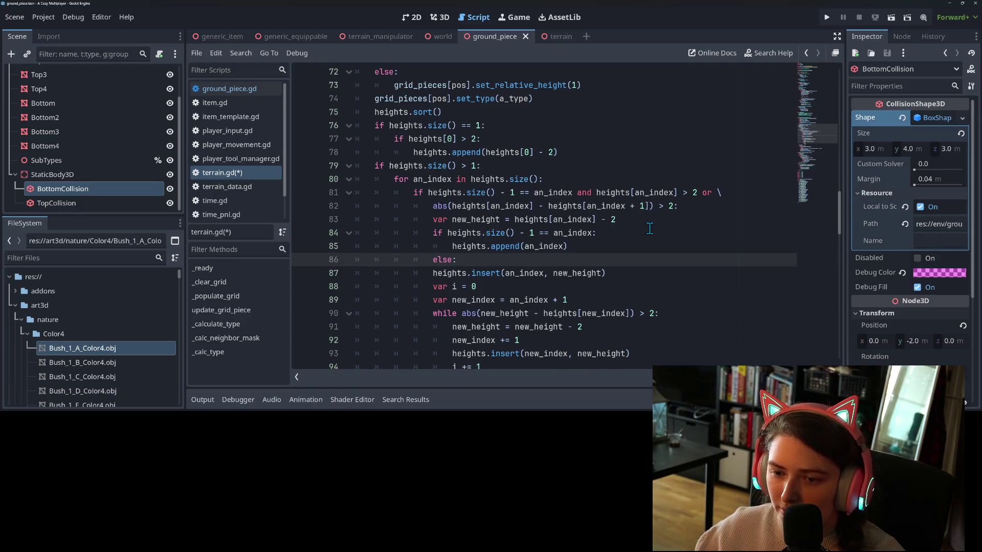
Indent heights.insert under the else branch and save terrain.gd.
key("Down")
key("Home")
key("Tab")
key("ctrl+s")
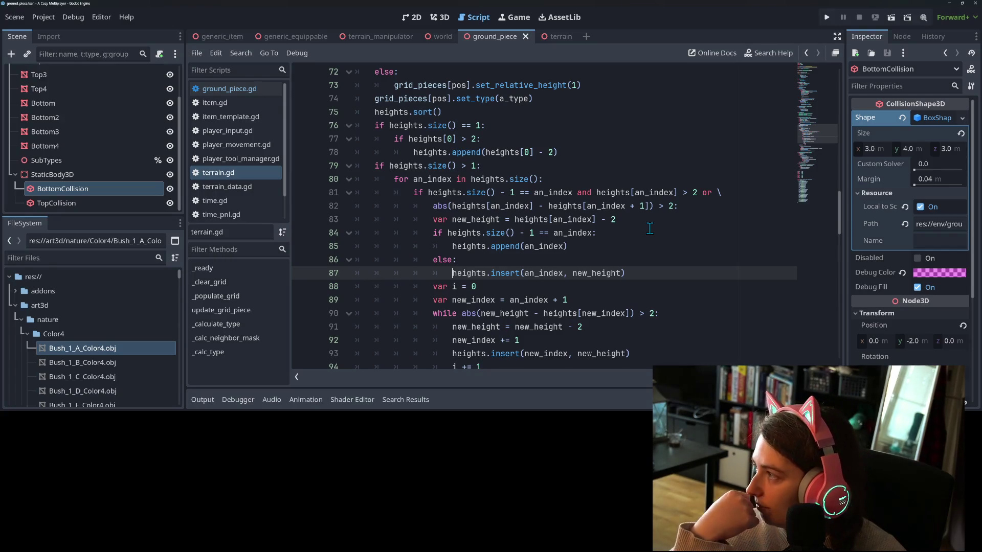
left_click(505, 224)
left_click(469, 197)
left_click(430, 167)
left_click(494, 181)
left_click(420, 167)
scroll(485, 256, "down", 3)
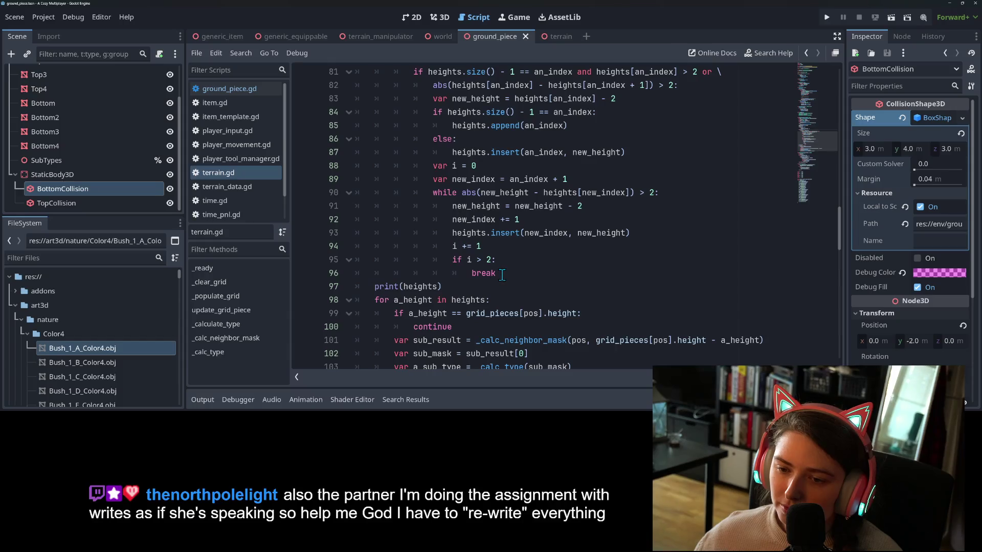
left_click(502, 274)
scroll(502, 275, "down", 2)
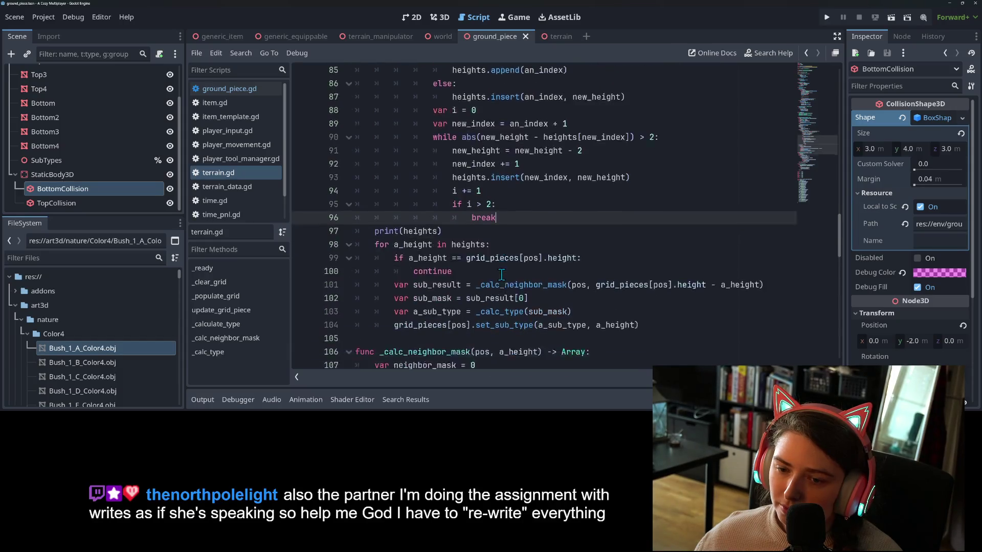
left_click(470, 203)
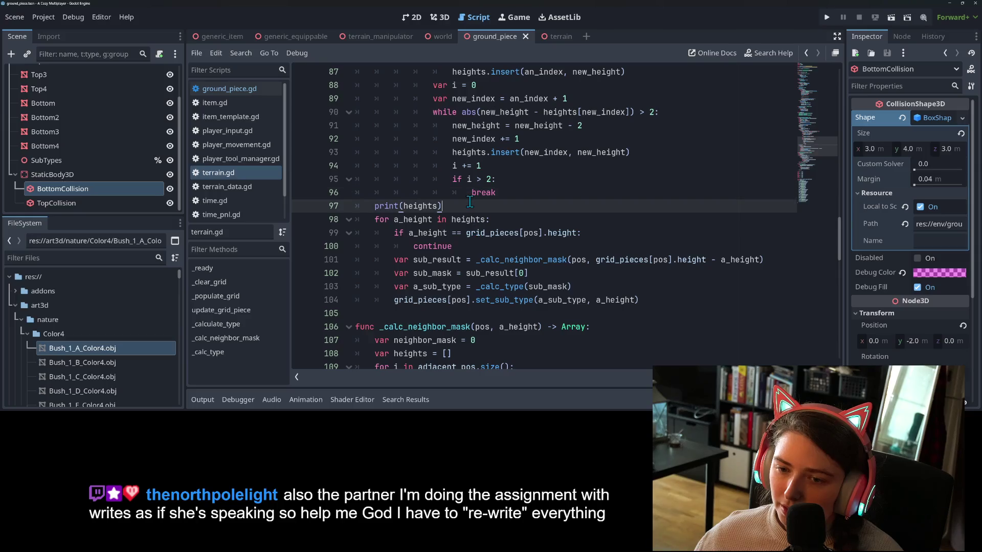
scroll(470, 204, "up", 2)
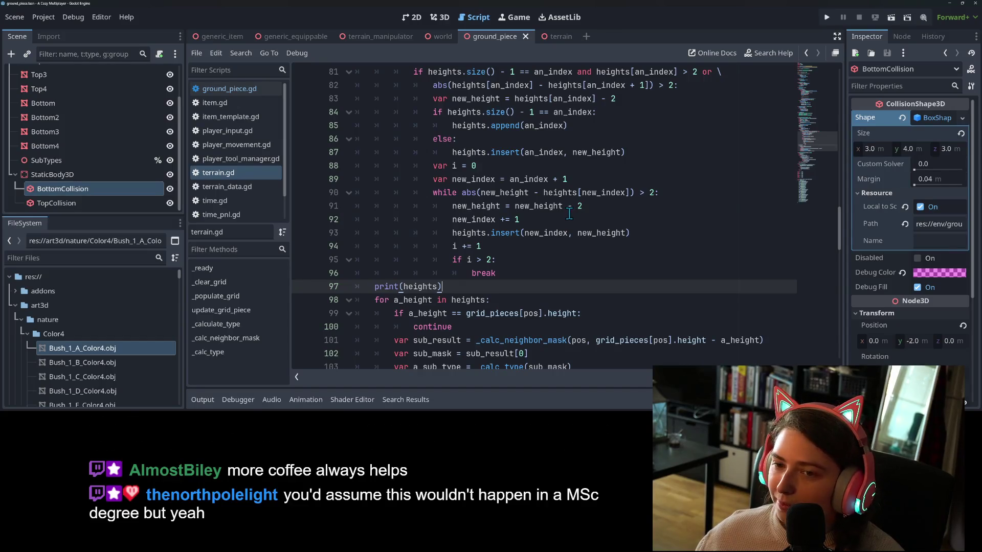
mouse_move(475, 285)
left_mouse_down()
mouse_move(379, 281)
mouse_move(372, 163)
left_mouse_up()
Comment out the selected gap-filling lines, add a blank line after heights.sort(), and save.
key("ctrl+k")
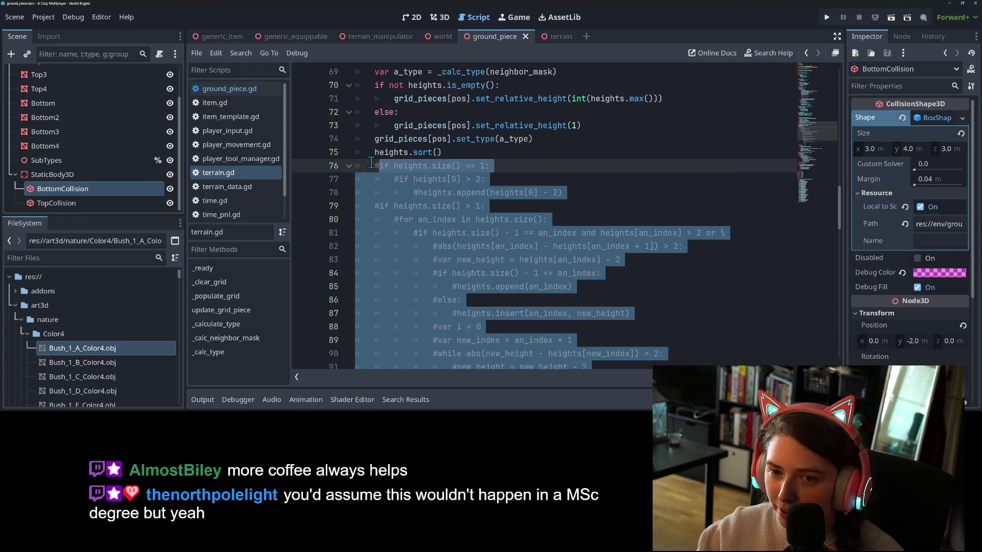
key("ctrl+s")
key("Left")
key("Left")
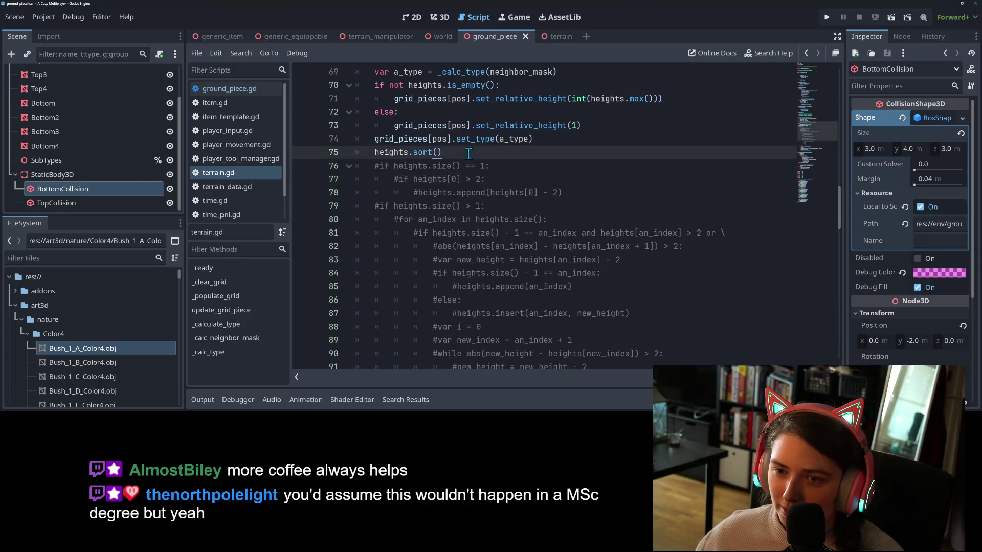
key("Return")
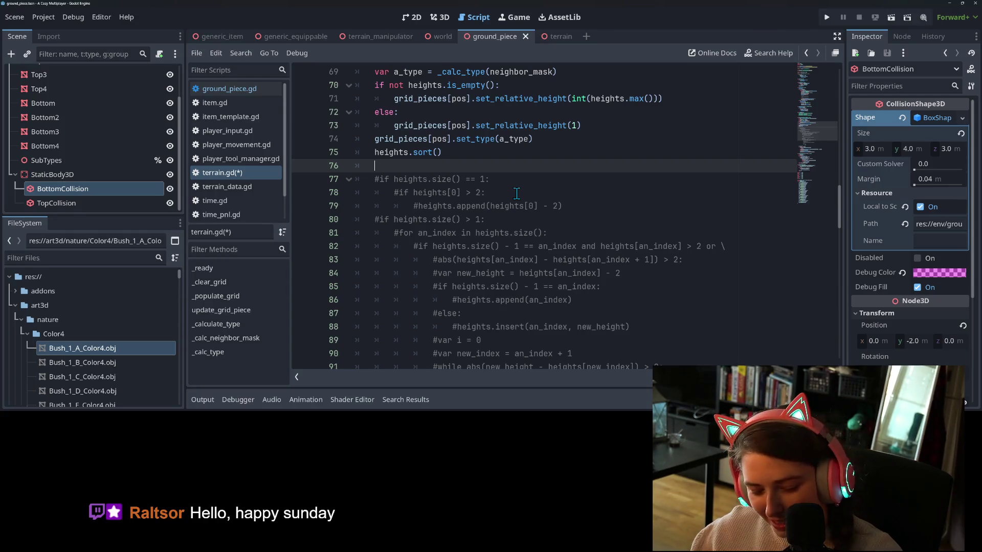
key("ctrl+s")
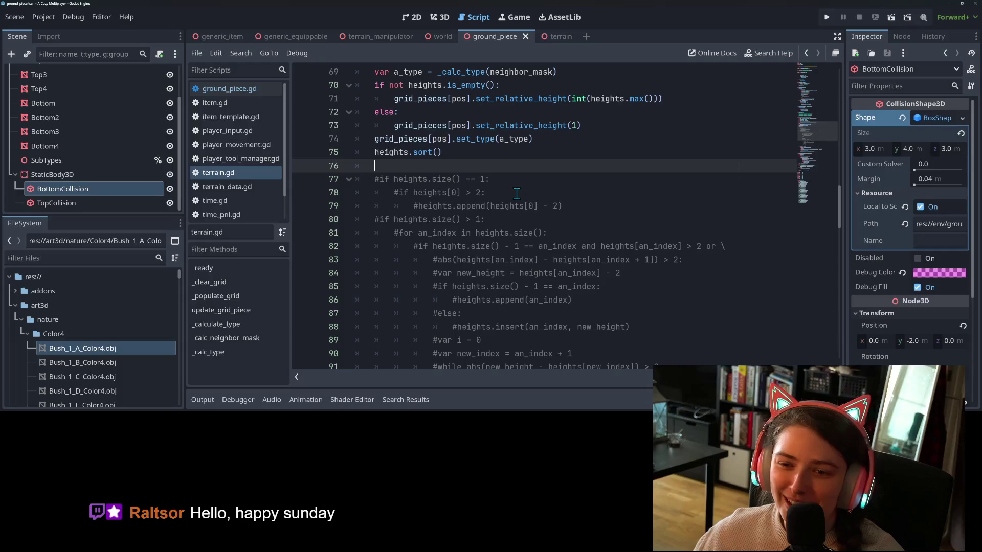
Fold the commented-out block and put the caret after heights.sort().
scroll(512, 200, "down", 1)
scroll(507, 204, "down", 4)
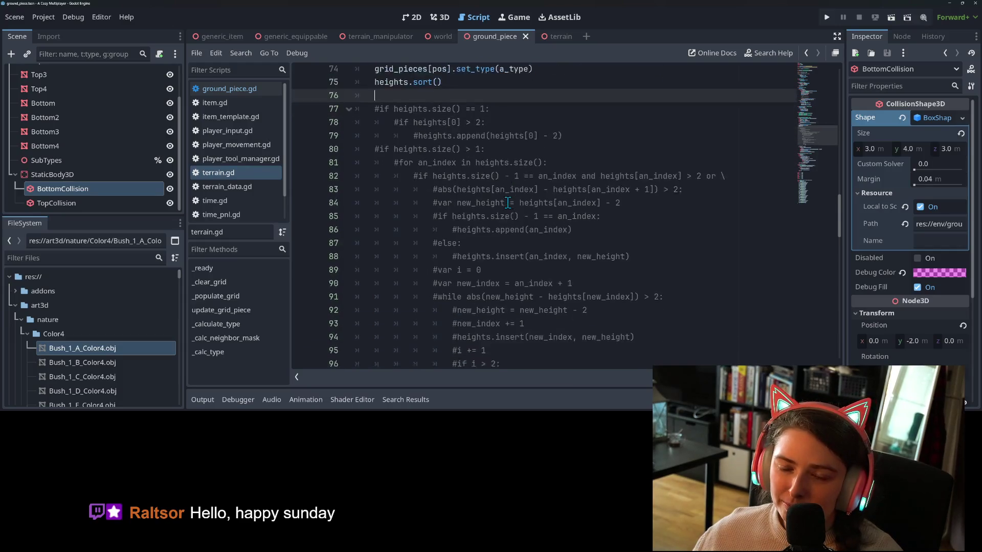
scroll(510, 202, "up", 3)
scroll(510, 201, "up", 1)
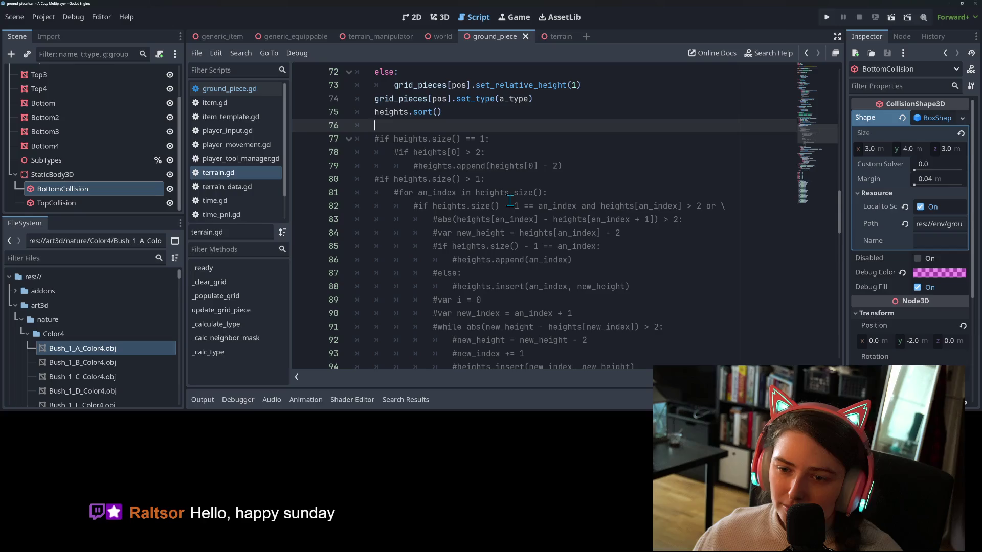
scroll(510, 201, "down", 1)
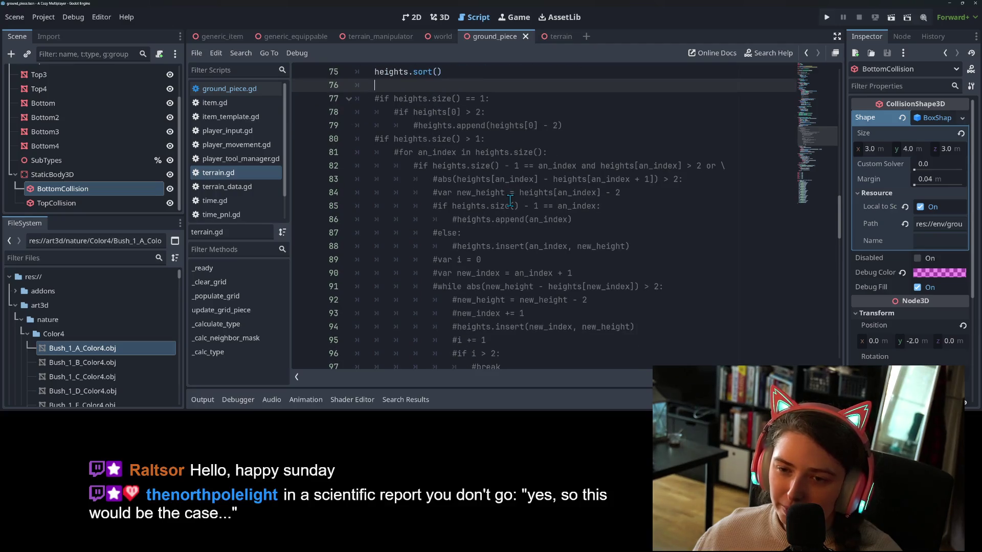
scroll(511, 201, "down", 3)
scroll(511, 201, "up", 1)
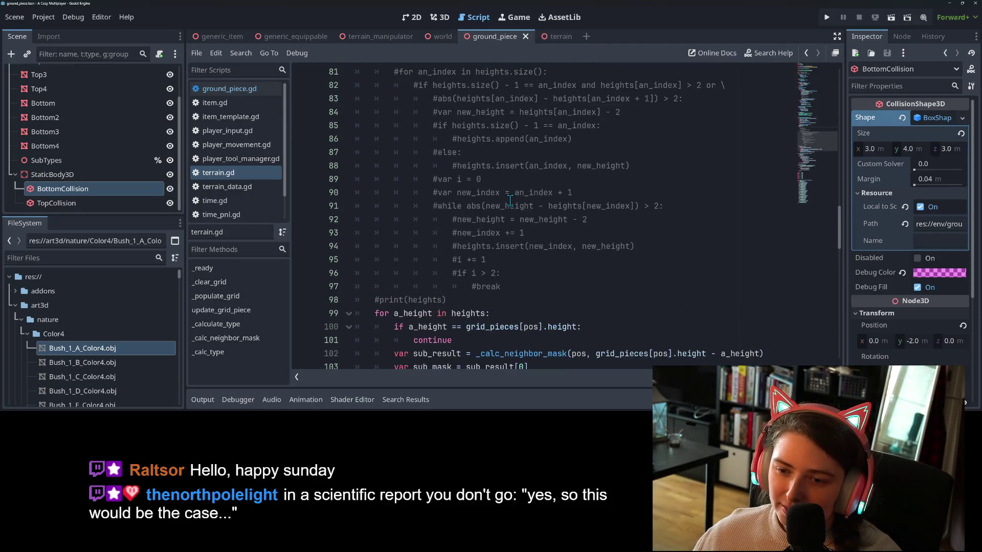
scroll(511, 201, "up", 6)
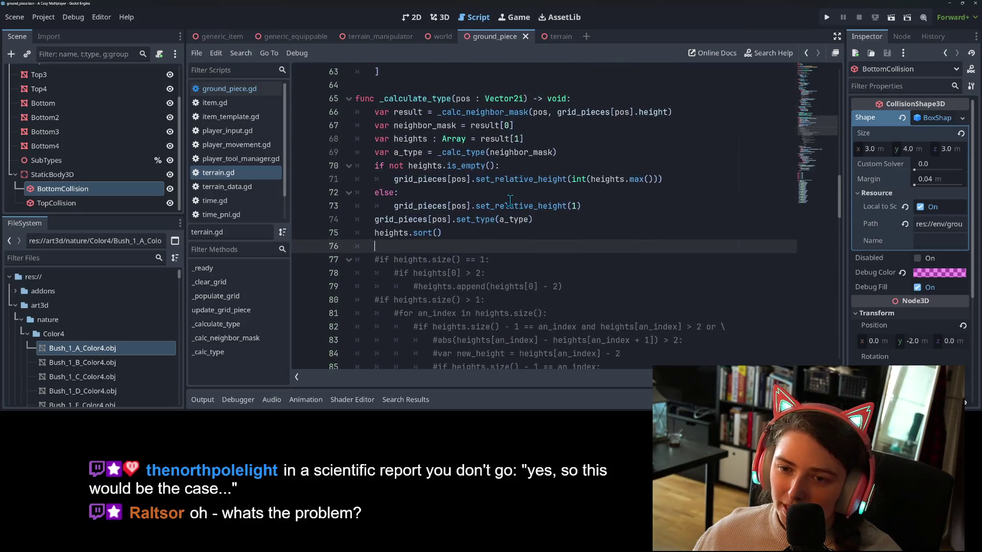
scroll(510, 201, "up", 2)
scroll(510, 199, "down", 4)
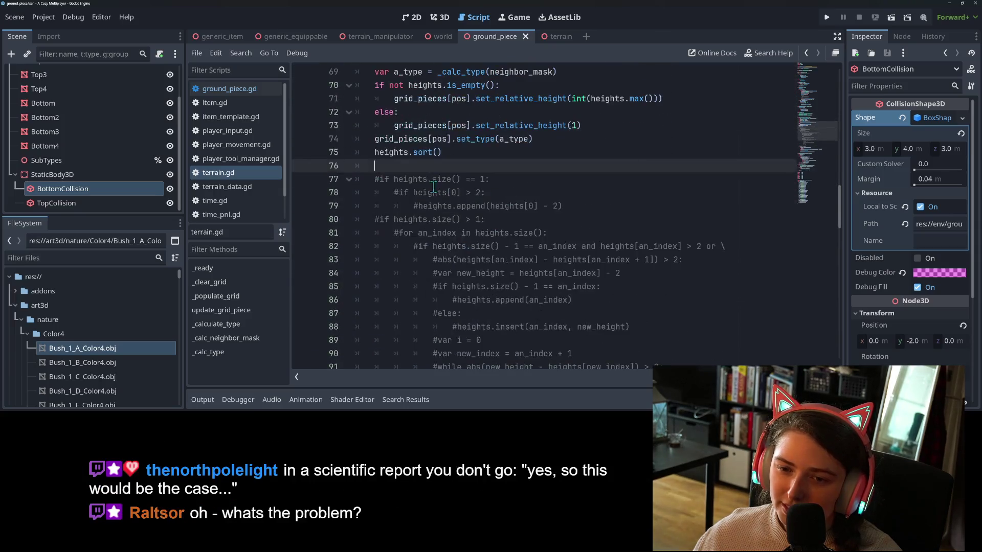
left_click(349, 179)
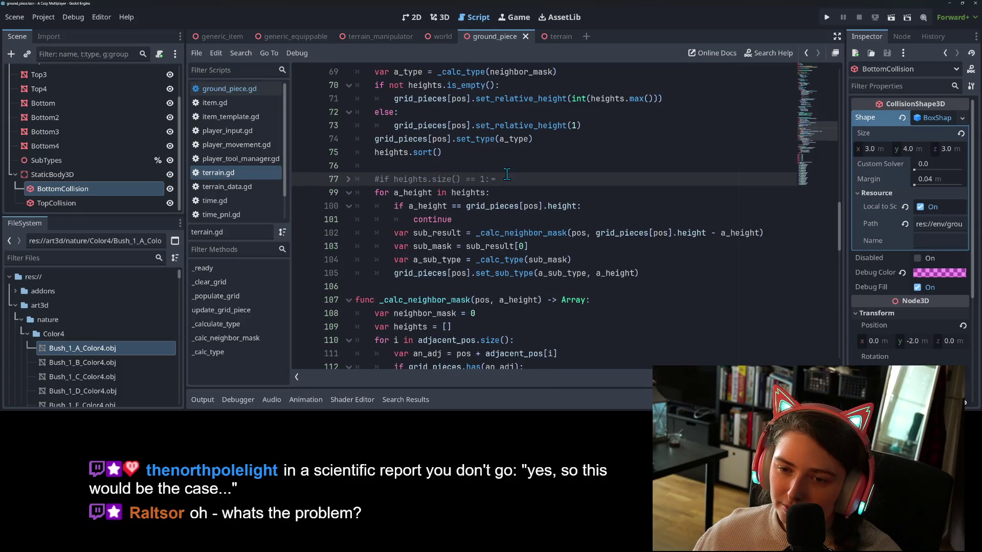
left_click(539, 160)
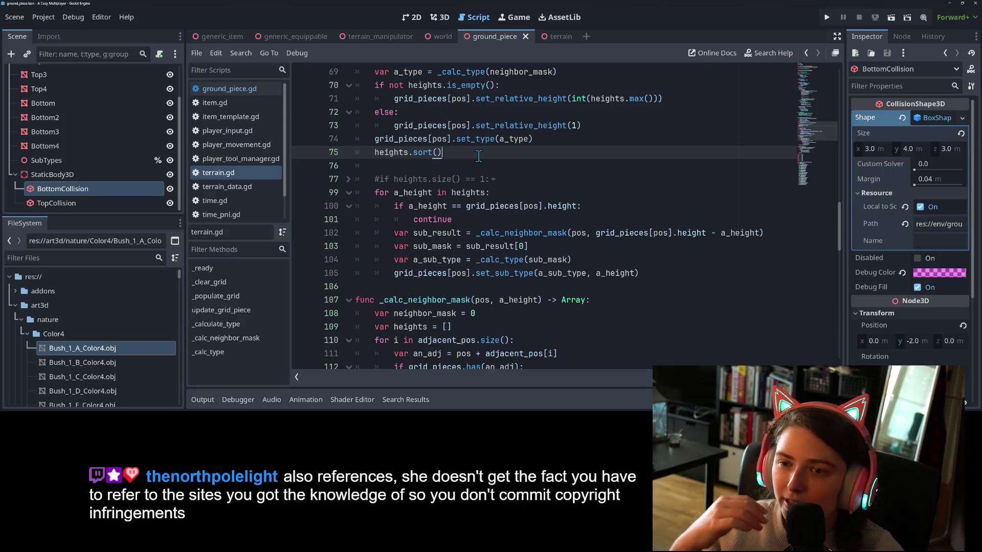
Run the game full screen and walk the witch around, swinging the camera across the level.
left_click(827, 17)
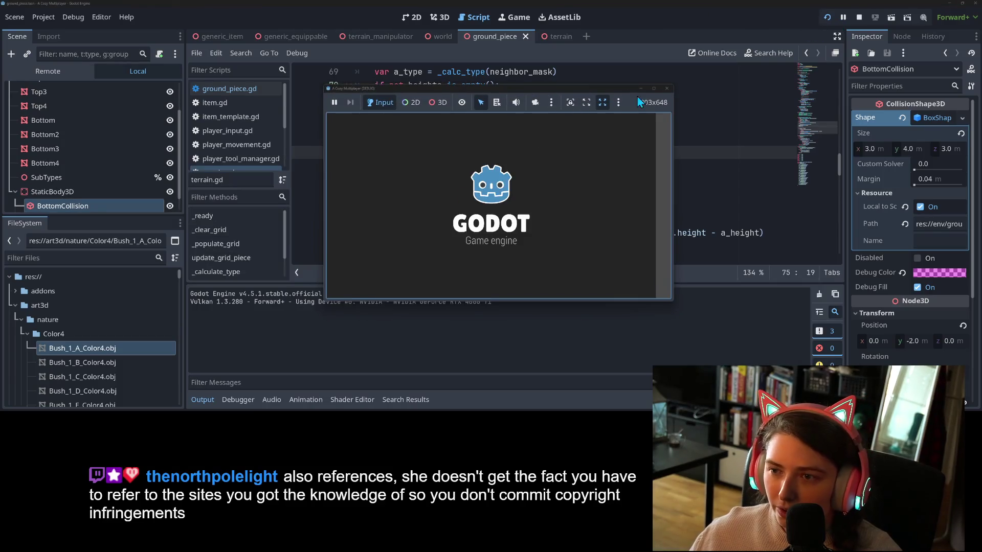
left_click(653, 89)
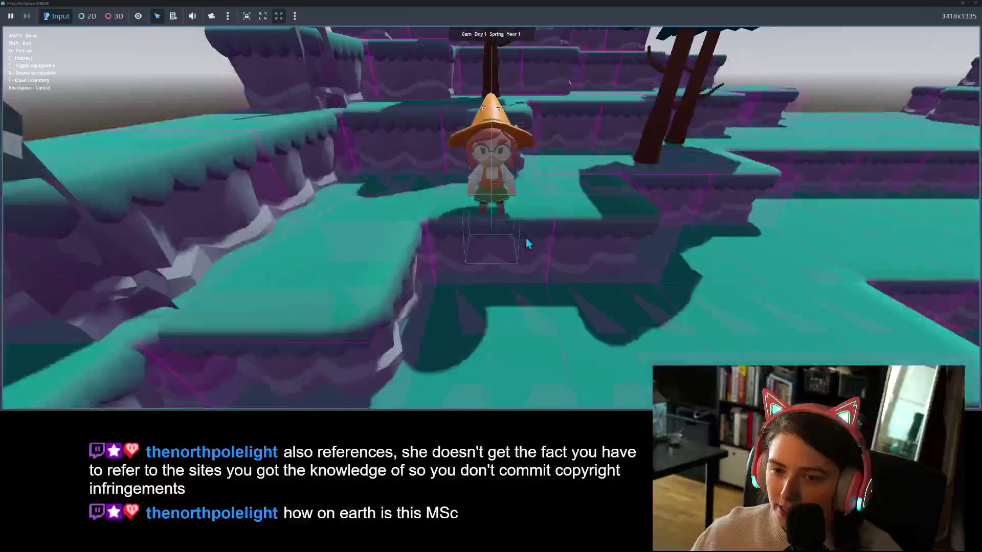
key("w")
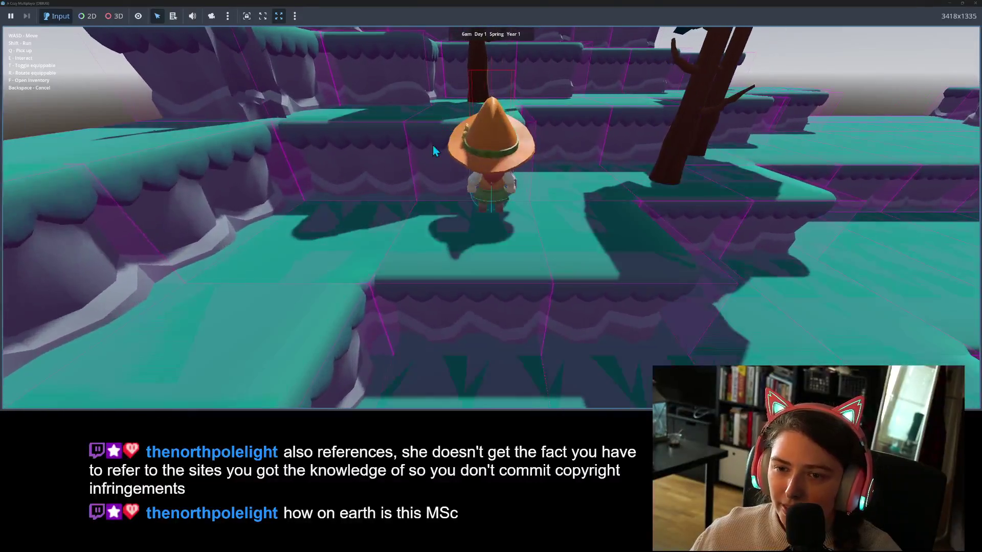
key("a")
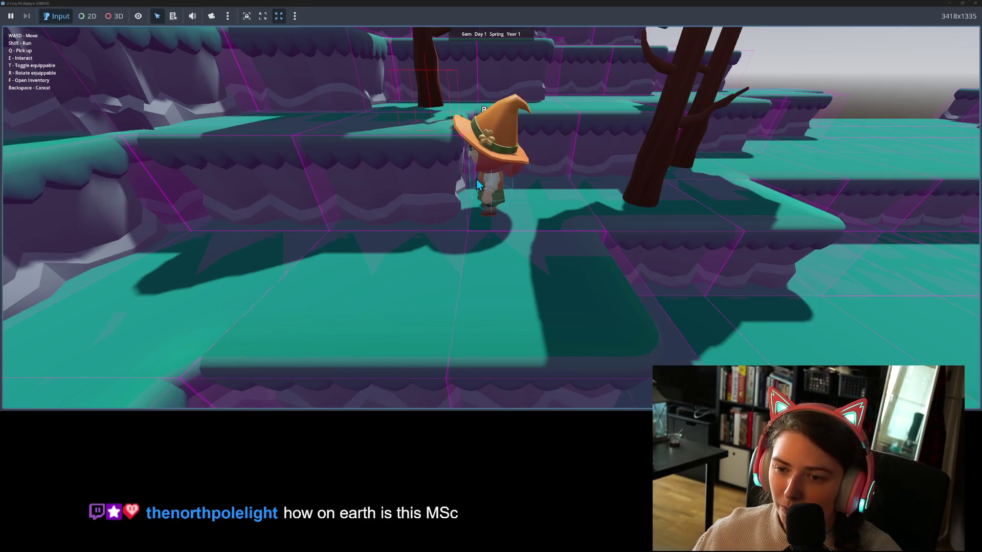
key("s")
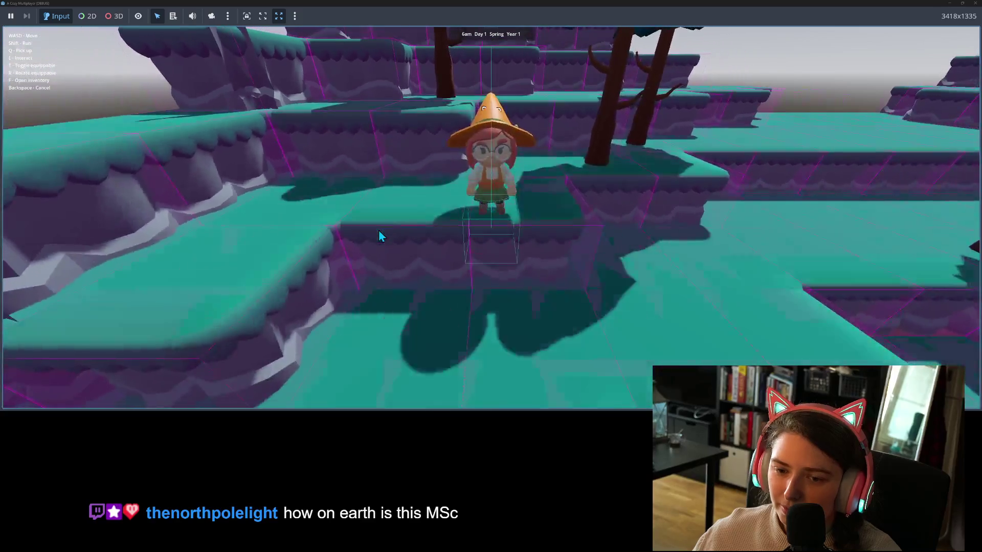
key("w")
key("d")
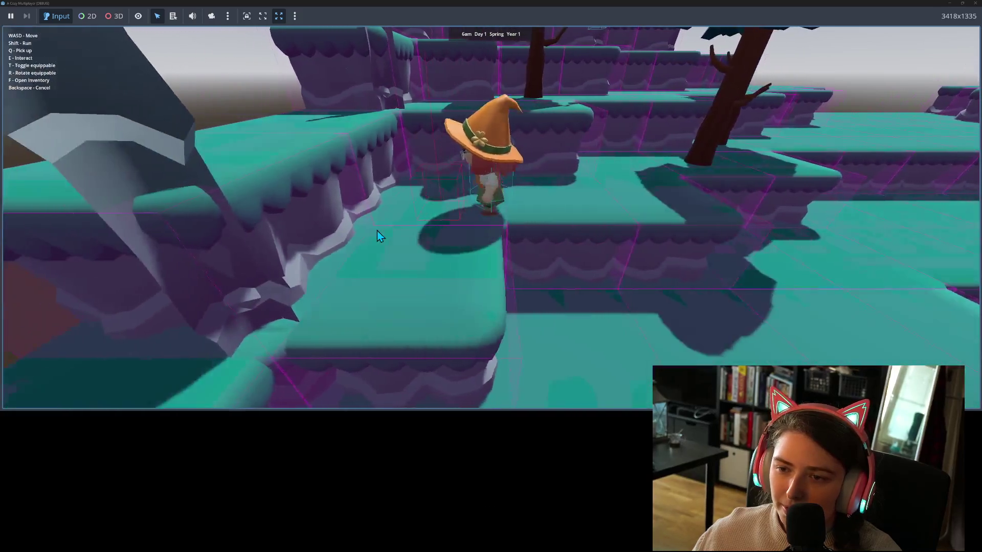
key("w")
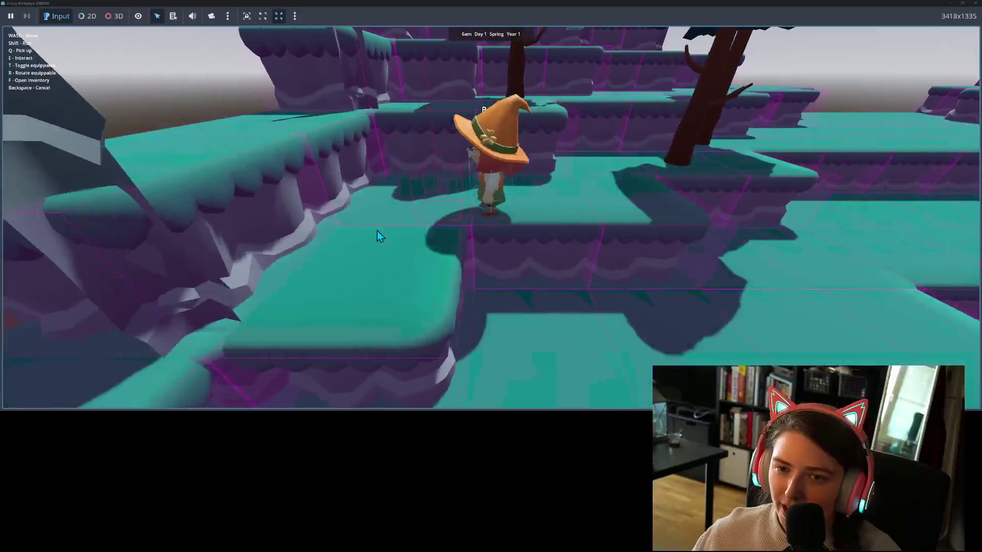
key("s")
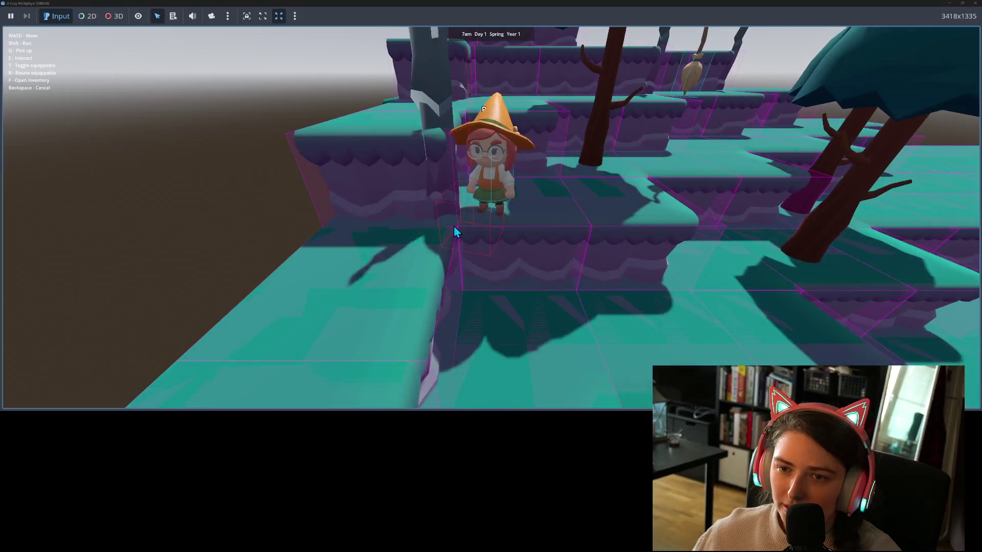
key("w")
key("d")
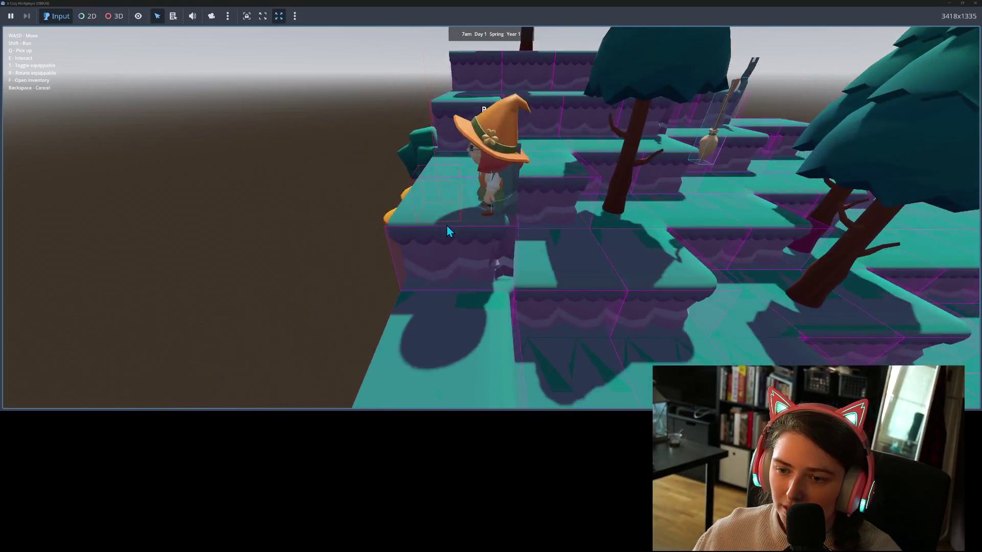
key("a")
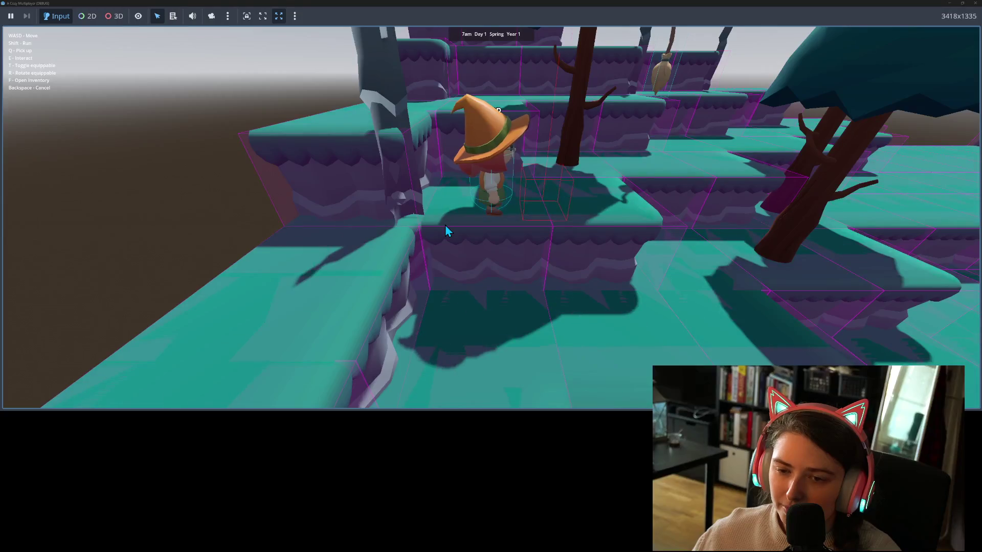
key("d")
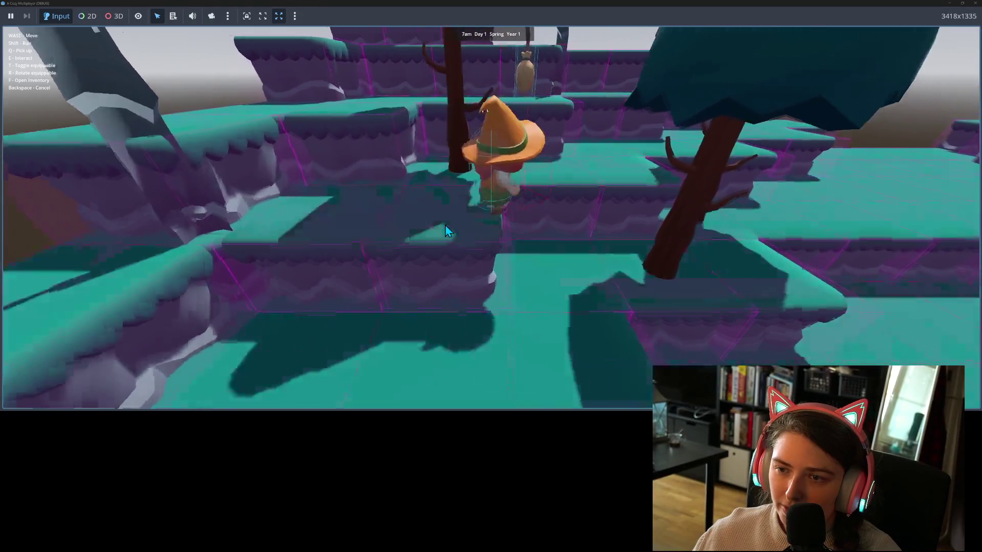
Walk the witch across the stepped platforms down to the lower ledge, then stop the game.
key("d")
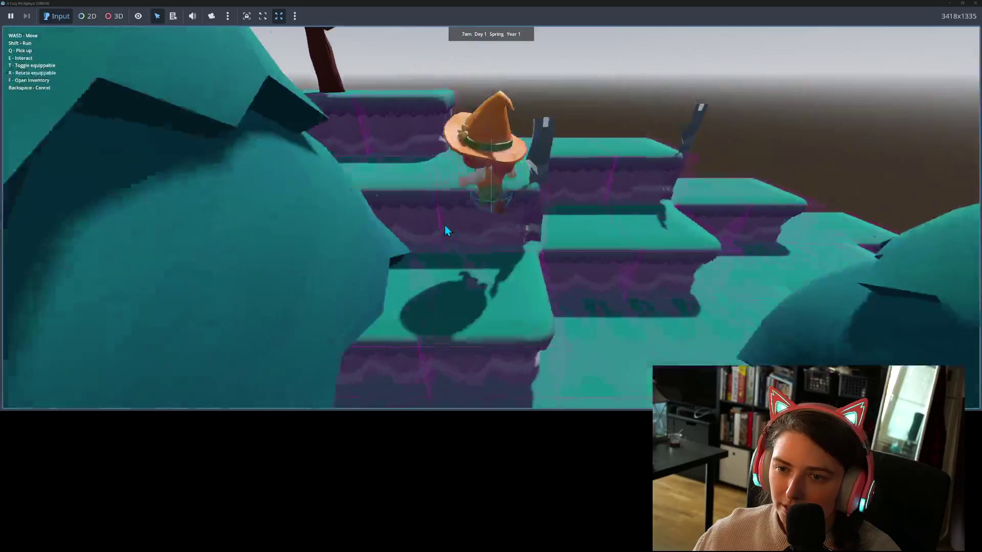
key("w")
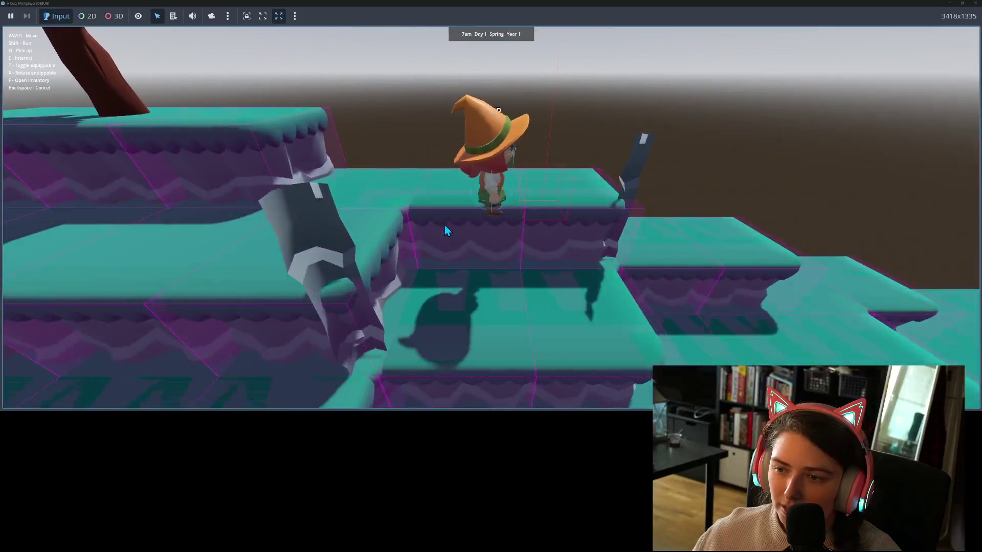
key("a")
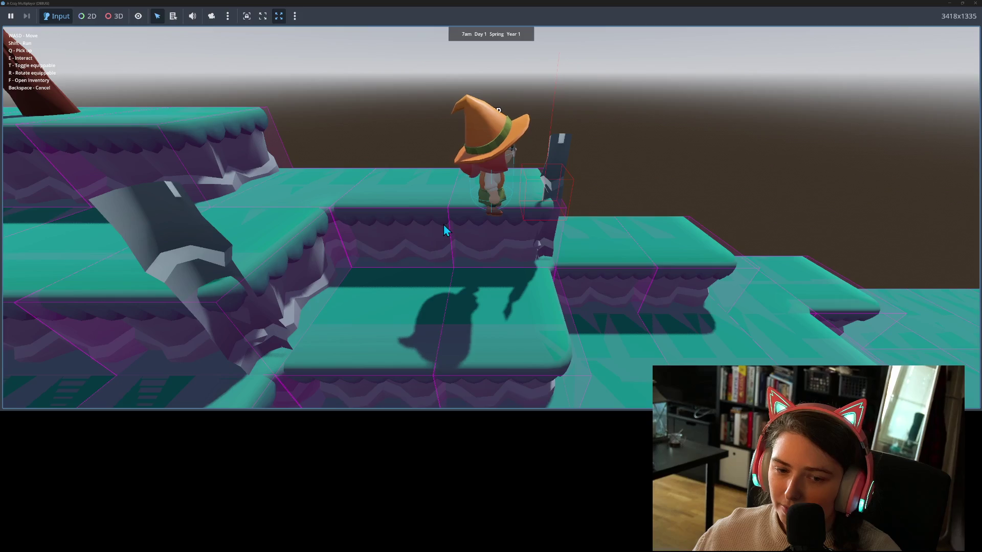
key("s")
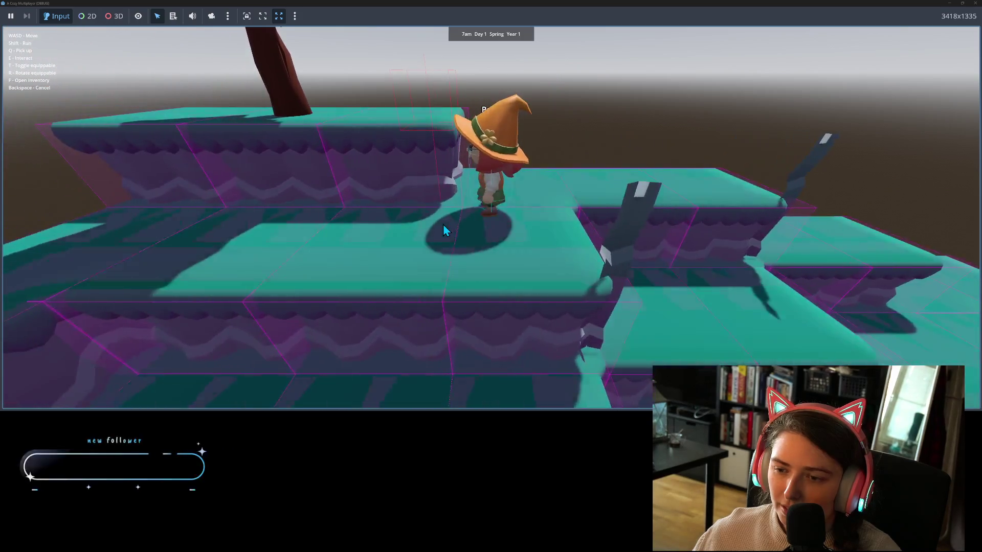
key("w")
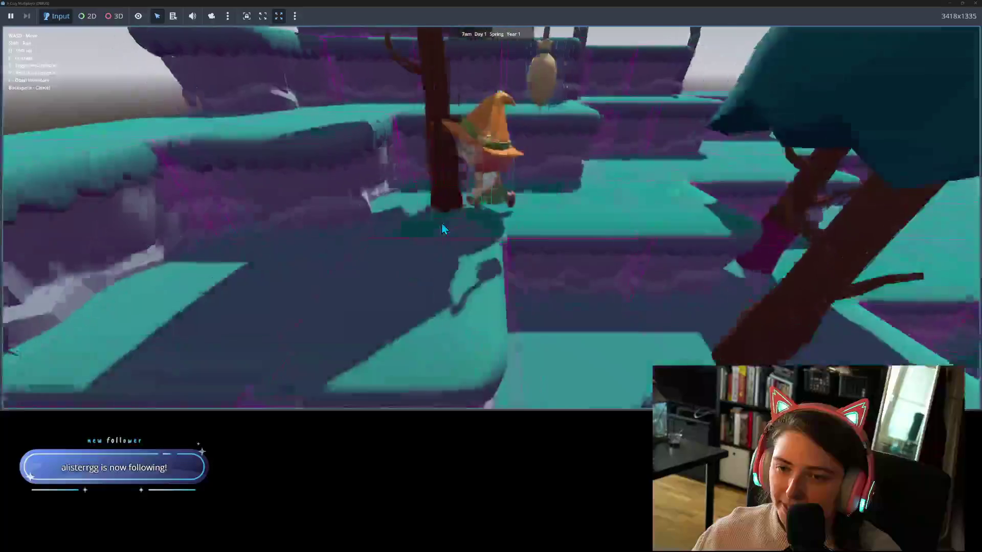
key("d")
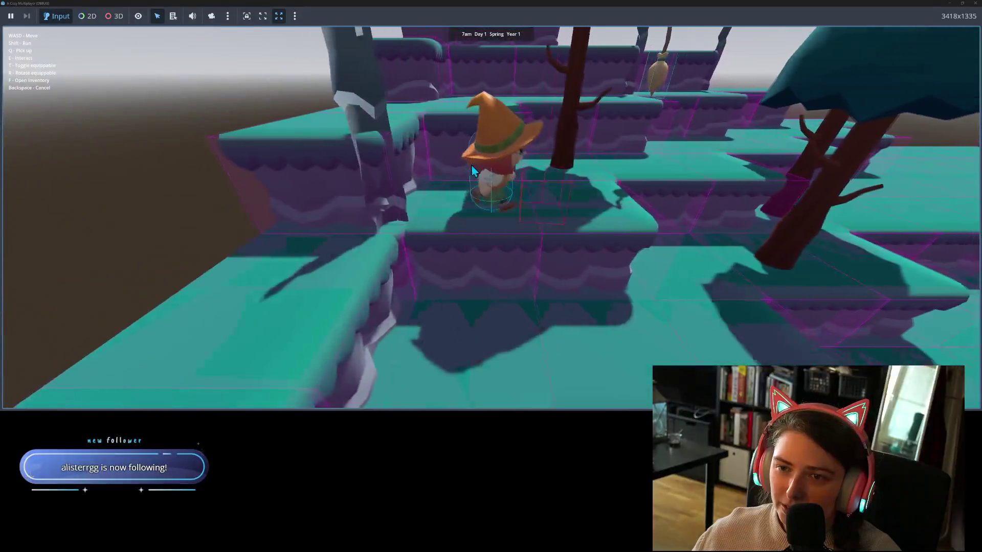
key("s")
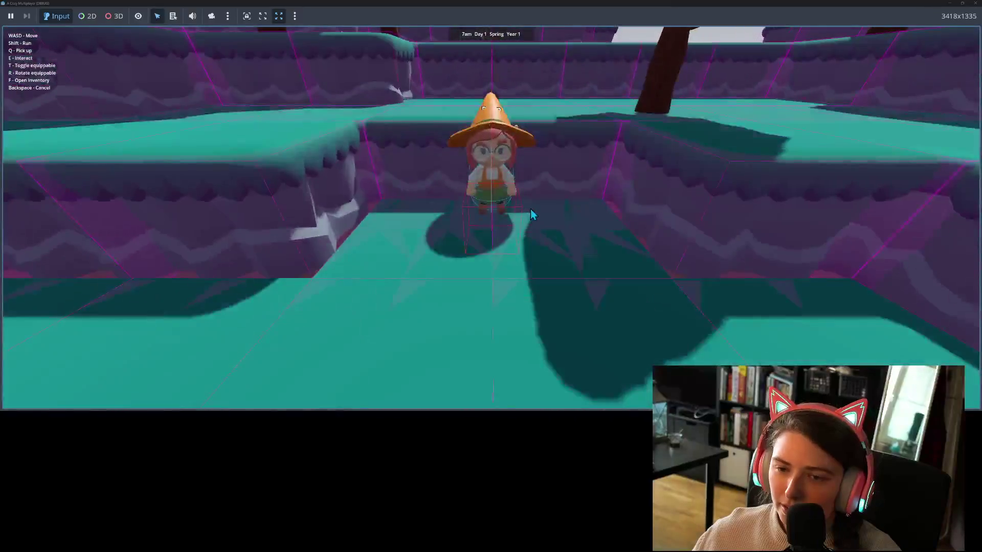
key("a")
key("s")
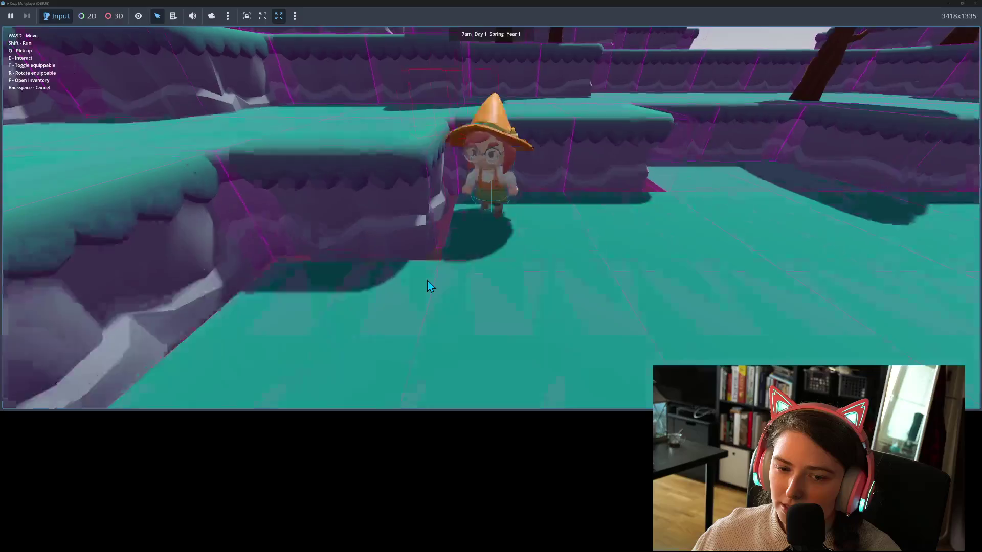
key("w")
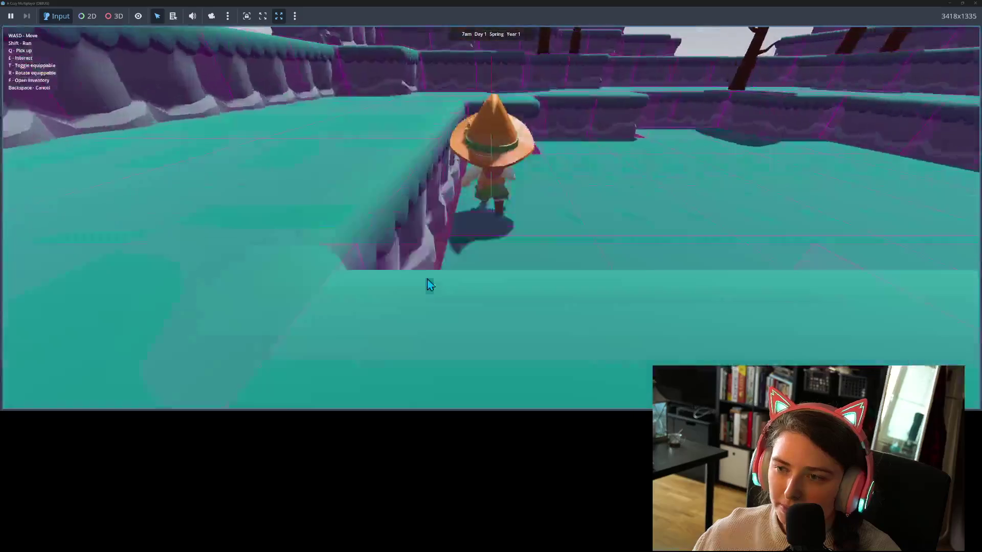
key("w")
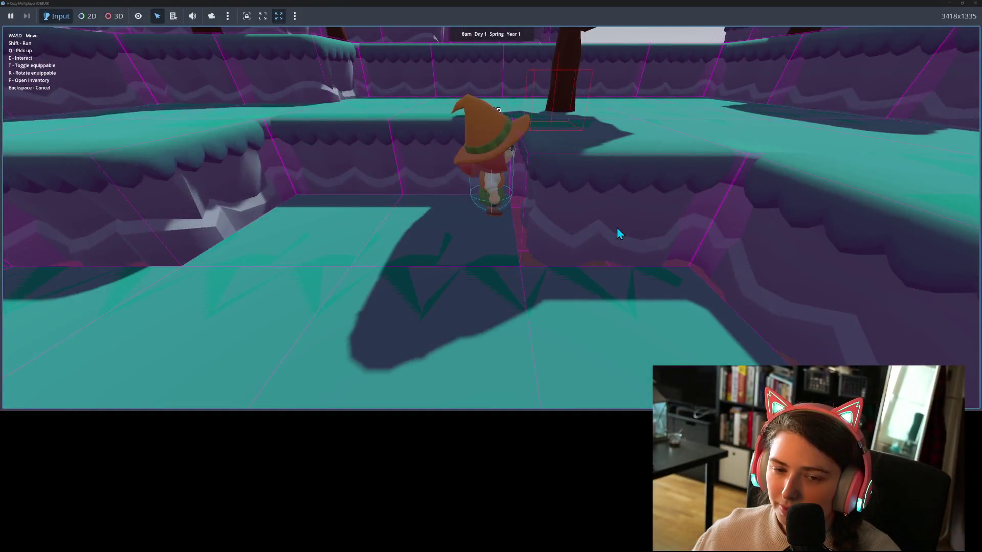
key("w")
key("s")
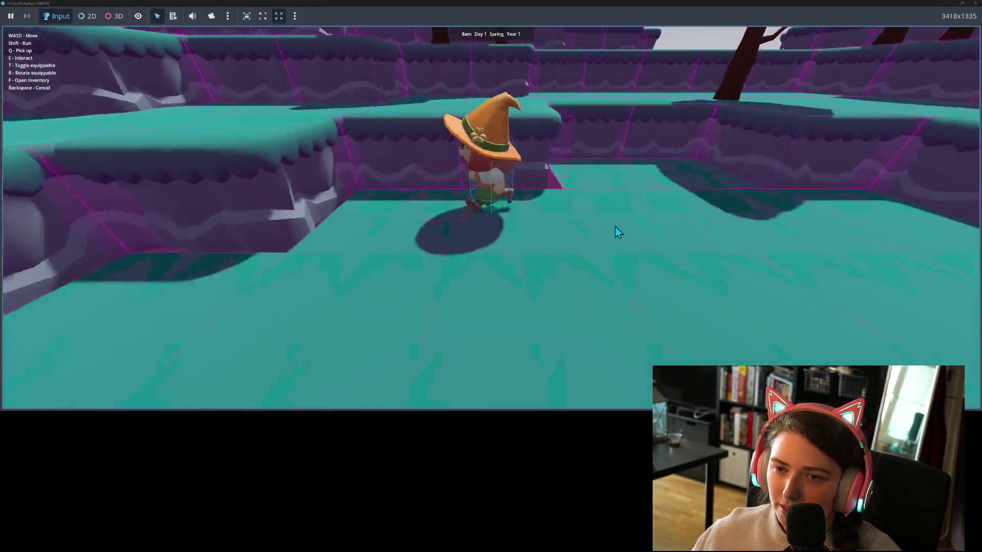
left_click(975, 3)
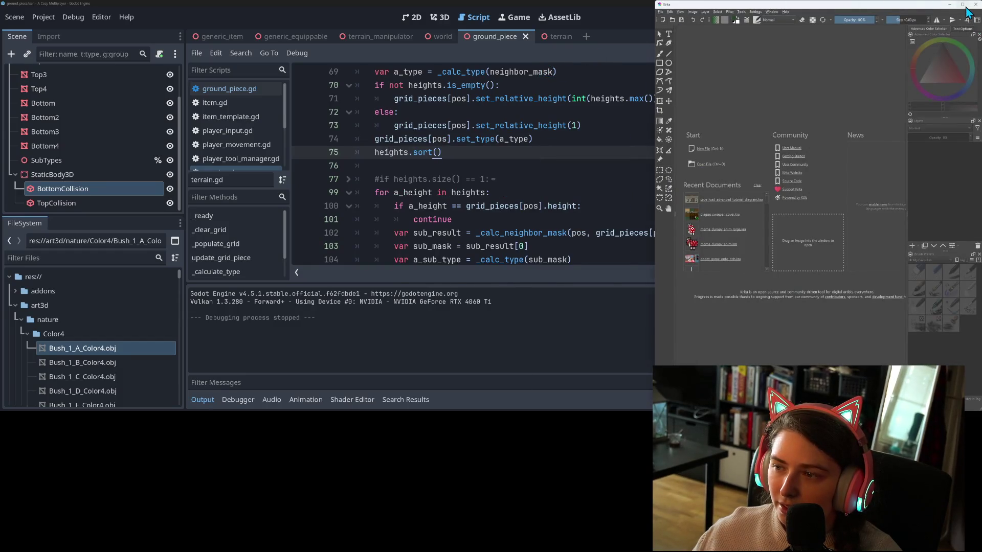
Maximise Krita and create a new blank canvas.
left_click(964, 7)
left_click(332, 152)
left_click(542, 275)
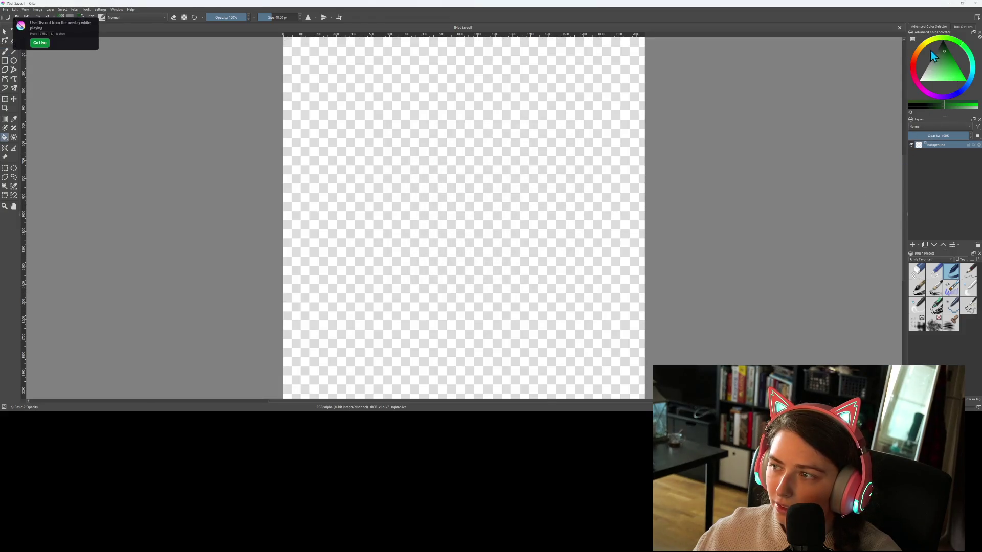
Pick a brown-orange colour and fill the canvas background with it.
left_click(914, 57)
left_click(941, 75)
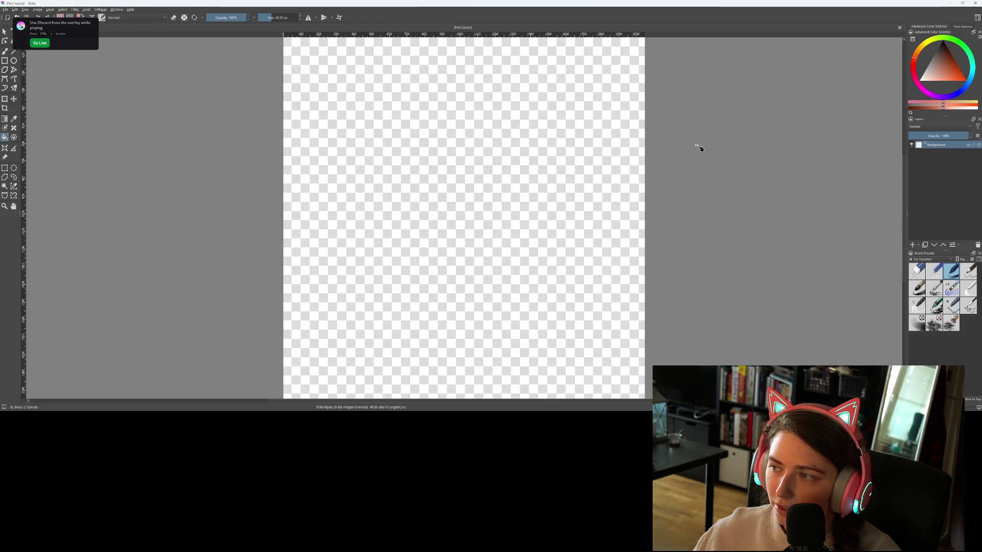
left_click(943, 64)
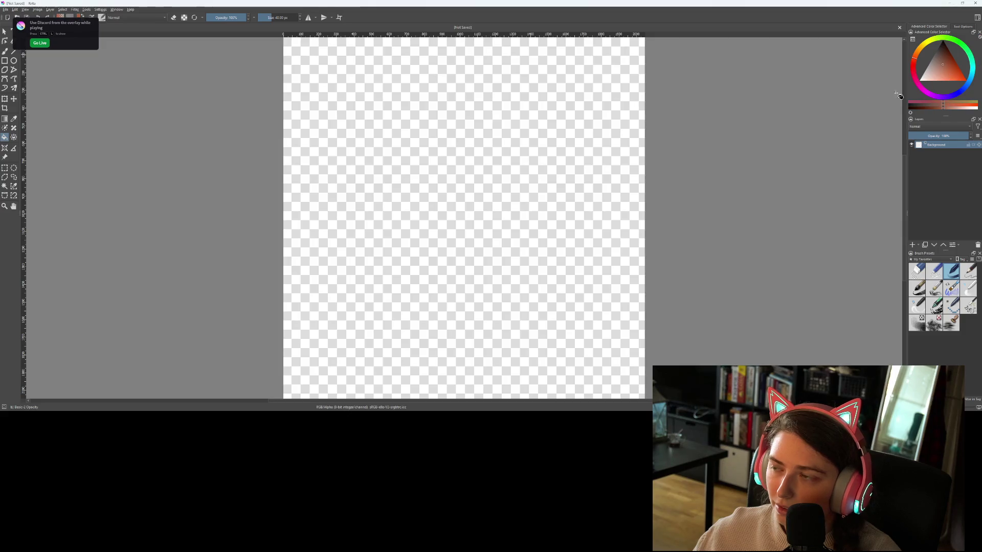
left_click(518, 237)
scroll(537, 235, "up", 5)
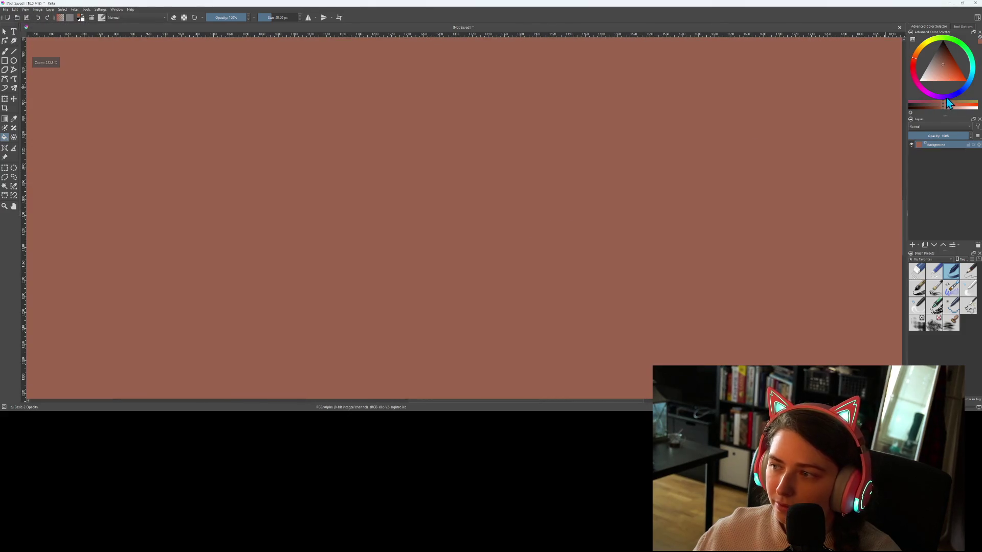
Add an empty paint layer above the background and select the Rectangle tool.
left_click(913, 245)
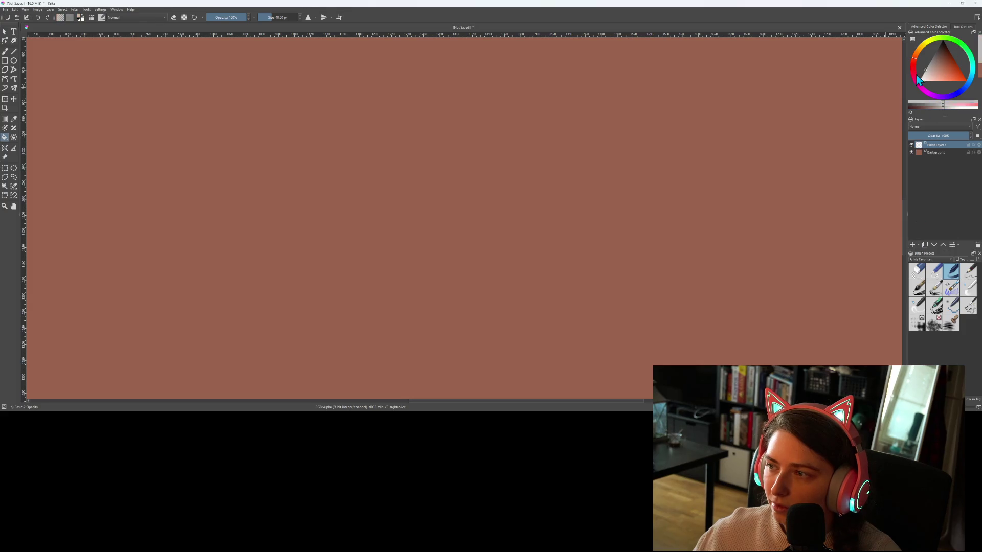
key("b")
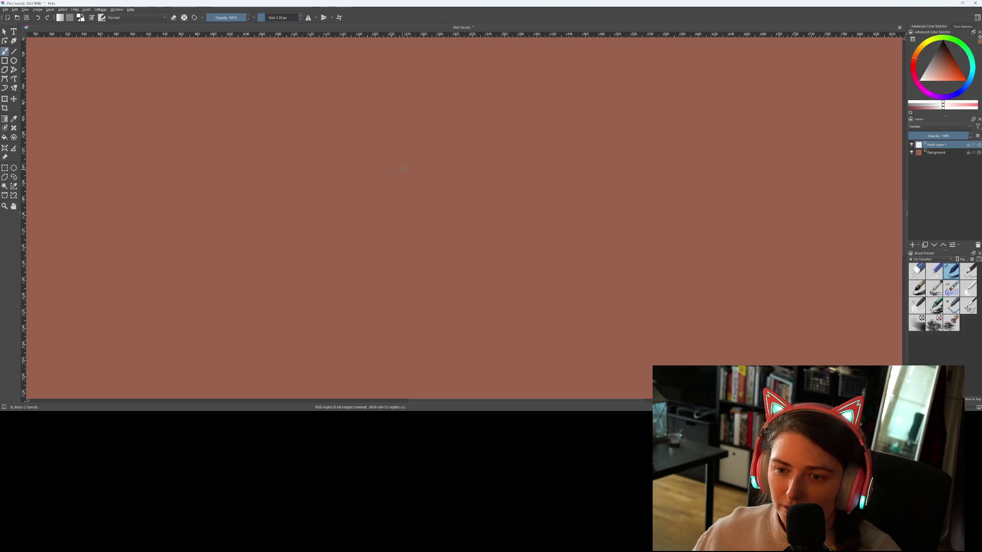
left_click(4, 60)
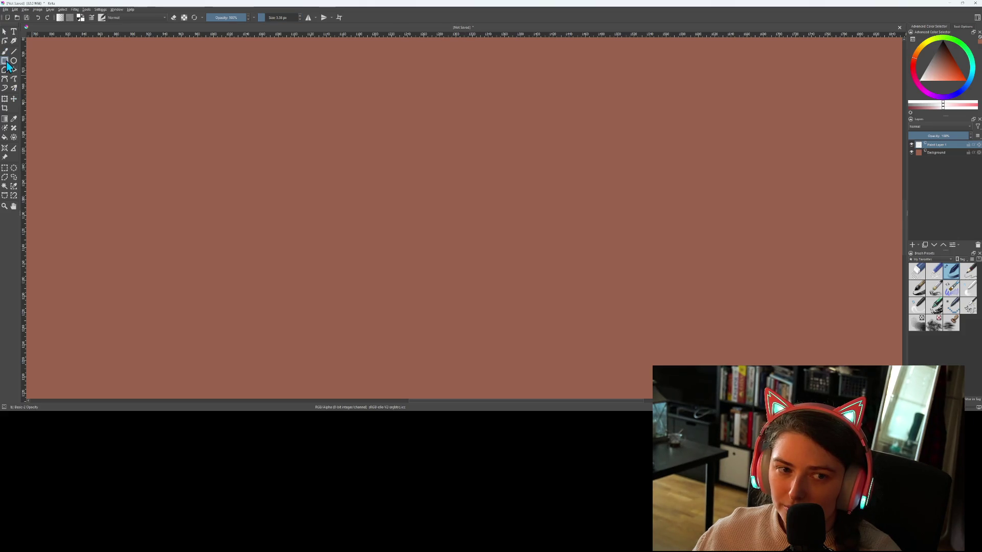
scroll(470, 246, "down", 2)
scroll(470, 245, "up", 1)
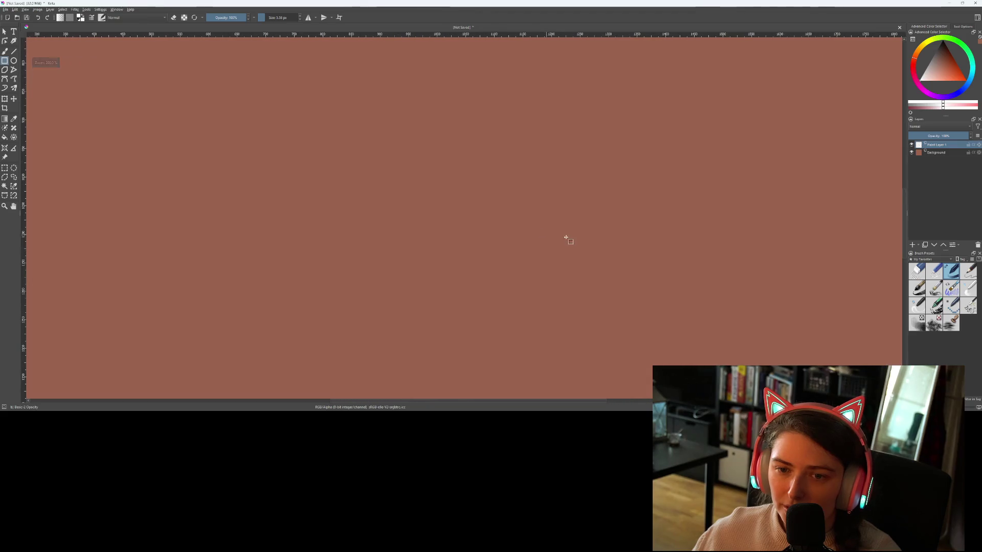
Draw a tall rectangle, a smaller one beside it, and a thin bar joining them.
mouse_move(346, 114)
left_mouse_down()
mouse_move(447, 216)
mouse_move(452, 285)
left_mouse_up()
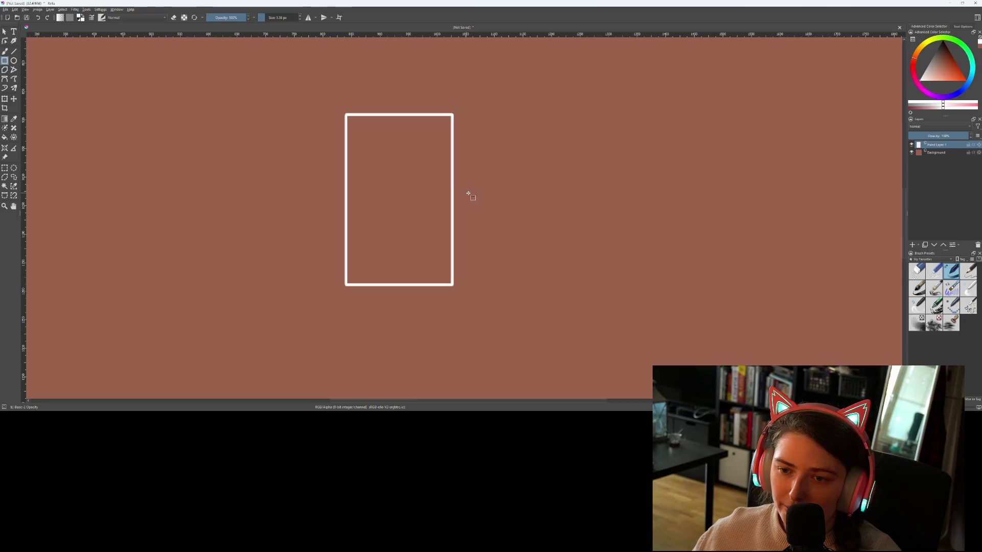
mouse_move(464, 189)
left_mouse_down()
mouse_move(572, 273)
mouse_move(560, 285)
left_mouse_up()
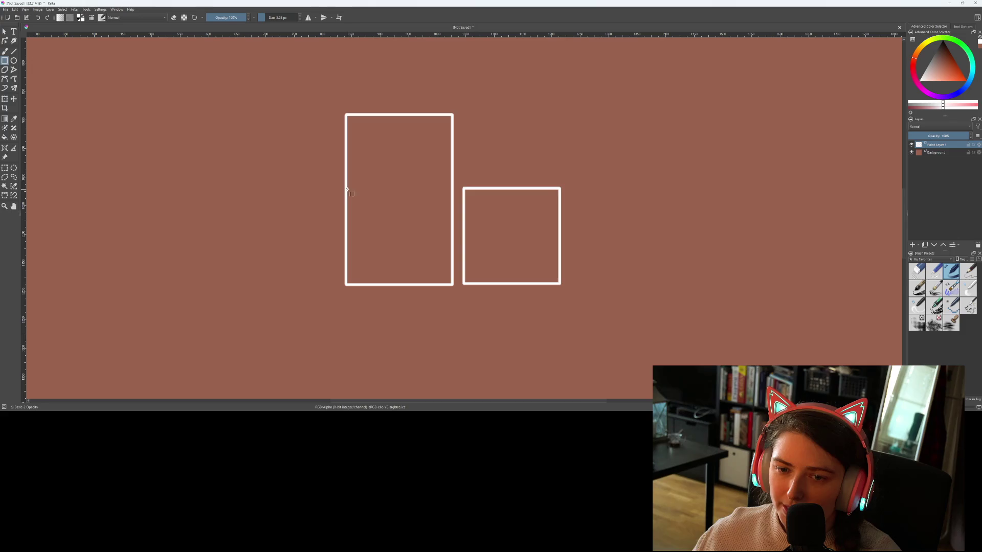
mouse_move(345, 191)
left_mouse_down()
mouse_move(432, 211)
mouse_move(462, 205)
left_mouse_up()
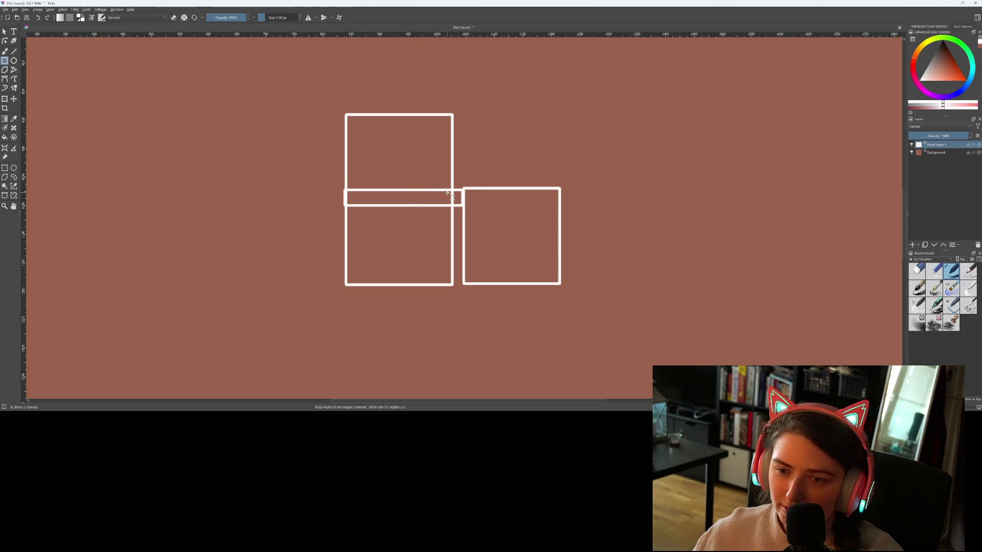
key("ctrl+z")
left_click_drag(464, 189, 345, 206)
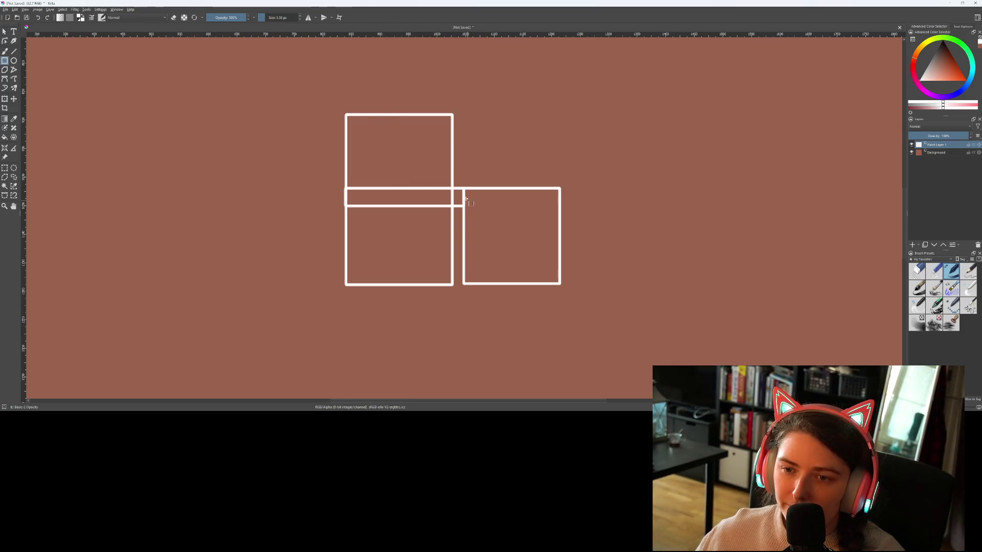
Draw a tall rectangle right of the squares with two thin bars across it at different heights.
scroll(468, 201, "down", 1)
left_click_drag(467, 193, 416, 220)
scroll(418, 219, "up", 1)
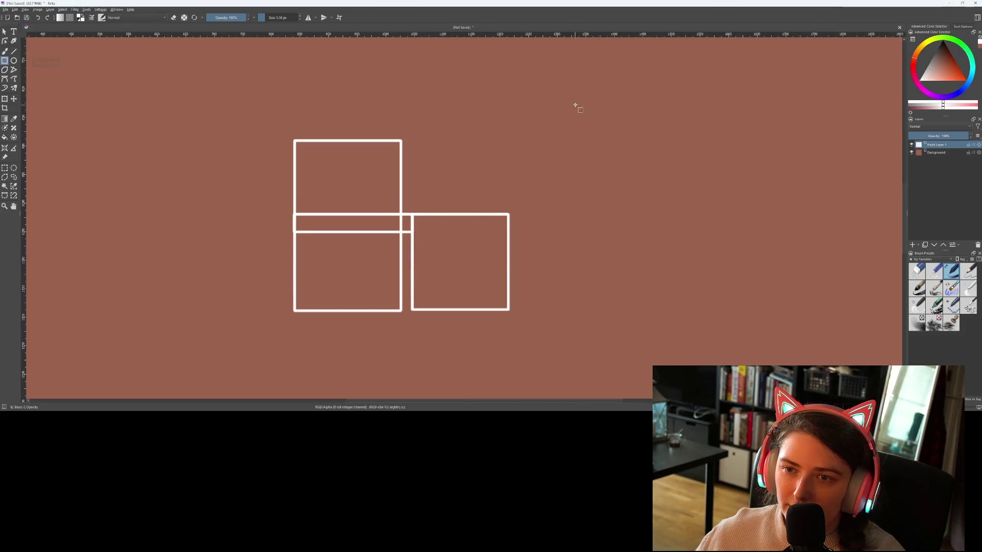
left_click_drag(515, 128, 512, 153)
left_click_drag(515, 58, 581, 260)
left_click_drag(601, 320, 604, 338)
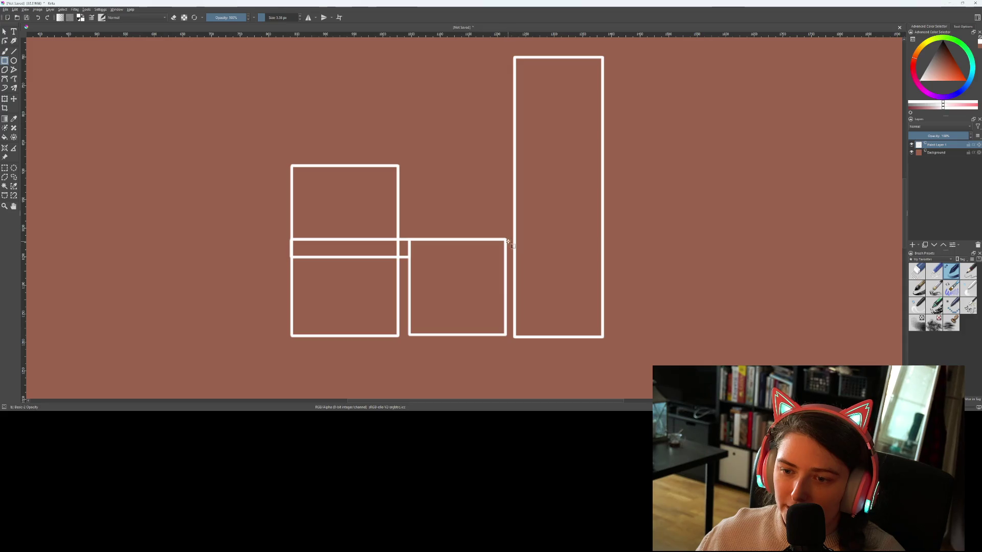
left_click_drag(505, 239, 608, 254)
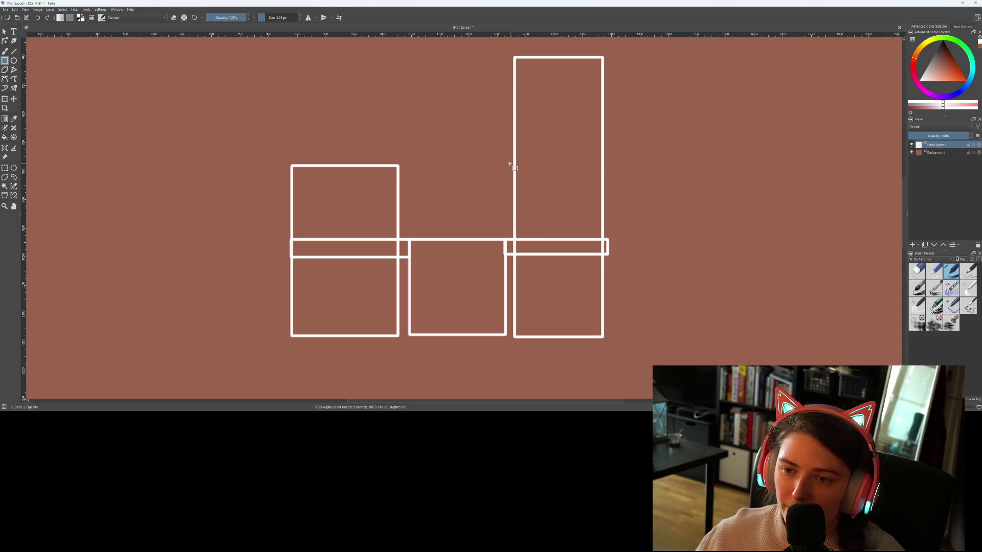
mouse_move(508, 162)
left_mouse_down()
mouse_move(616, 186)
mouse_move(614, 174)
left_mouse_up()
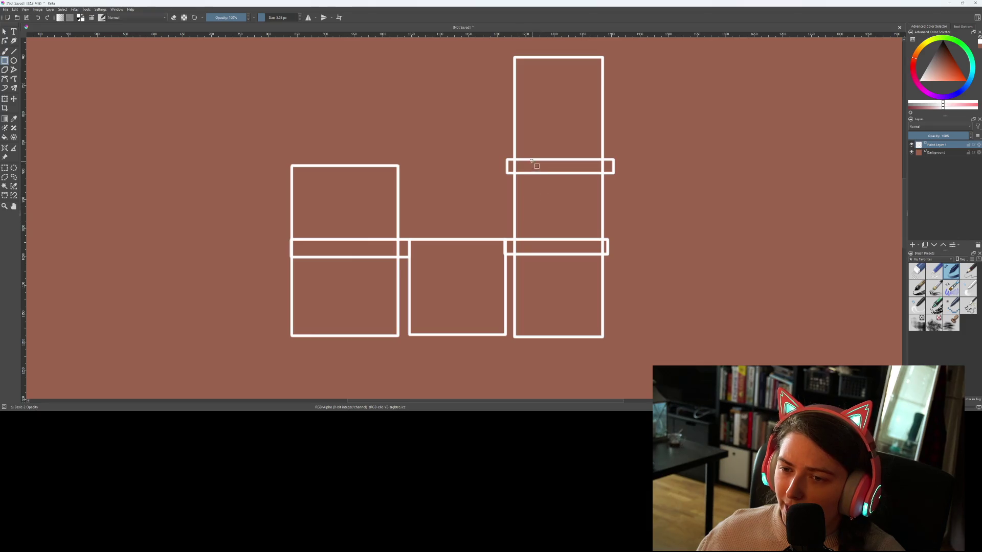
scroll(548, 259, "up", 3)
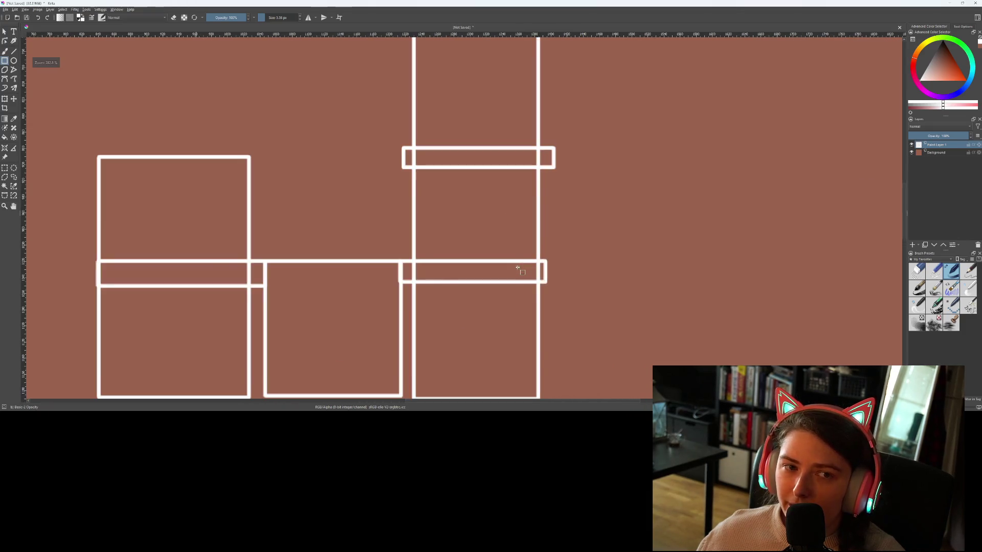
Freehand-draw arrows at the tall column's top and bars, a bracket, and a 2 reading >2.
left_click(4, 52)
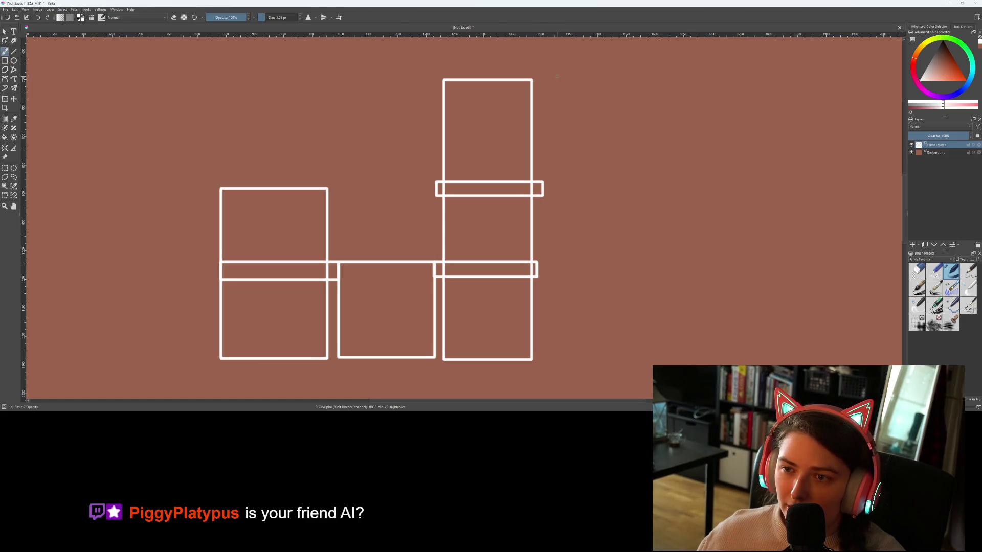
left_click_drag(562, 79, 634, 86)
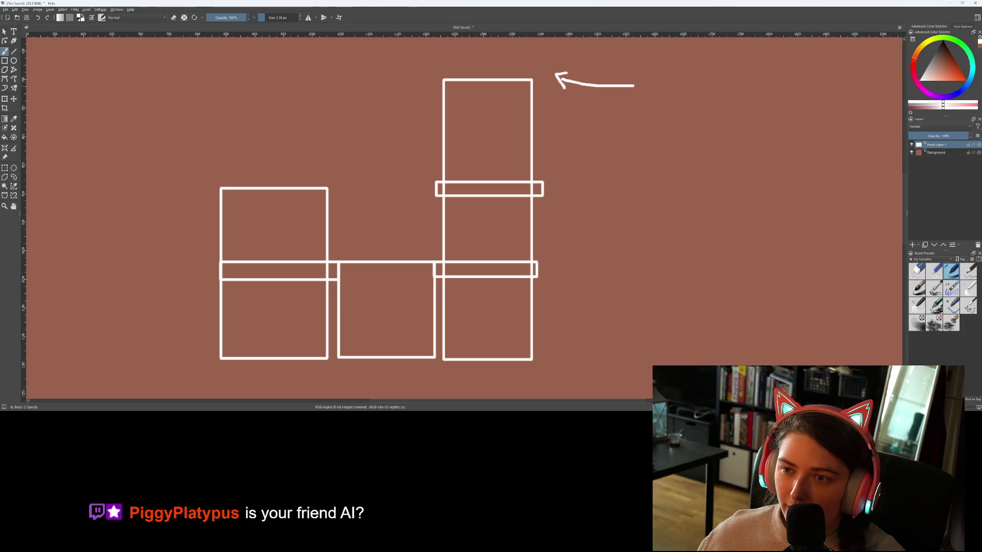
left_click_drag(552, 267, 635, 282)
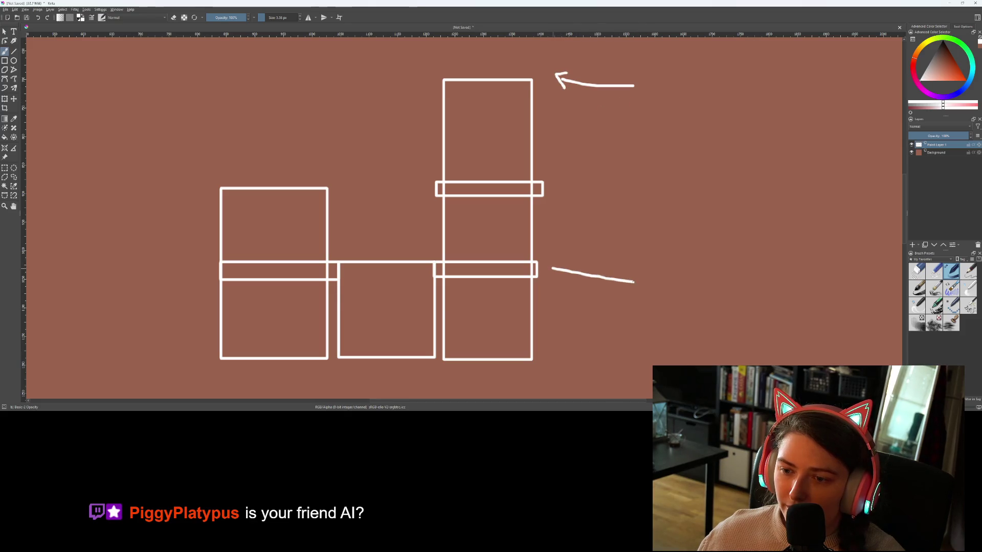
mouse_move(561, 280)
left_mouse_down()
mouse_move(547, 262)
mouse_move(568, 265)
left_mouse_up()
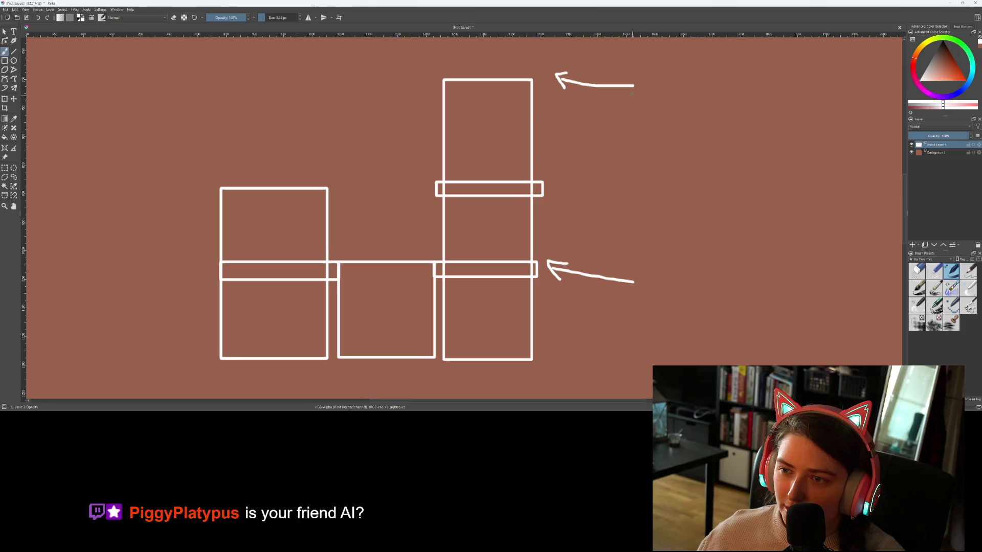
left_click_drag(637, 94, 645, 252)
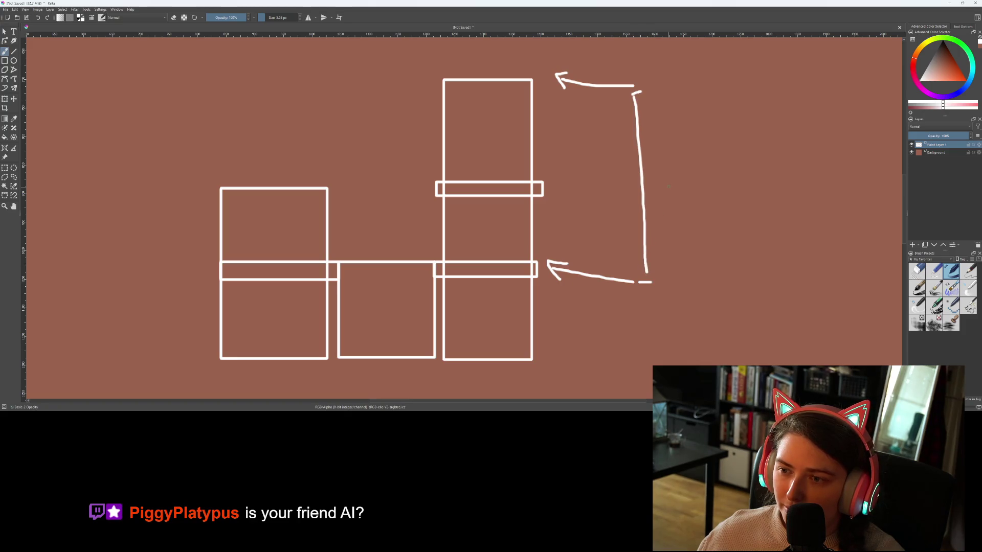
left_click_drag(679, 183, 690, 195)
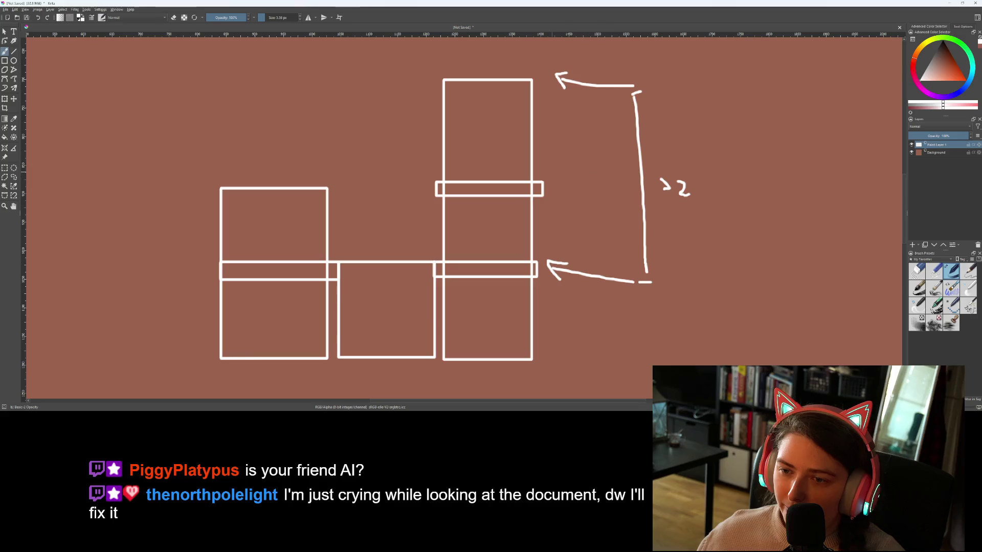
left_click_drag(565, 185, 565, 200)
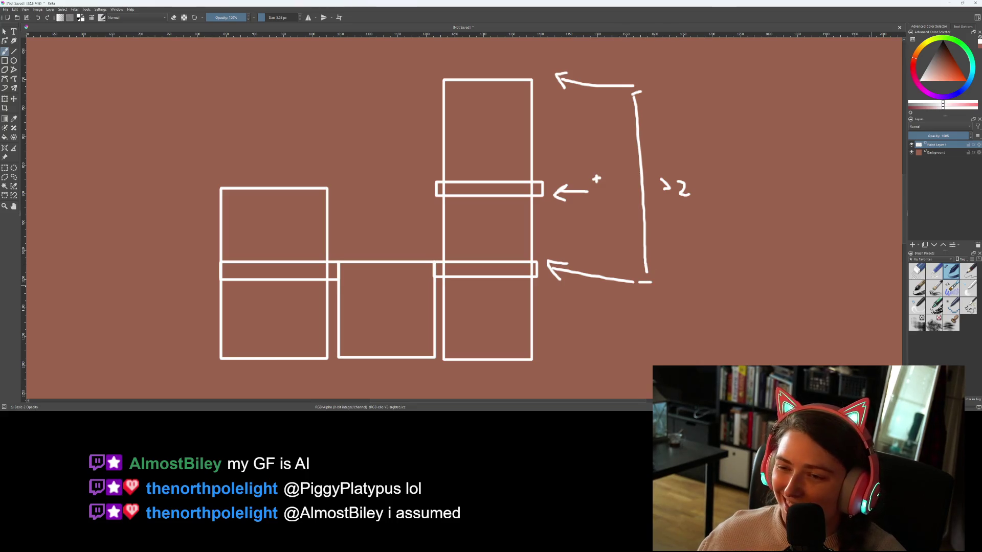
left_click_drag(470, 193, 462, 202)
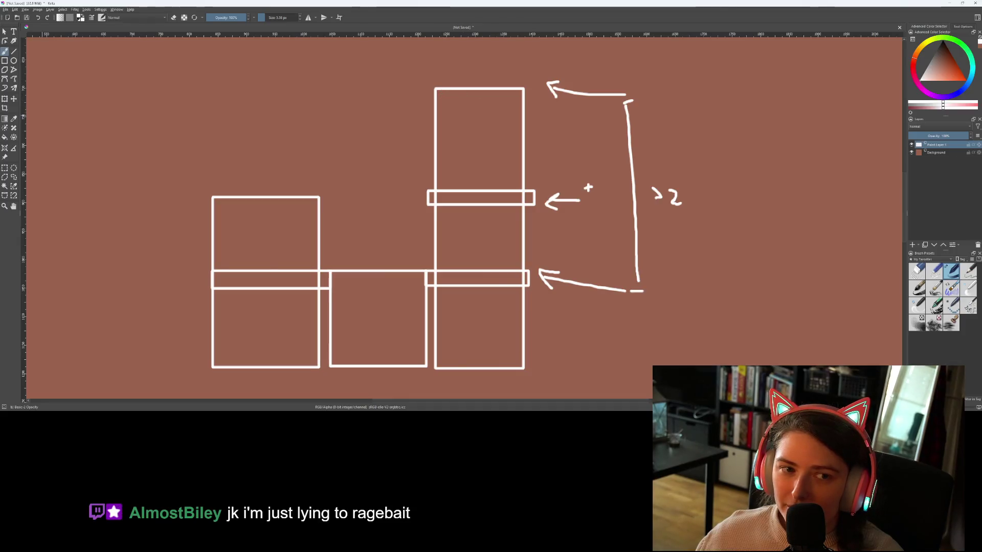
left_click(5, 61)
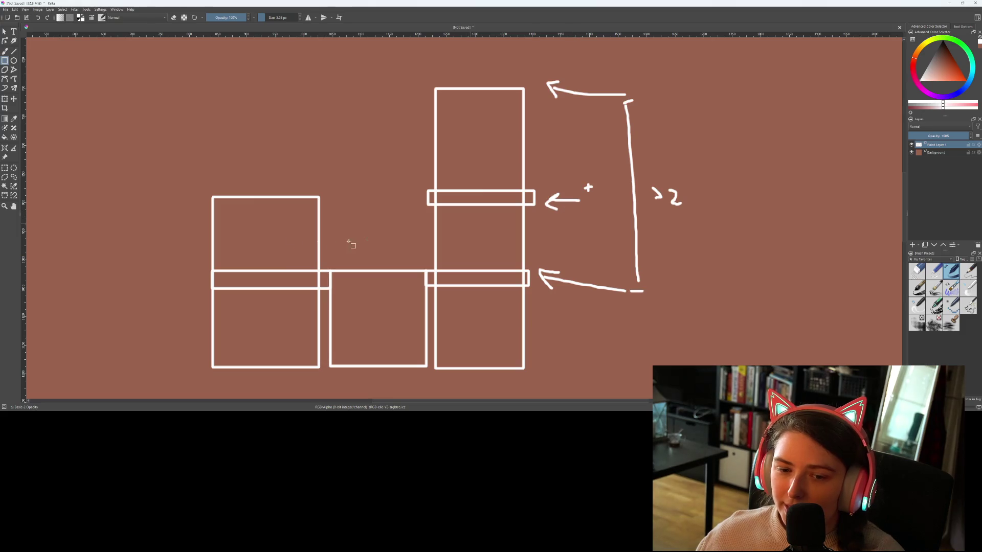
Pan the canvas slightly left, leaving the annotated column diagram unchanged.
scroll(353, 245, "left", 3)
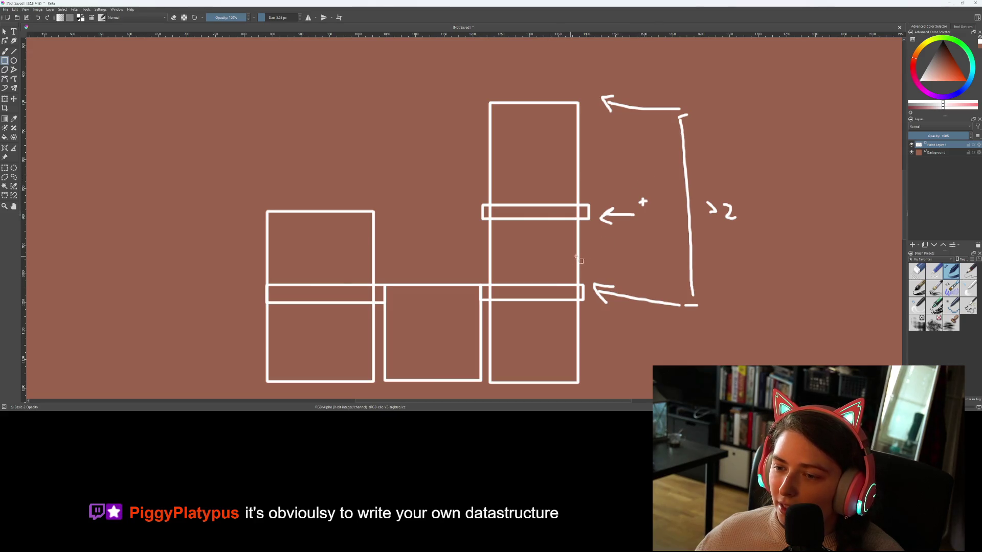
Draw a thin bar on top of the tall column.
scroll(681, 271, "down", 1)
scroll(667, 319, "up", 1)
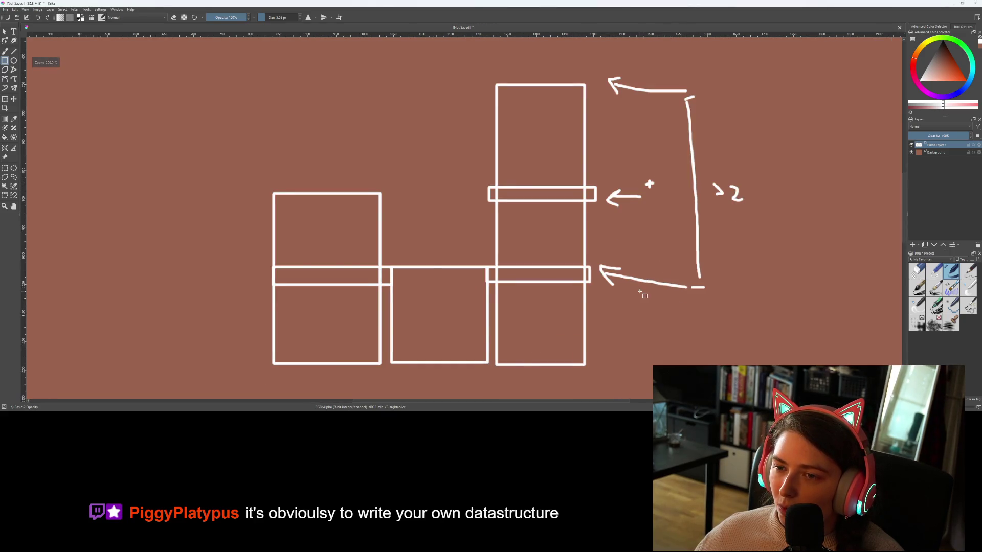
left_click_drag(640, 293, 651, 302)
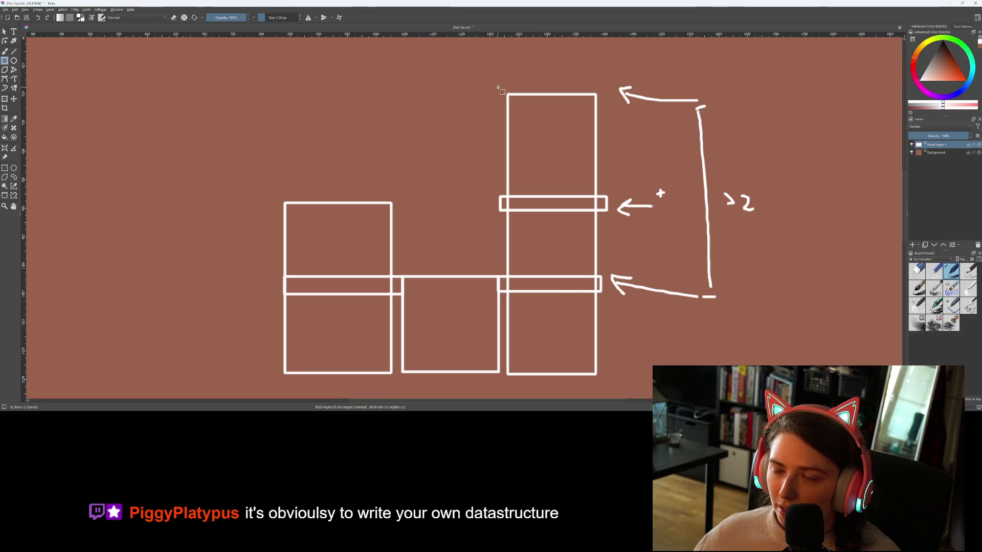
left_click_drag(499, 87, 608, 101)
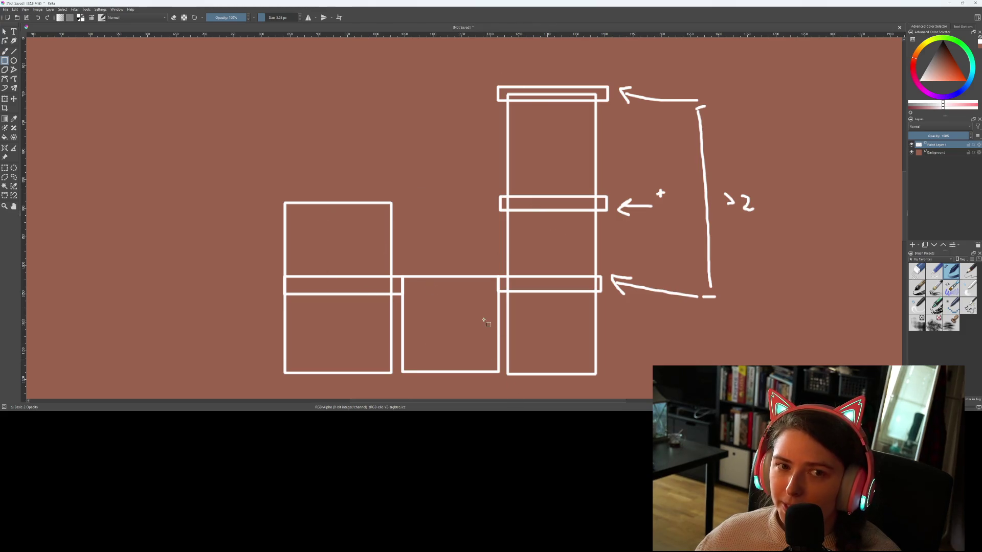
Freehand-draw an arrow at the top bar and a curved arrow down to the lower bar, redrawing its head.
left_click(4, 51)
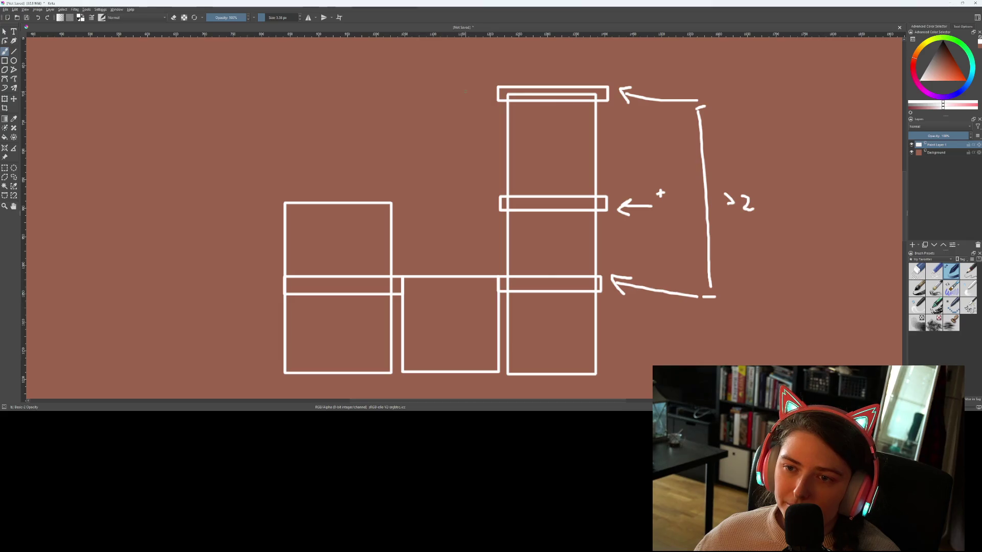
left_click_drag(418, 86, 477, 87)
left_click_drag(465, 80, 477, 87)
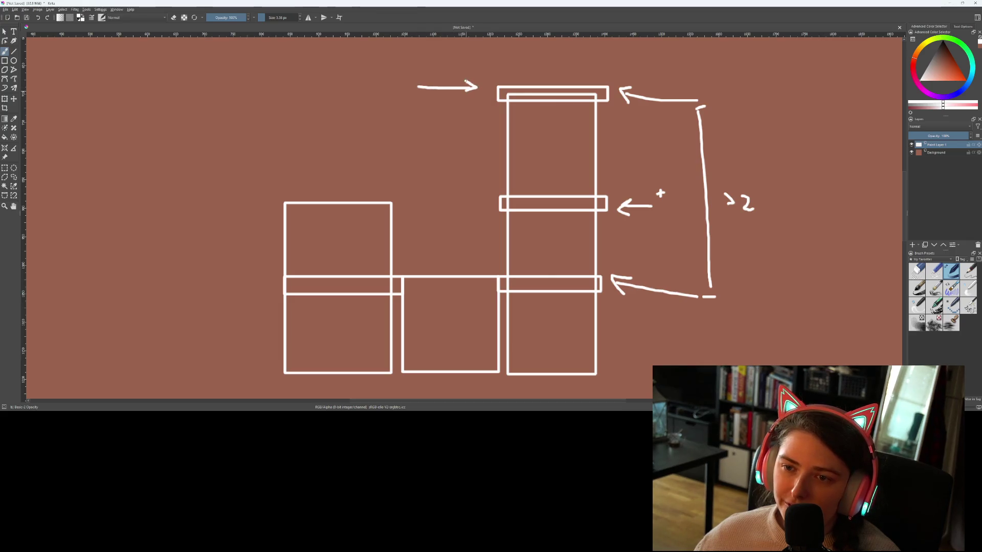
mouse_move(427, 113)
left_mouse_down()
mouse_move(432, 197)
mouse_move(493, 268)
mouse_move(480, 269)
left_mouse_up()
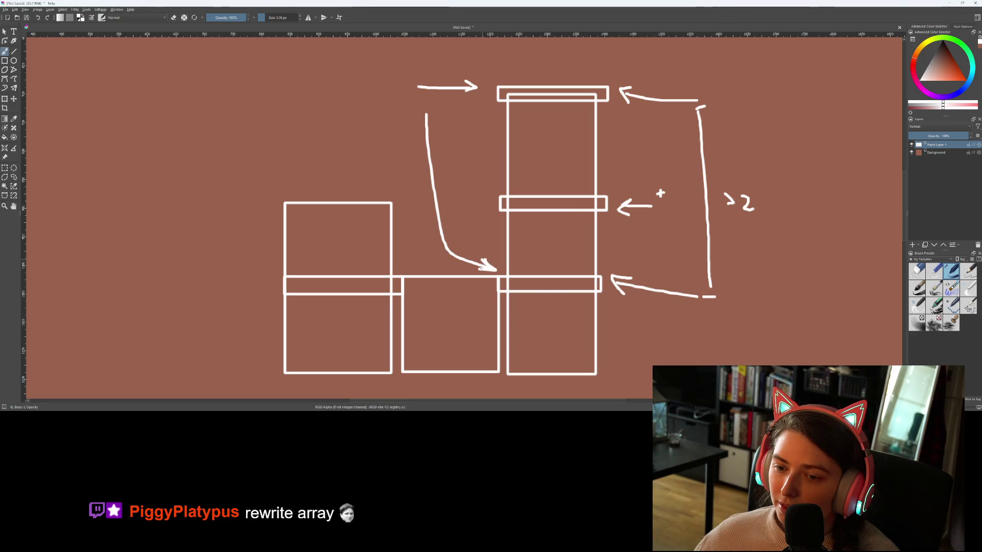
left_click_drag(481, 268, 482, 261)
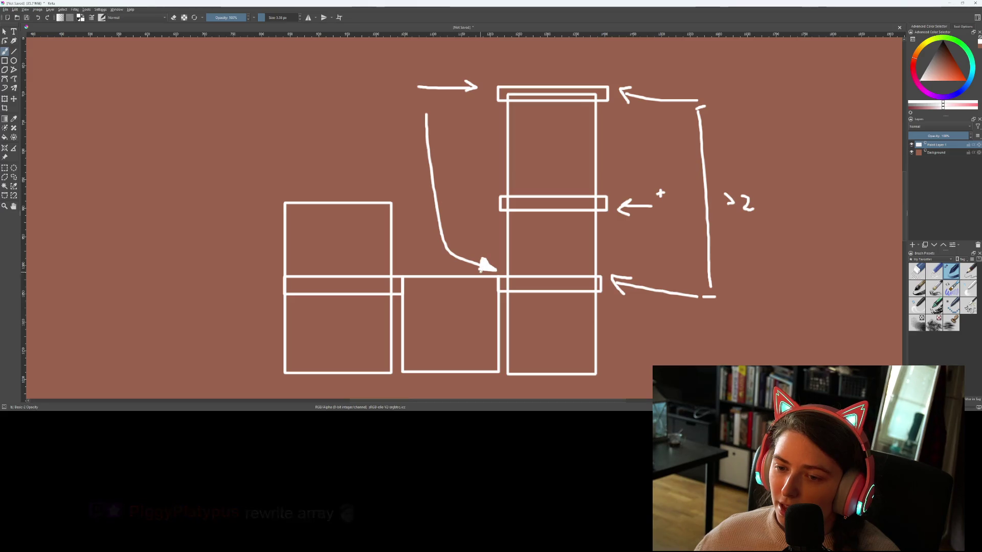
key("ctrl+z")
key("ctrl+z")
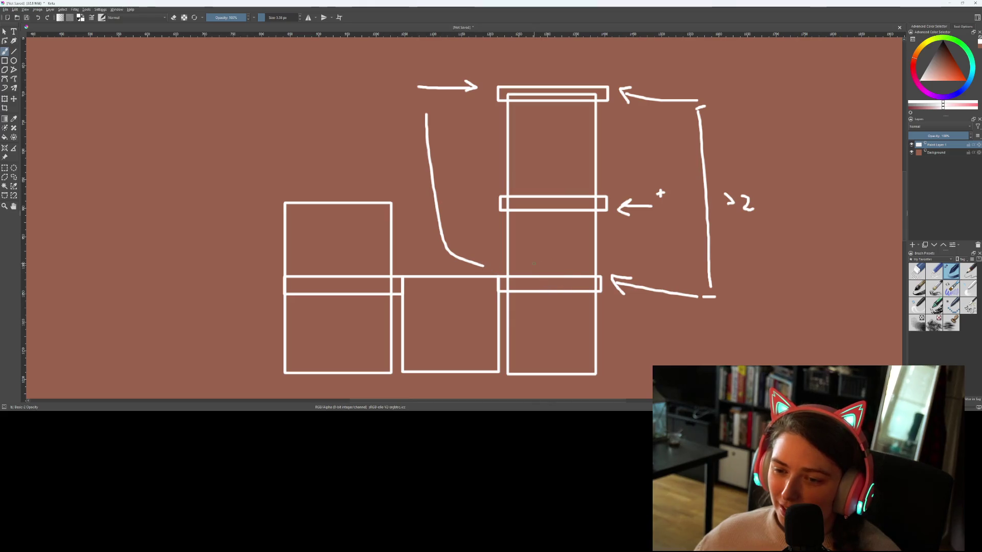
left_click_drag(474, 267, 488, 268)
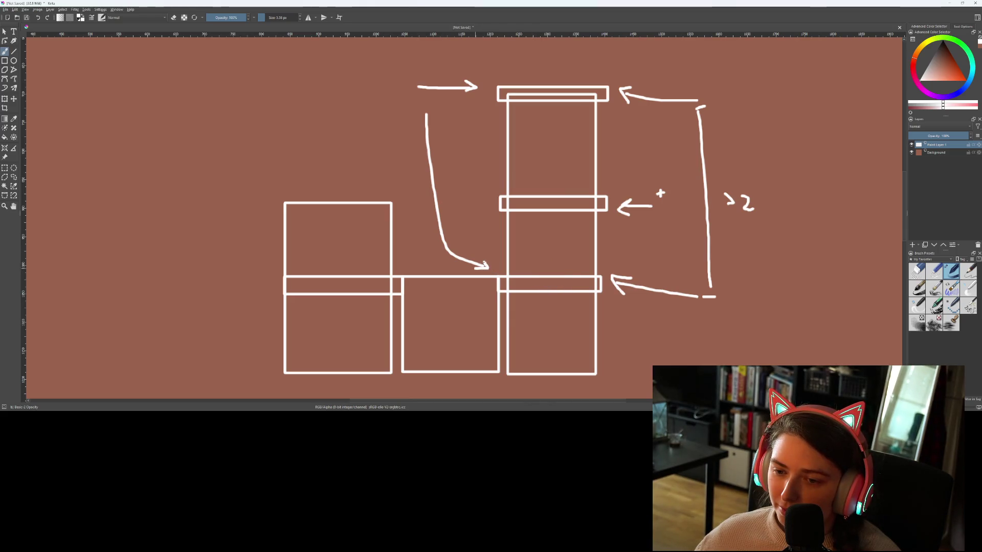
Nudge the canvas view and minimise Krita to return to Godot.
scroll(536, 294, "down", 1)
scroll(536, 295, "up", 1)
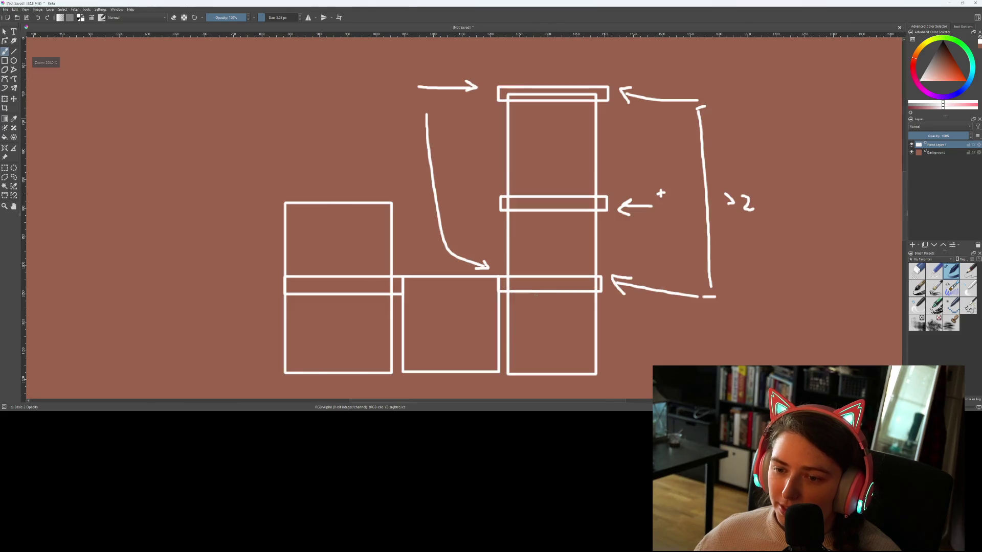
left_click_drag(661, 193, 655, 197)
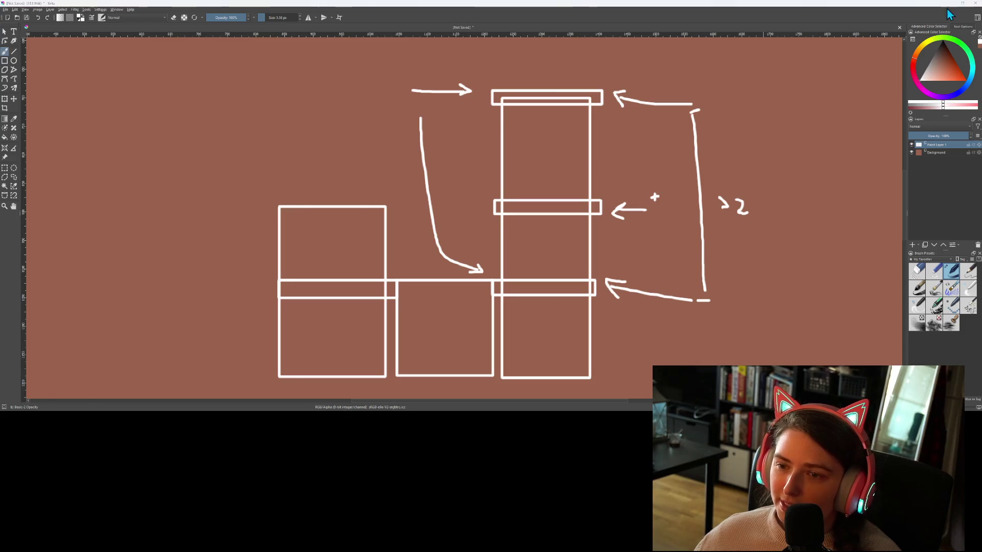
left_click(962, 3)
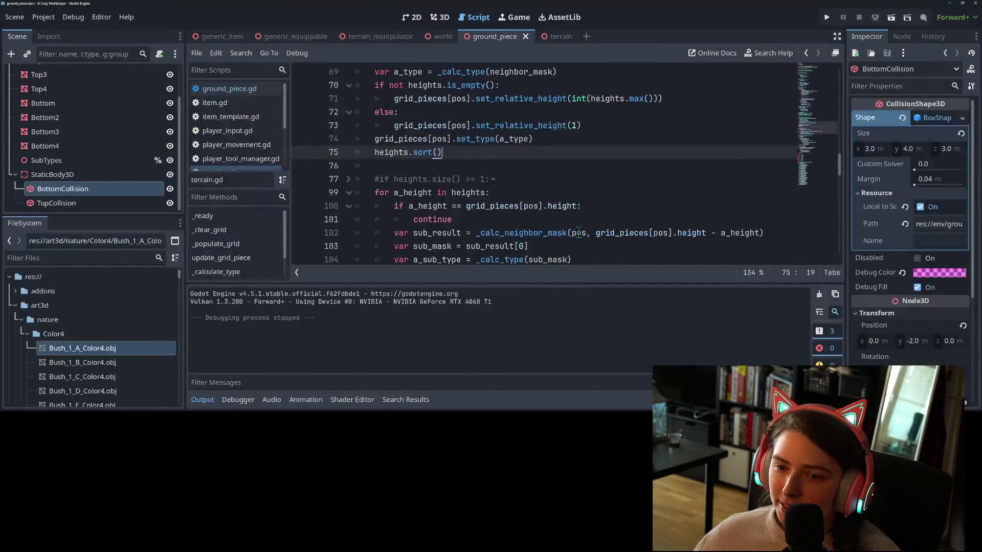
Hide the output log, unfold the commented block at line 77, and open a line below heights.sort().
left_click(202, 400)
scroll(407, 225, "up", 1)
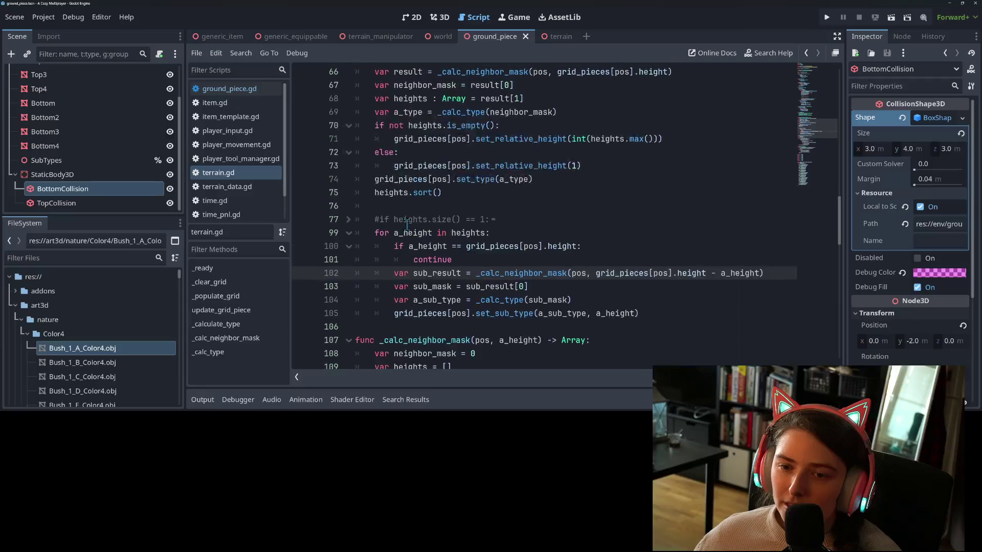
left_click(348, 220)
scroll(422, 263, "down", 2)
scroll(422, 264, "down", 4)
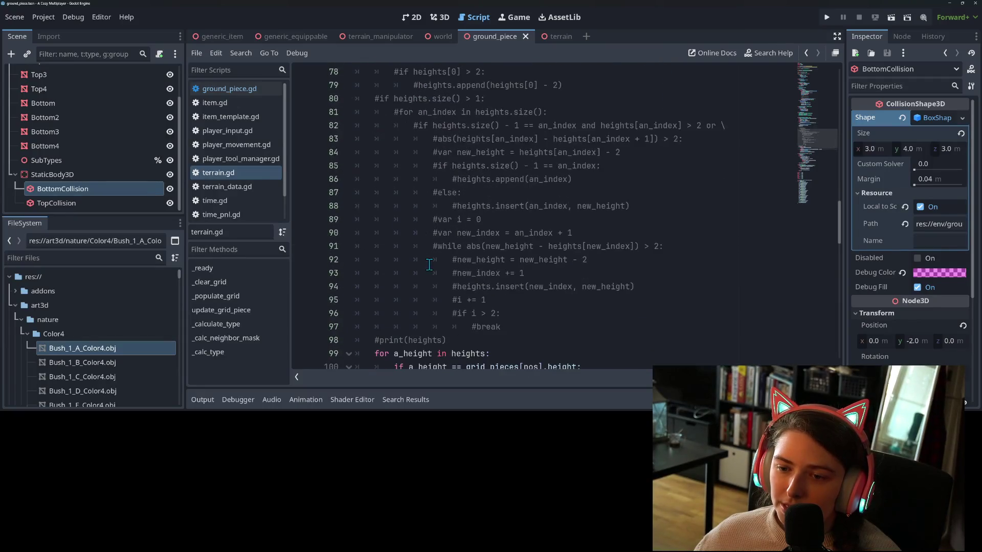
left_click(484, 262)
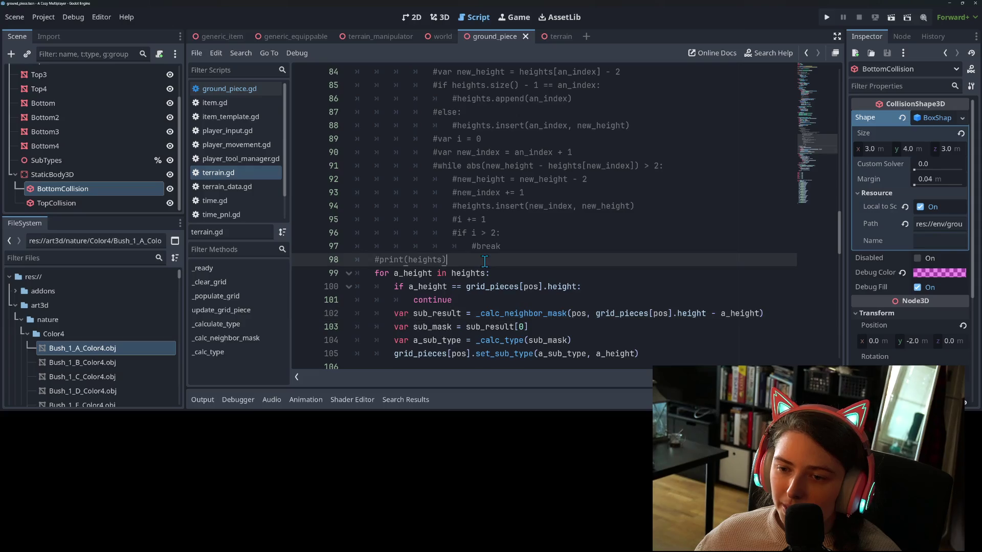
scroll(435, 215, "up", 5)
left_click(405, 165)
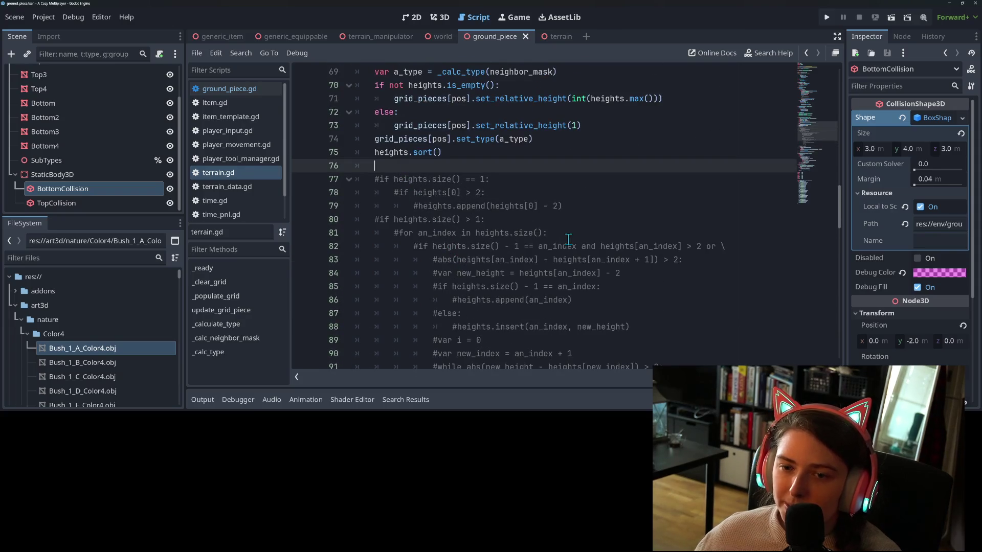
key("Return")
key("Return")
Add the check if heights.size() == 1: below heights.sort().
type("if ")
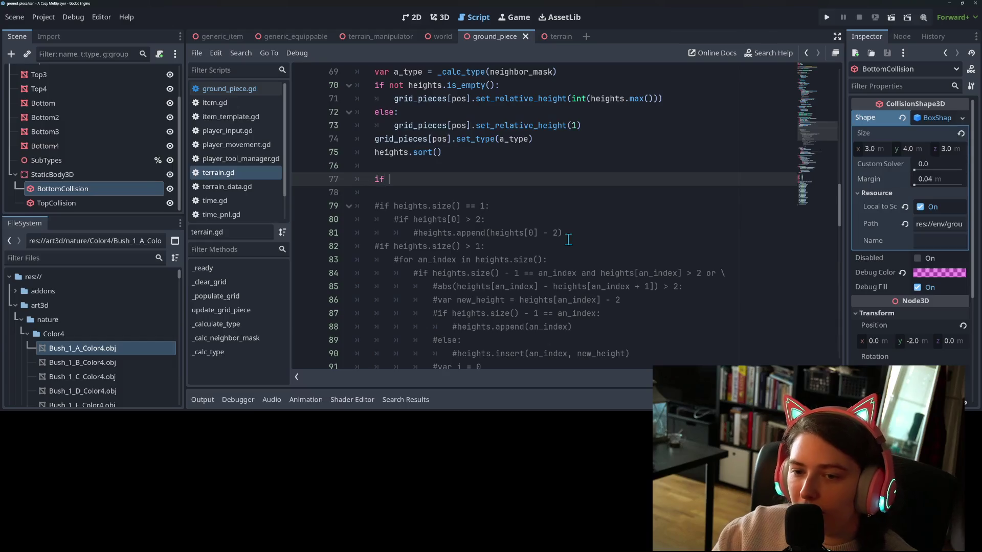
type("heights.s")
key("Return")
type("== 1\"")
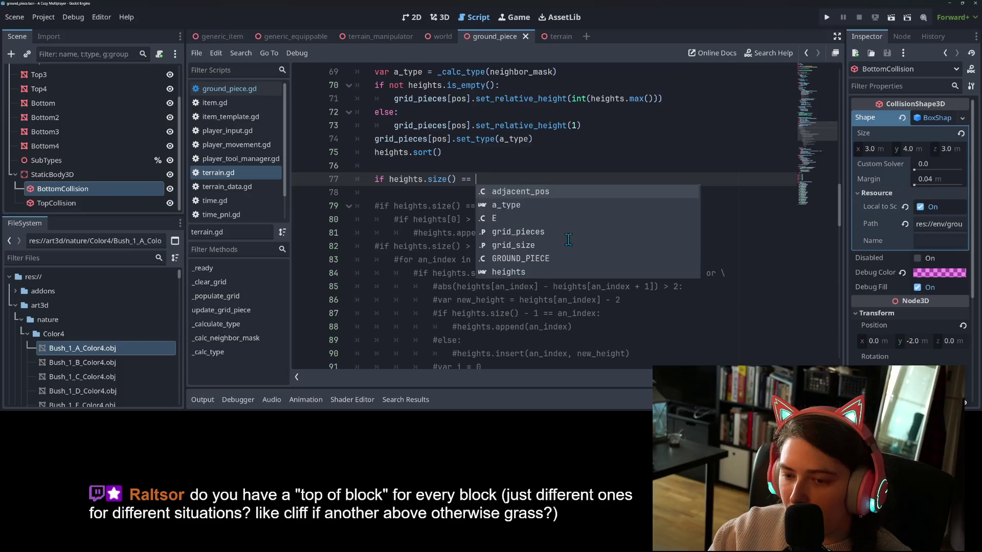
key("BackSpace")
type(":")
key("Return")
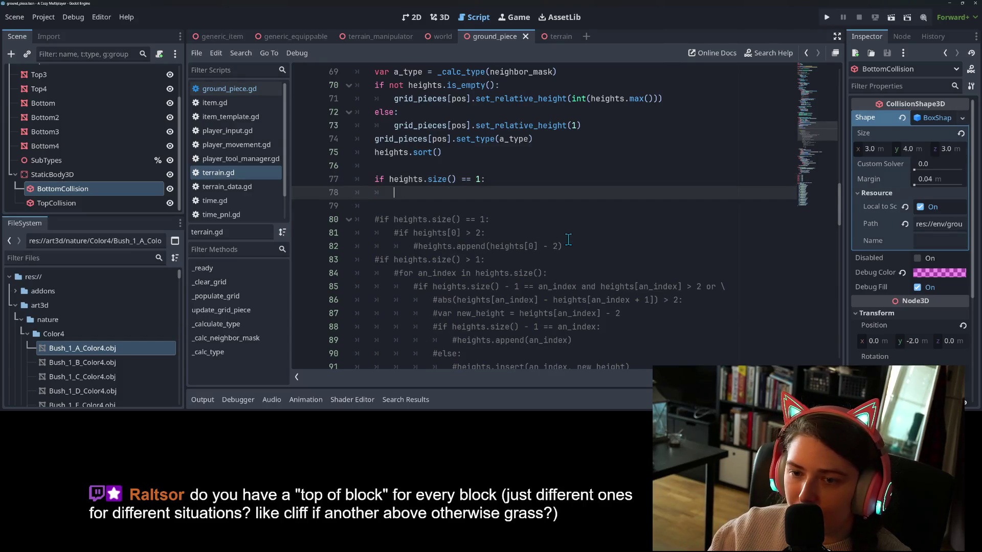
Nest if heights[0] > 2: inside it, with heights.append(heights[0] - 2) as its body.
type("if heights")
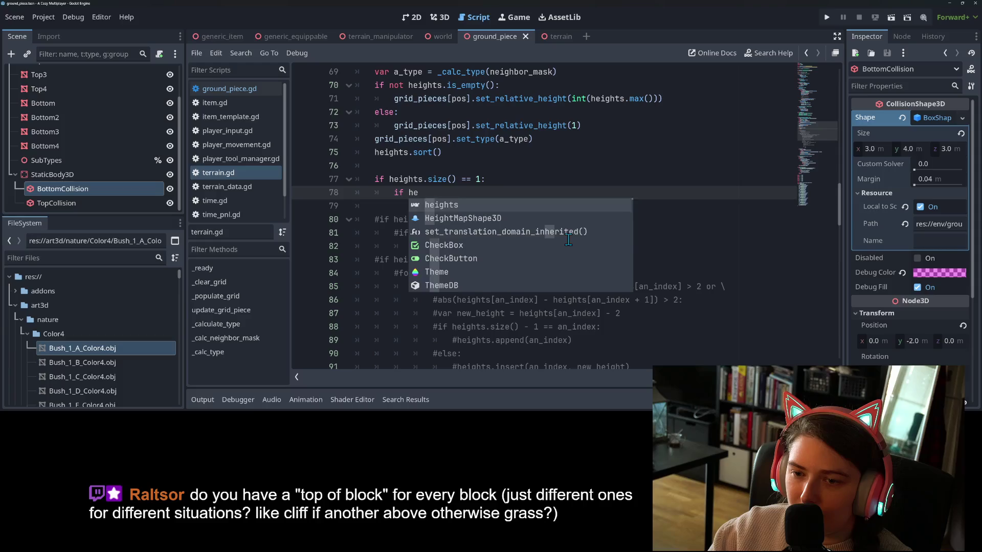
type("[0] > ")
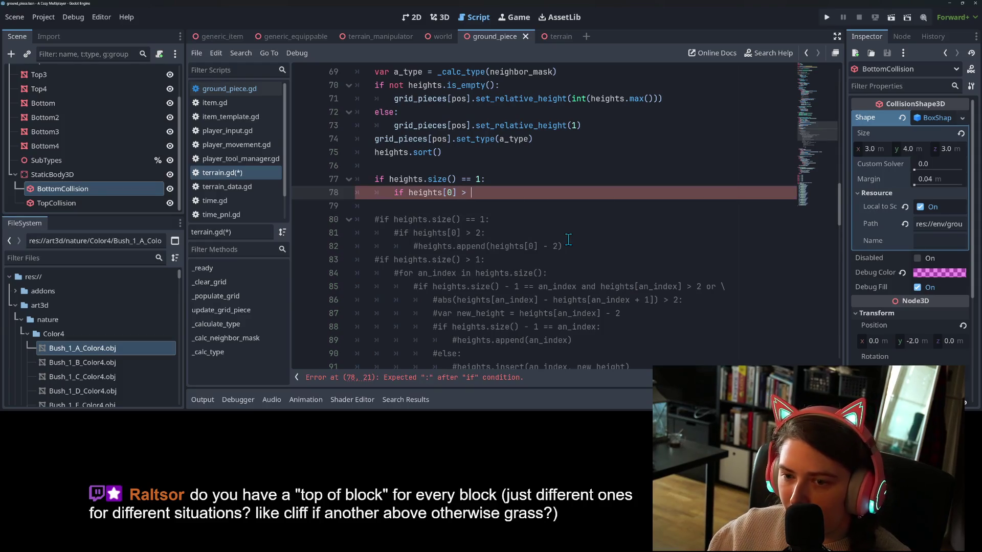
type("2:")
key("Return")
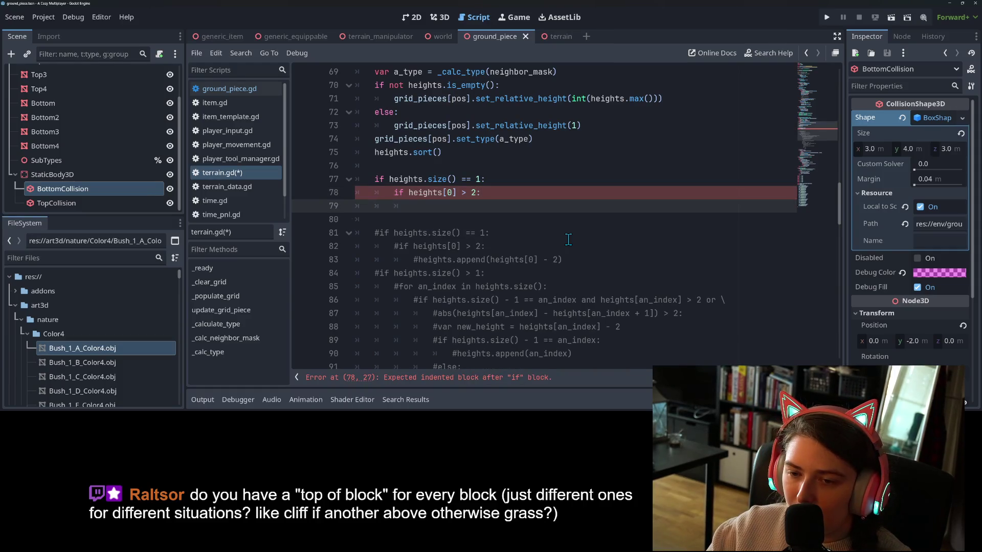
type("heights.ap")
key("Return")
type("he")
key("Return")
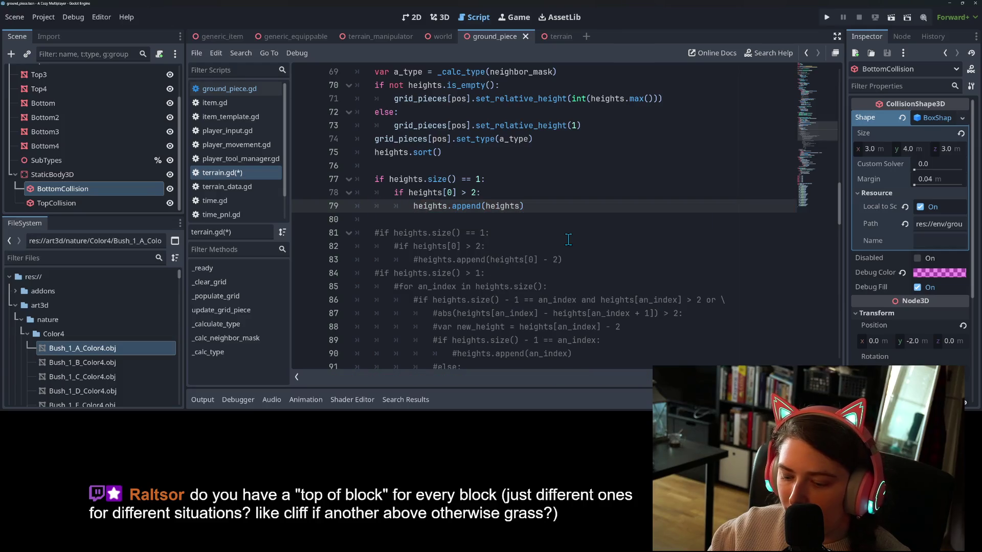
type("0]")
type(" - 2")
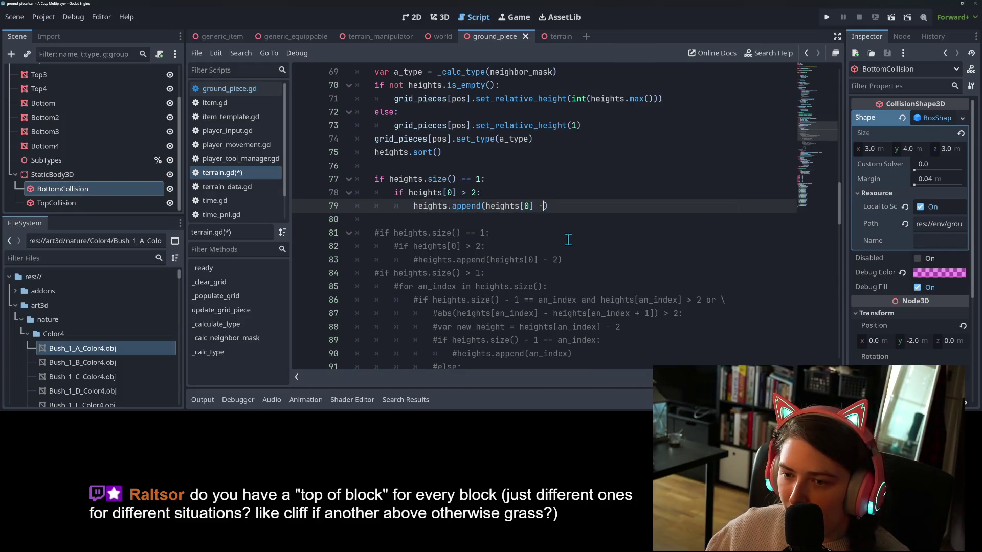
left_click(500, 188)
left_click(518, 182)
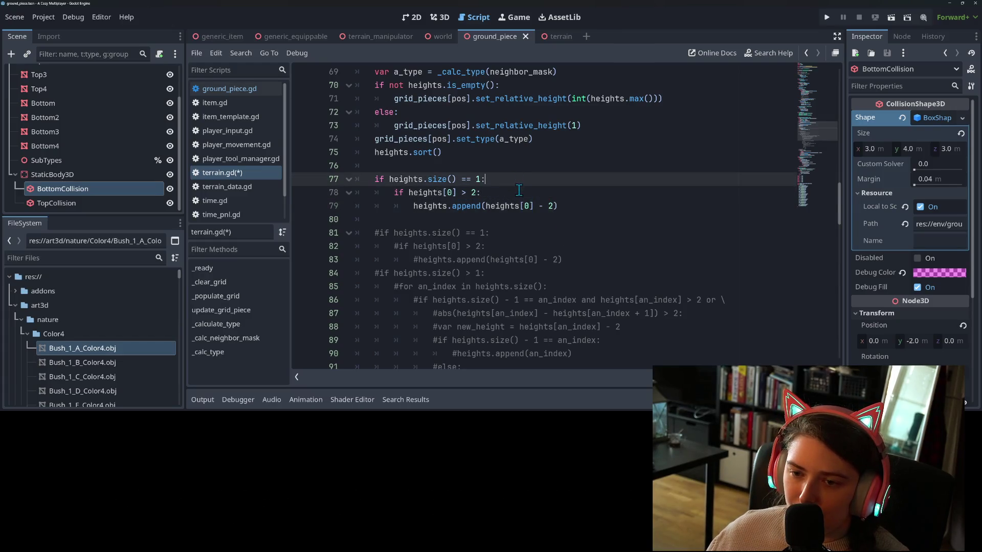
Insert var last_height = heights[0] at the top of the single-height branch.
left_click(519, 192)
left_click(521, 183)
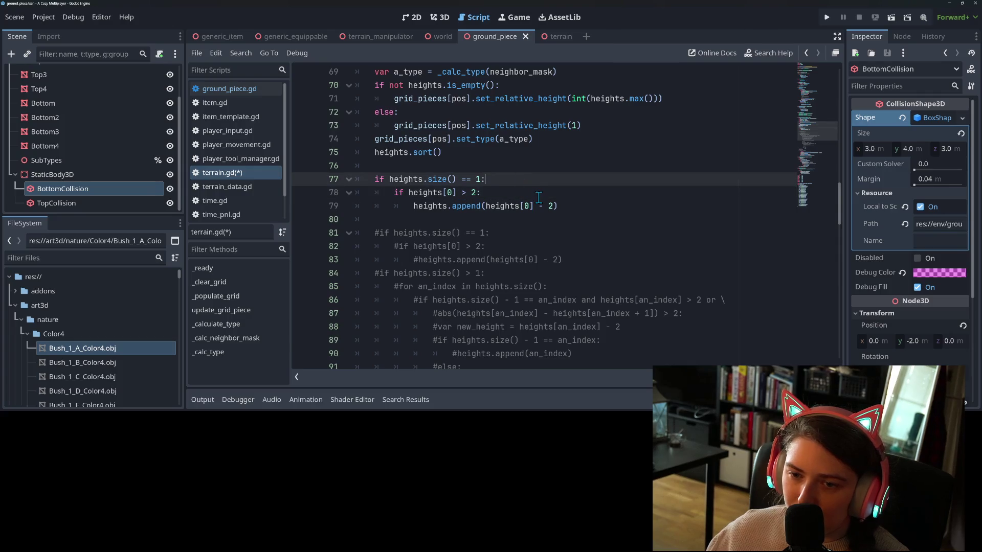
key("Return")
type("var ")
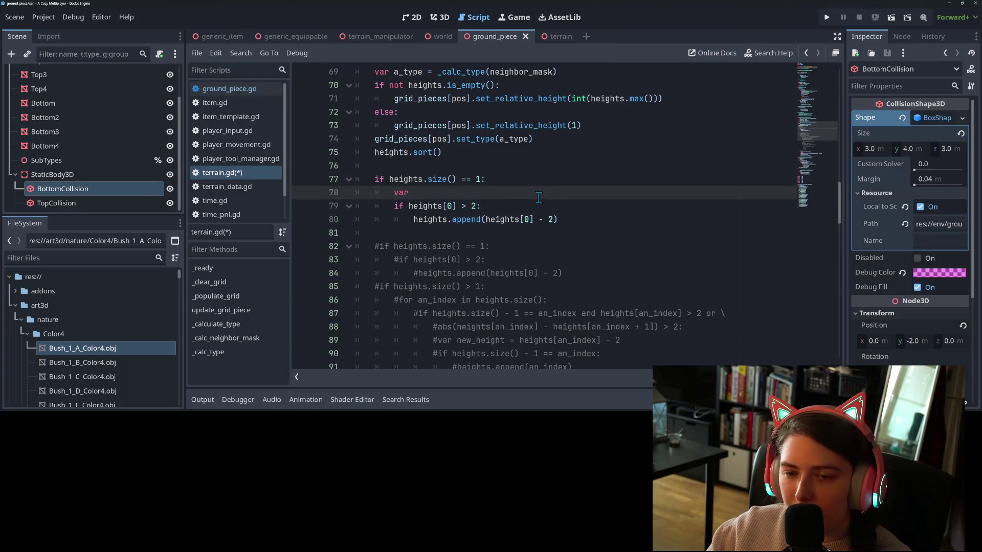
type("last_height = ")
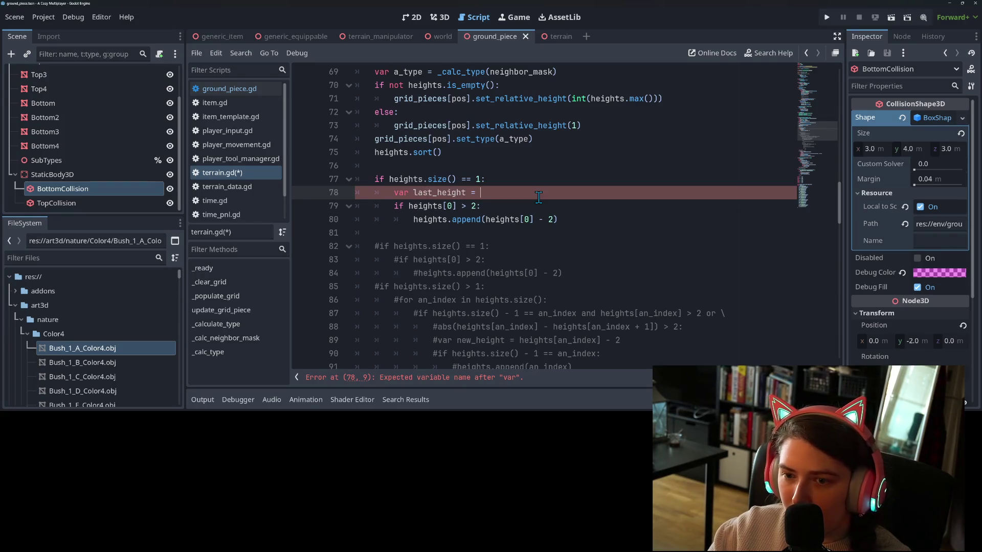
type("heights")
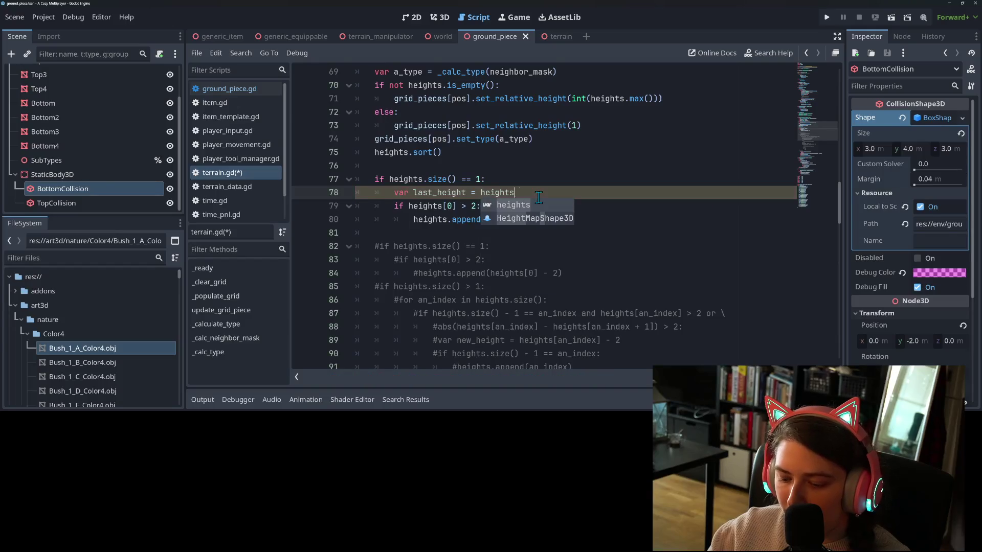
type("[0]")
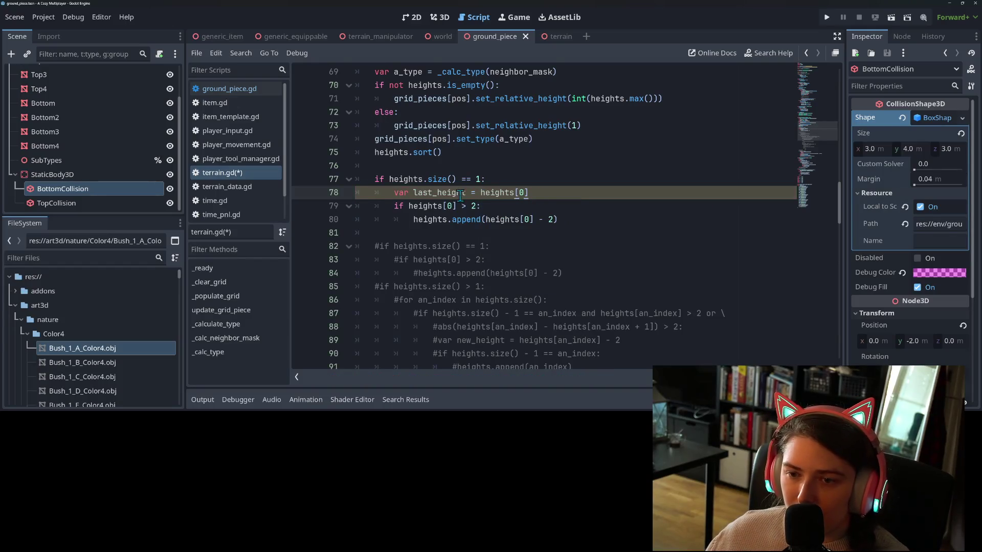
Replace heights[0] with last_height in the height check and the append call, and save.
double_click(458, 194)
key("ctrl+c")
left_click_drag(409, 206, 532, 220)
key("ctrl+v")
key("ctrl+v")
left_click(495, 208)
key("ctrl+s")
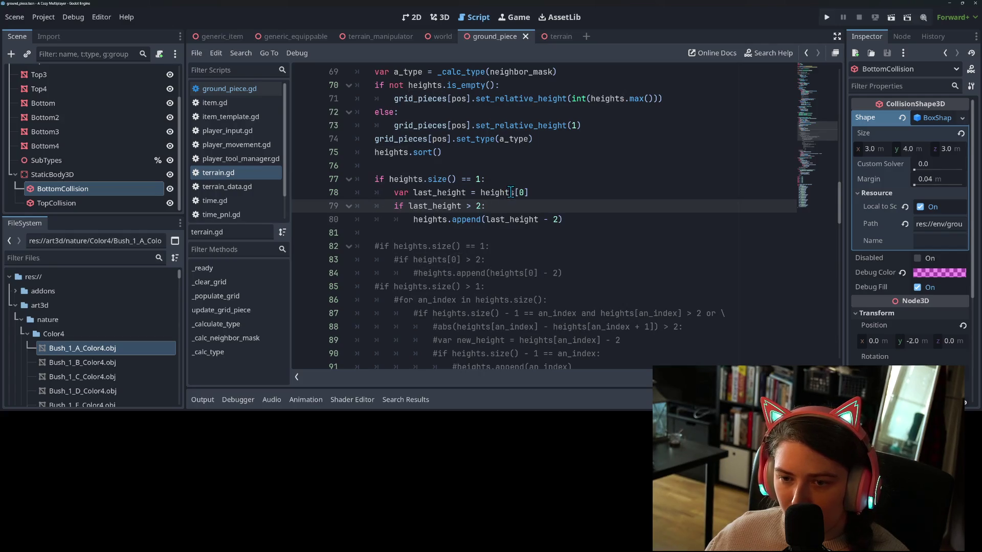
left_click(532, 193)
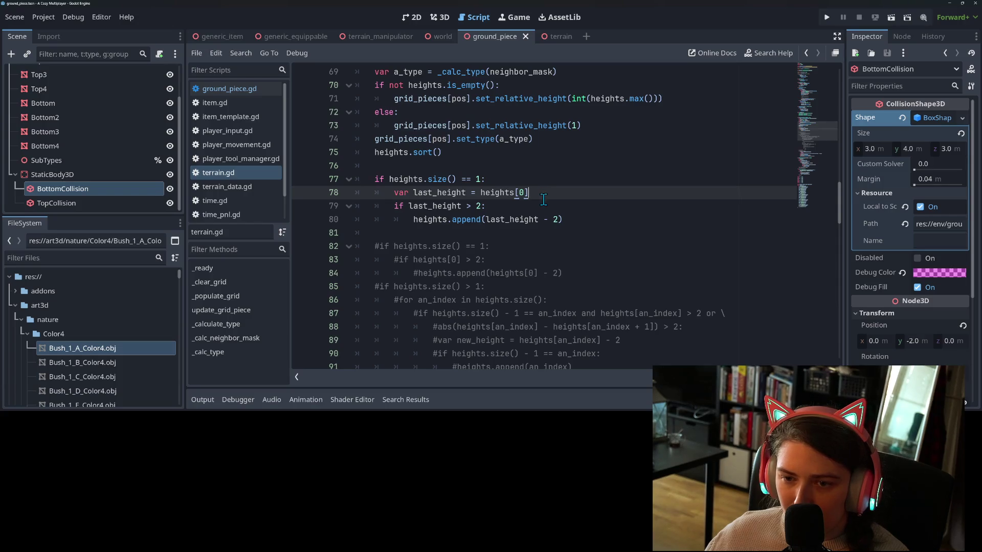
left_click(541, 205)
left_click(591, 221)
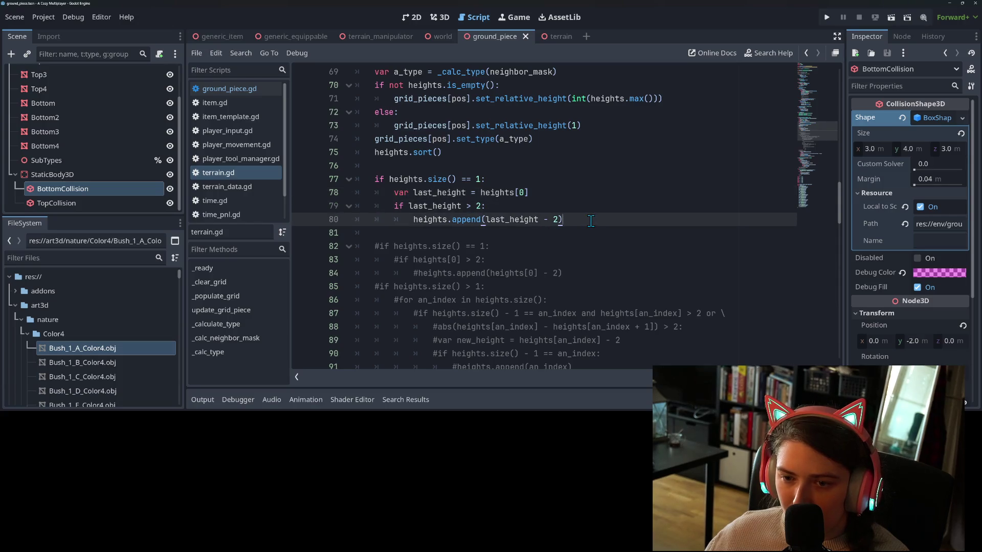
left_click(560, 197)
left_click(528, 182)
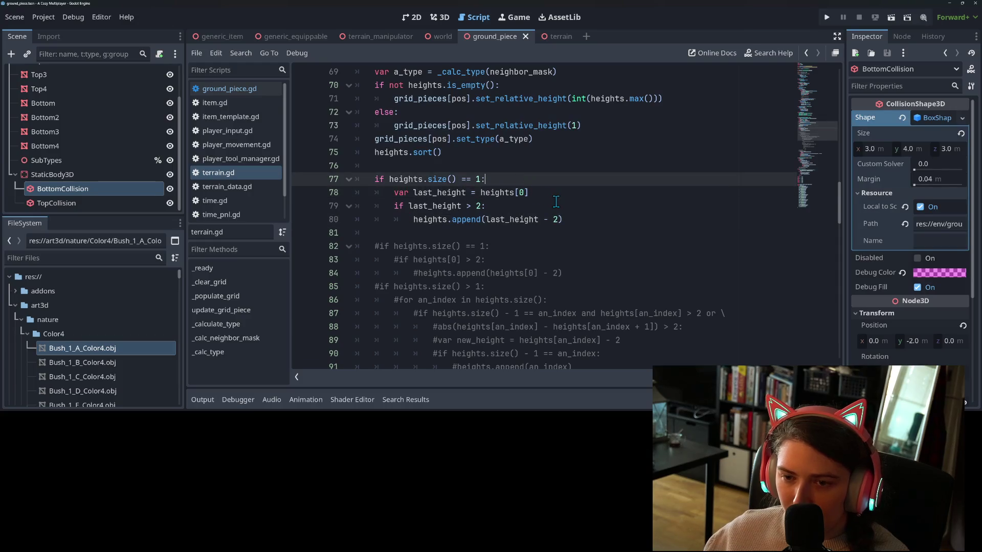
key("Down")
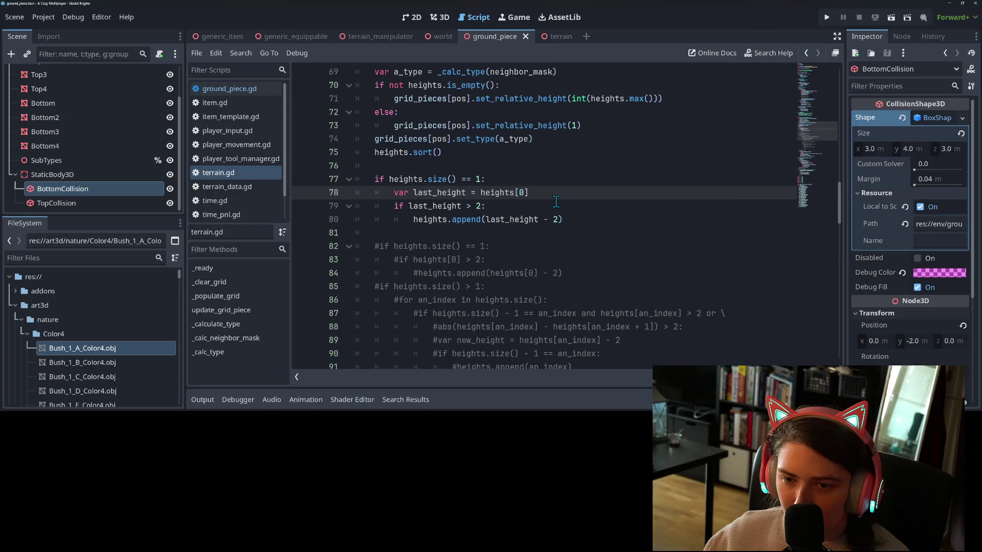
Turn the if last_height > 2 check into a while loop.
left_click(401, 207)
double_click(401, 207)
type("while")
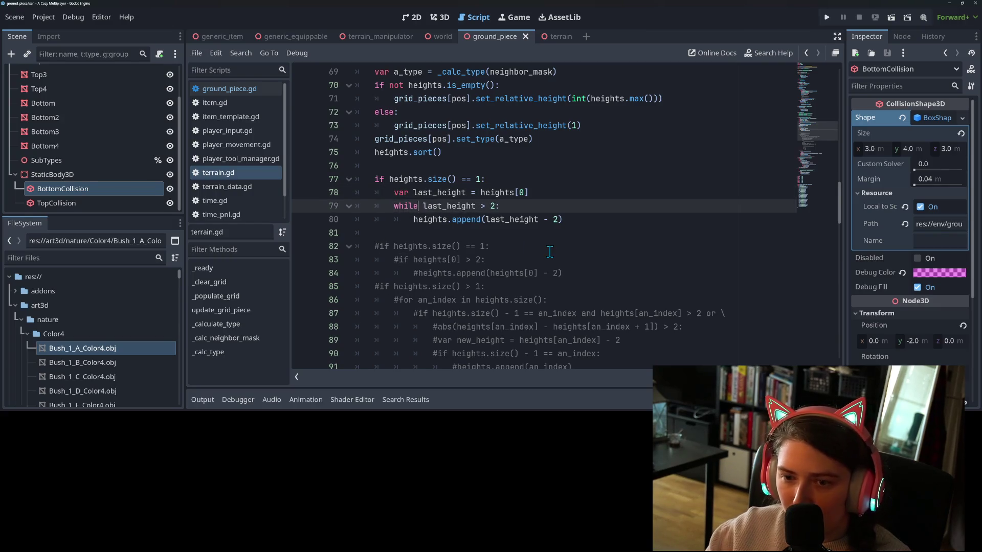
key("Escape")
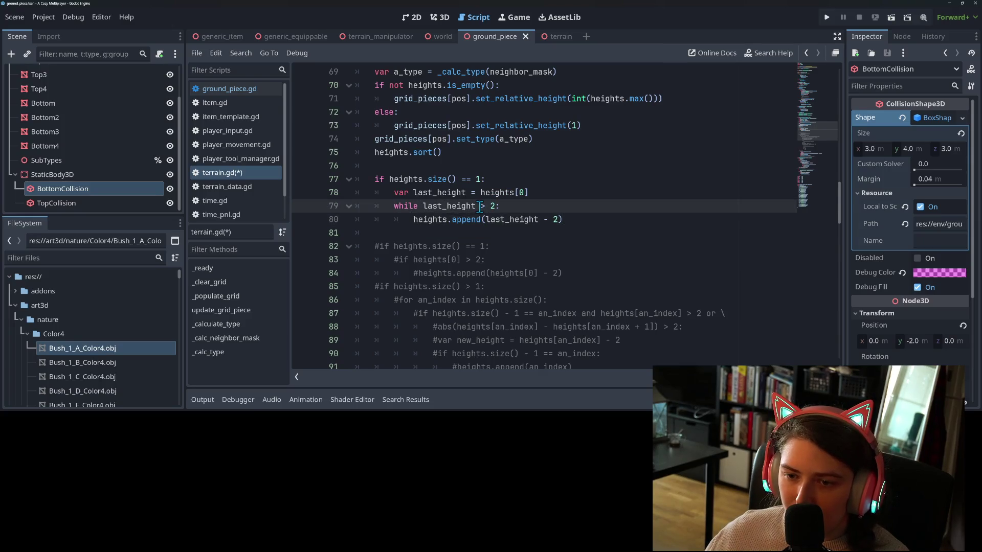
double_click(460, 206)
Add last_height = last_height - 2 on a new line above the append call.
left_click(584, 219)
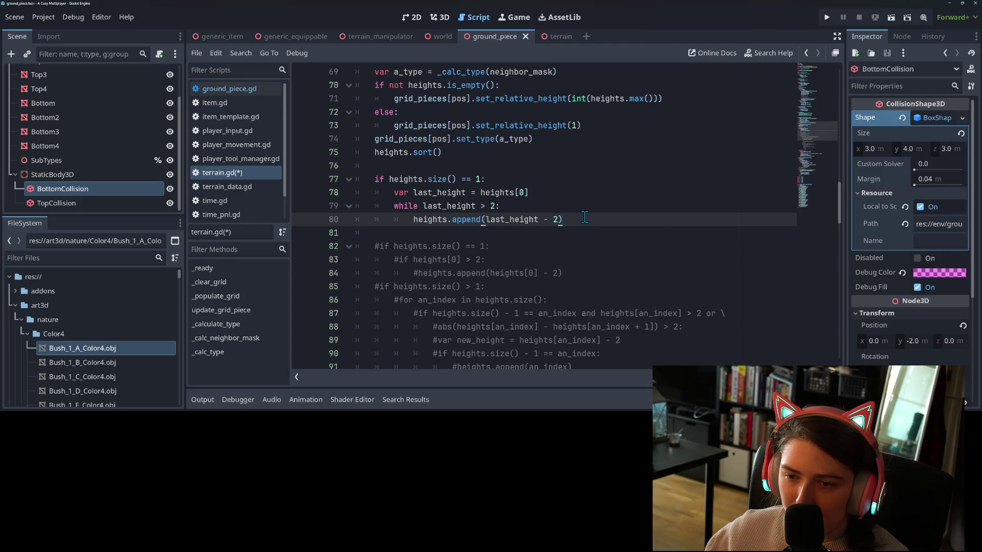
key("Return")
key("Up")
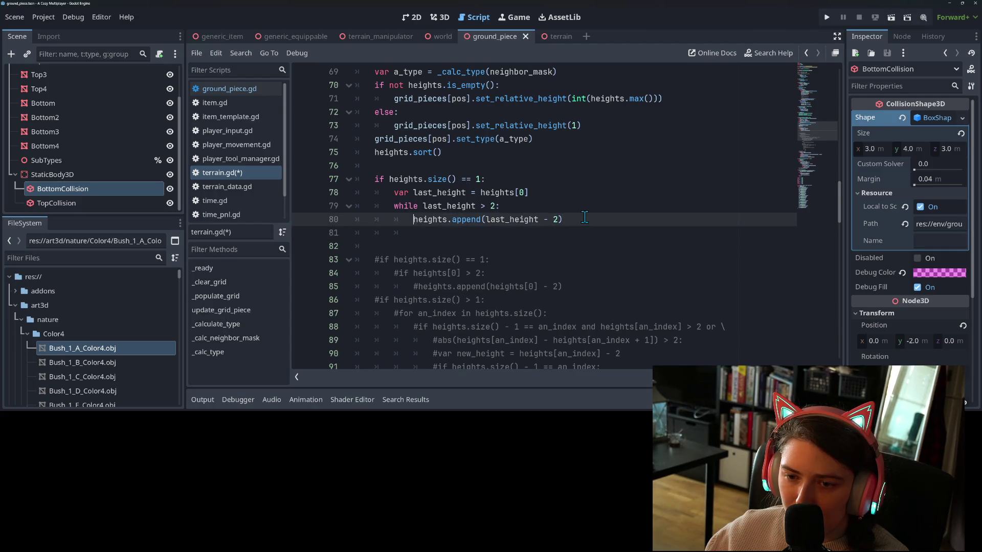
key("Home")
key("Return")
key("Up")
type("las")
key("Return")
type("= las")
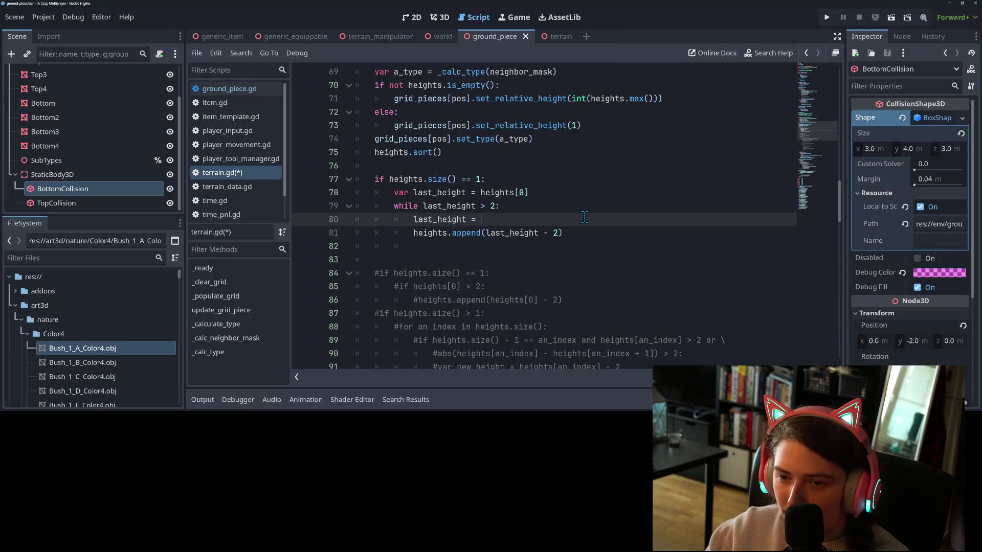
key("Return")
type("- 2")
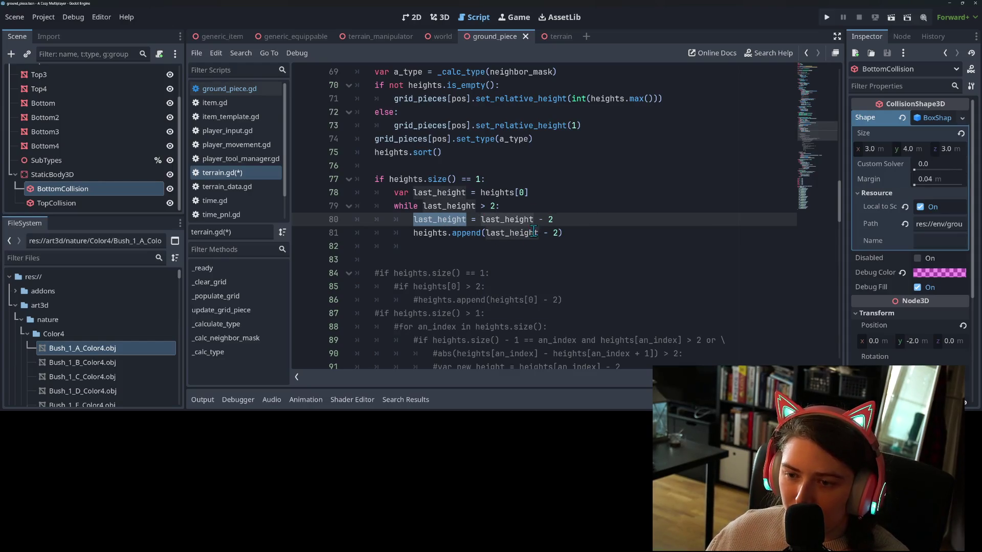
Drop the - 2 from the append argument so it appends last_height, and save terrain.gd.
left_click(558, 233)
key("BackSpace")
key("BackSpace")
key("BackSpace")
key("ctrl+s")
key("Down")
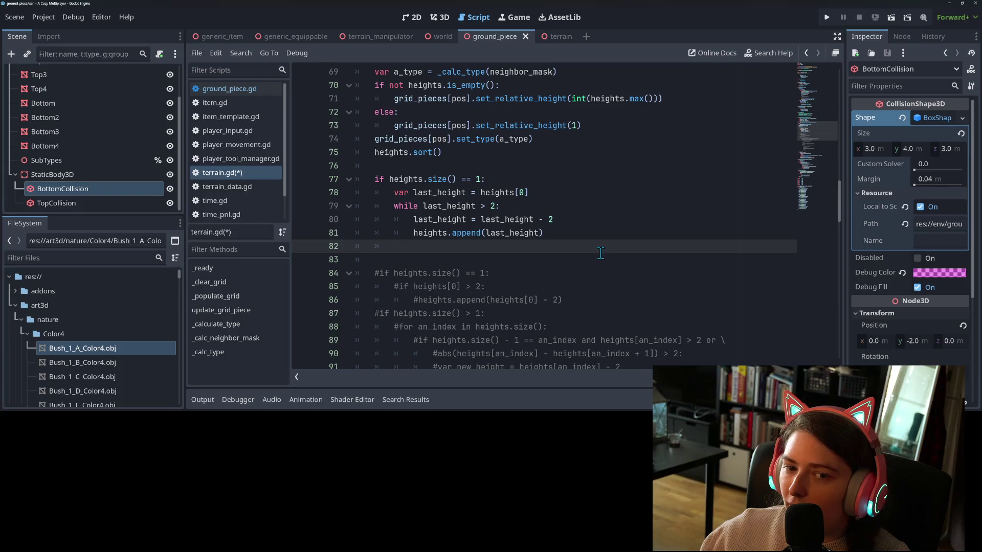
key("ctrl+s")
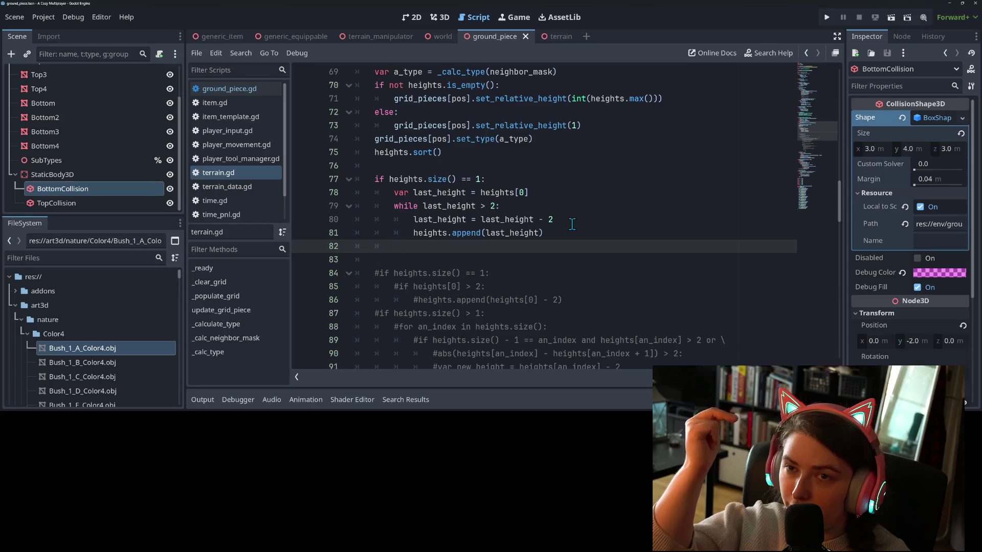
Add a blank line after heights.append(last_height), save, and select the old commented single-height check.
left_click(572, 224)
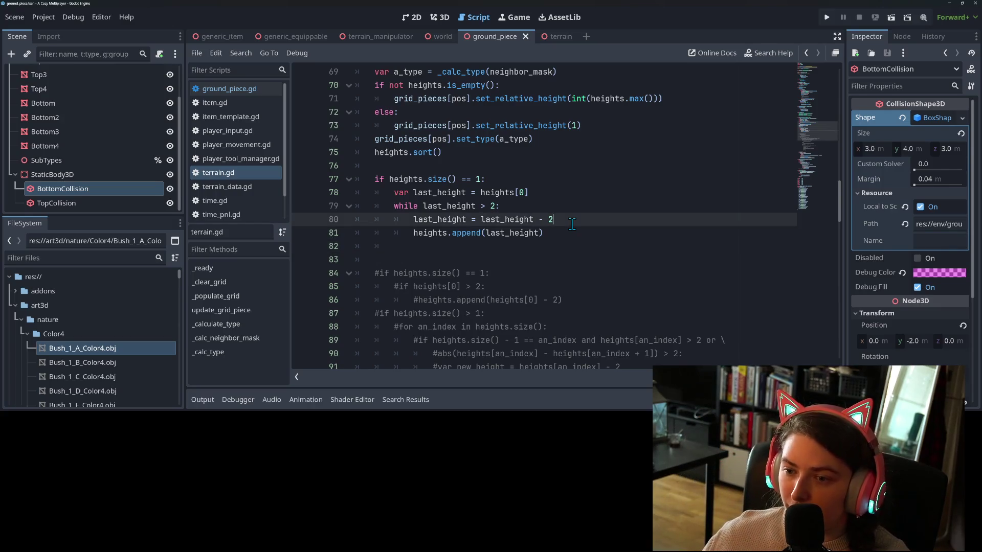
left_click(560, 230)
left_click(558, 244)
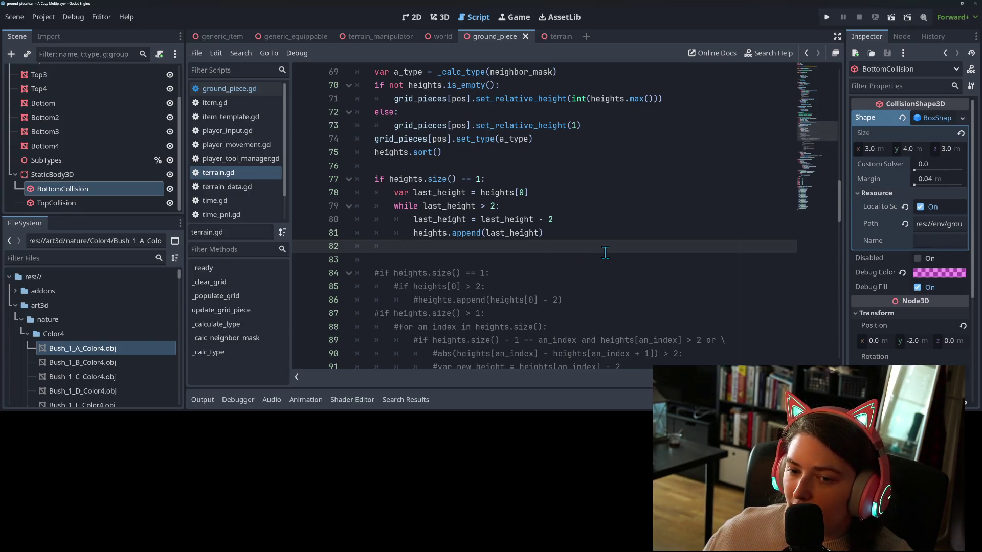
left_click(515, 220)
left_click(504, 239)
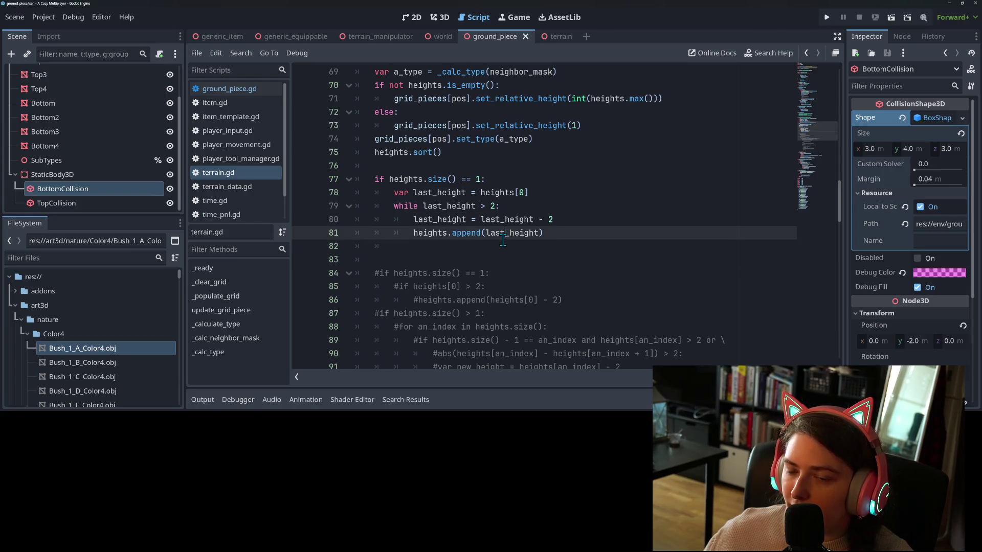
left_click(499, 245)
scroll(563, 251, "down", 1)
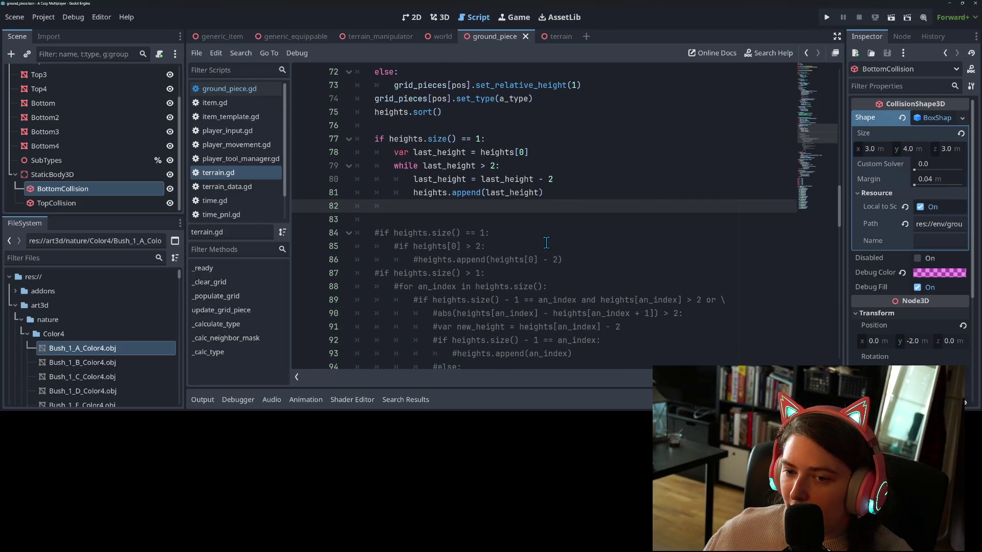
scroll(559, 245, "up", 1)
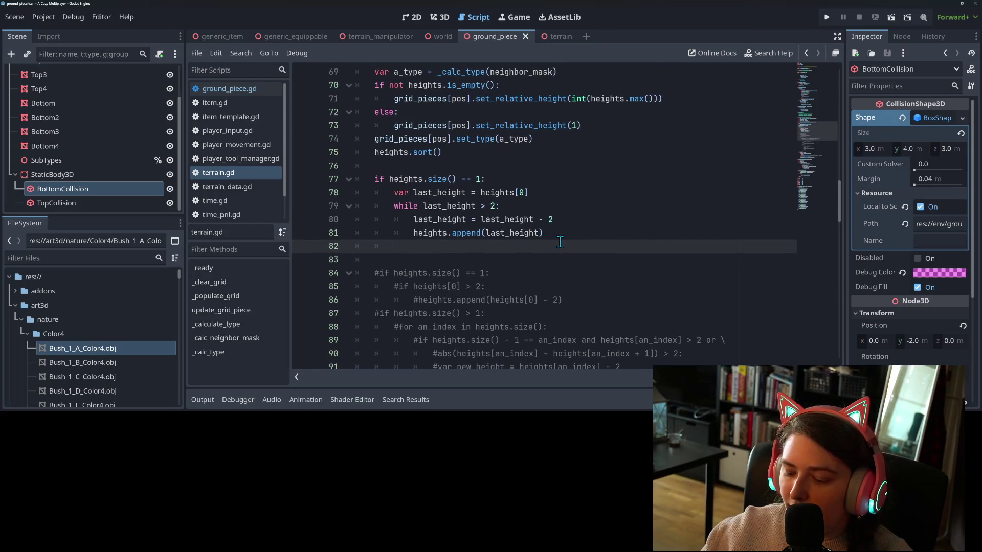
key("Return")
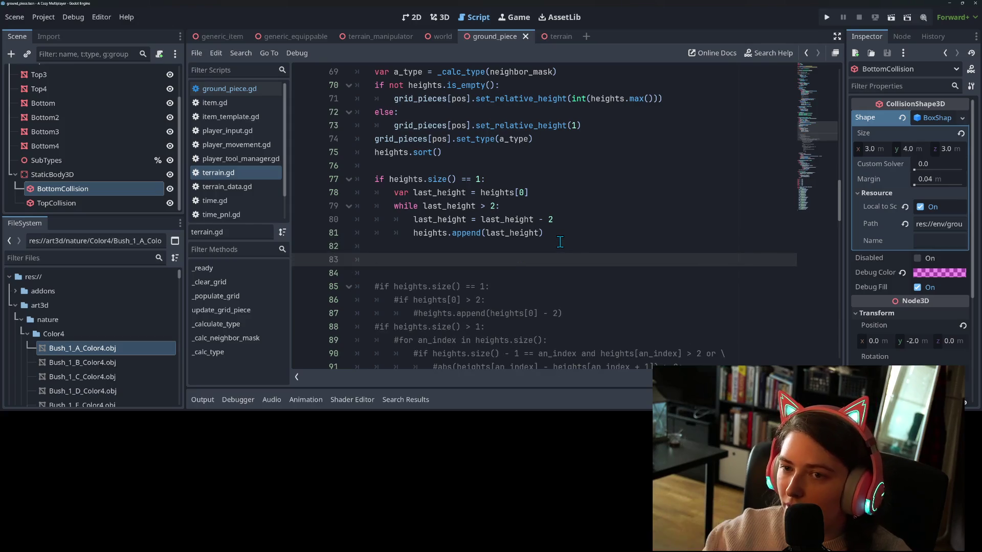
key("ctrl+s")
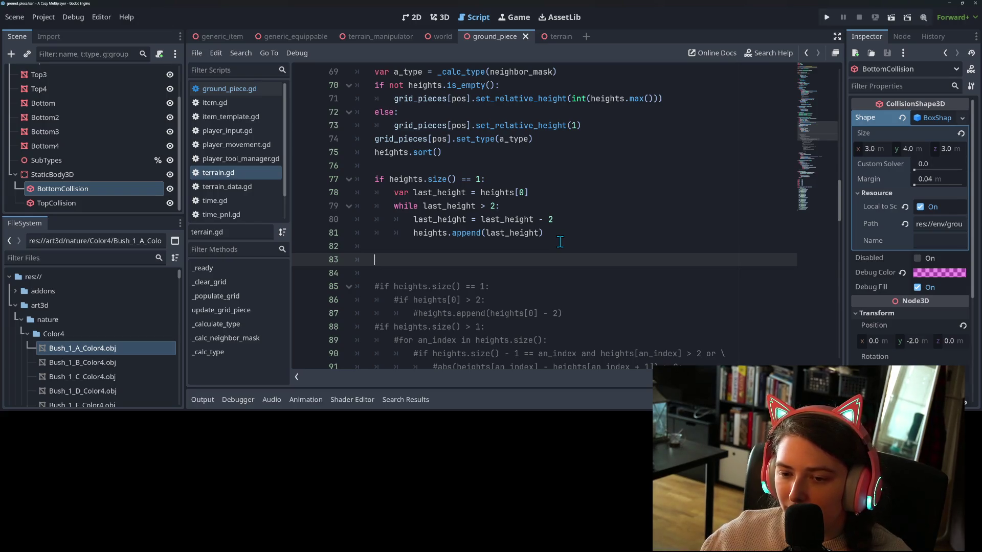
left_click_drag(565, 313, 363, 282)
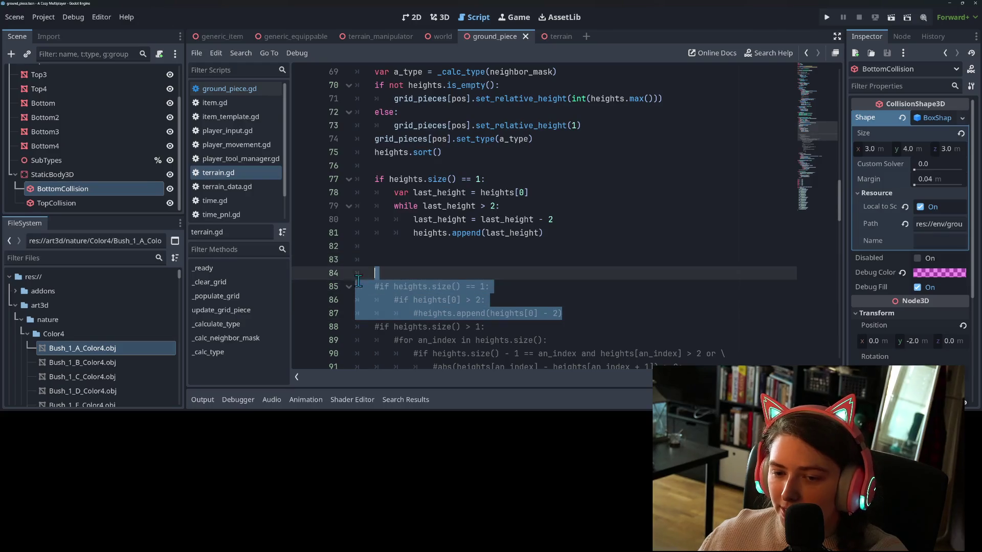
Replace the commented-out single-height check with an else: branch and an indented line.
key("BackSpace")
key("BackSpace")
key("BackSpace")
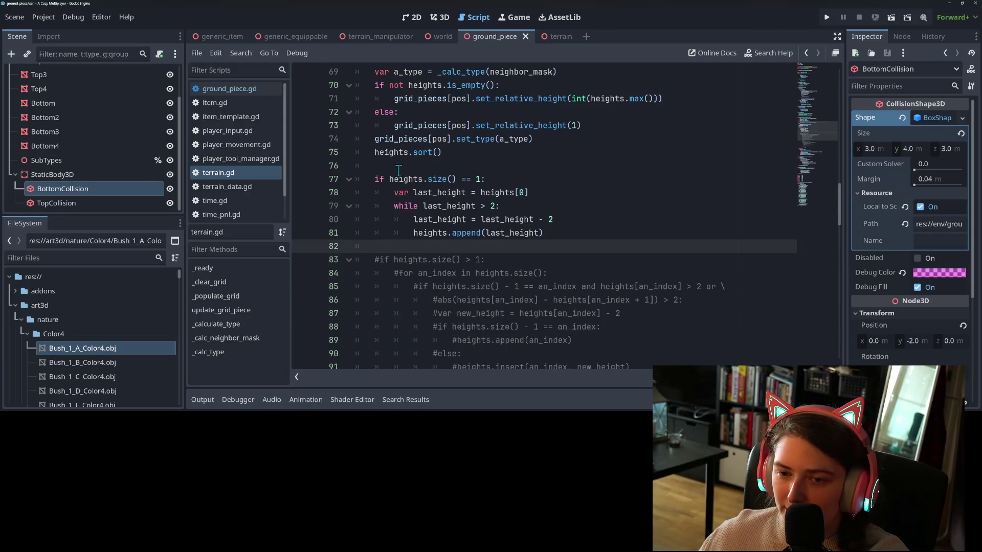
type("else:")
key("Return")
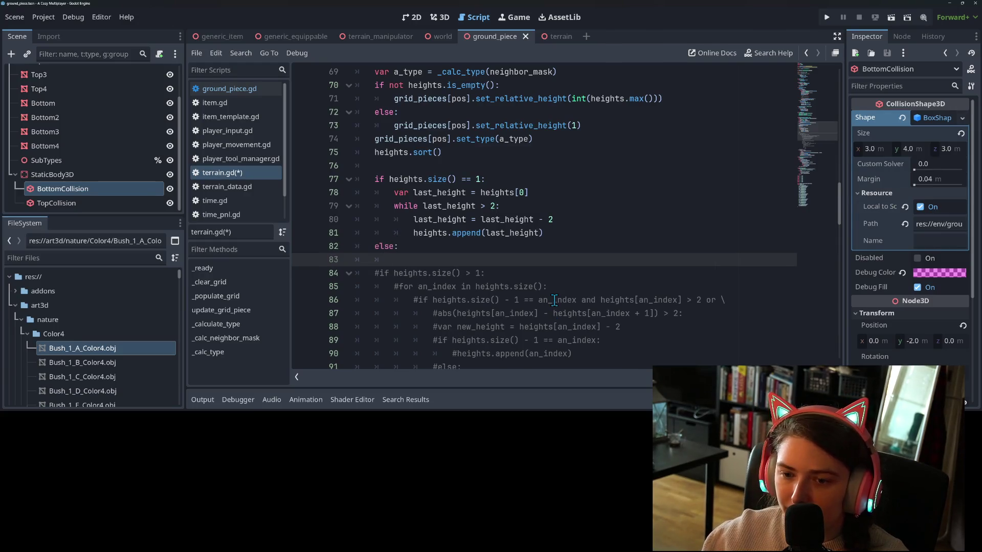
scroll(478, 261, "down", 1)
left_click(473, 139)
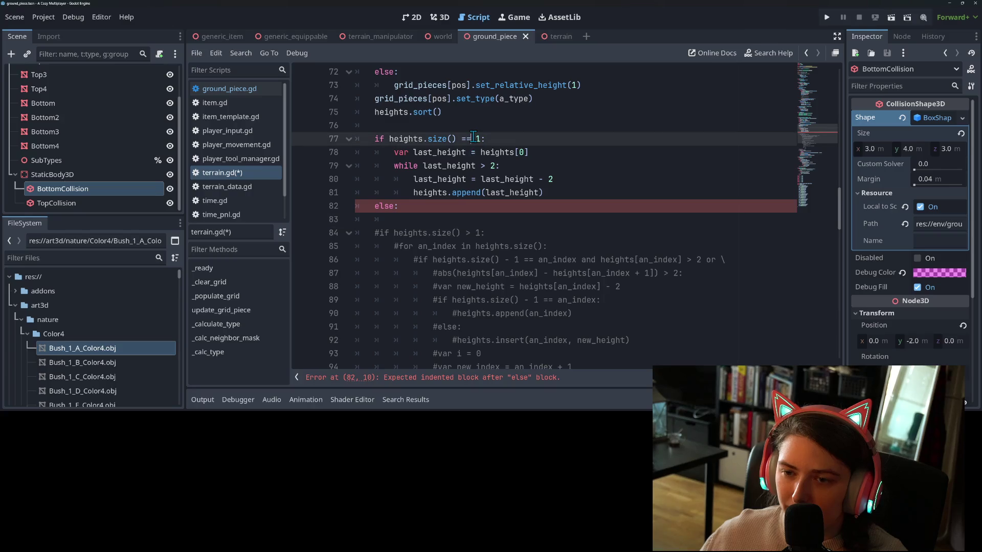
key("Up")
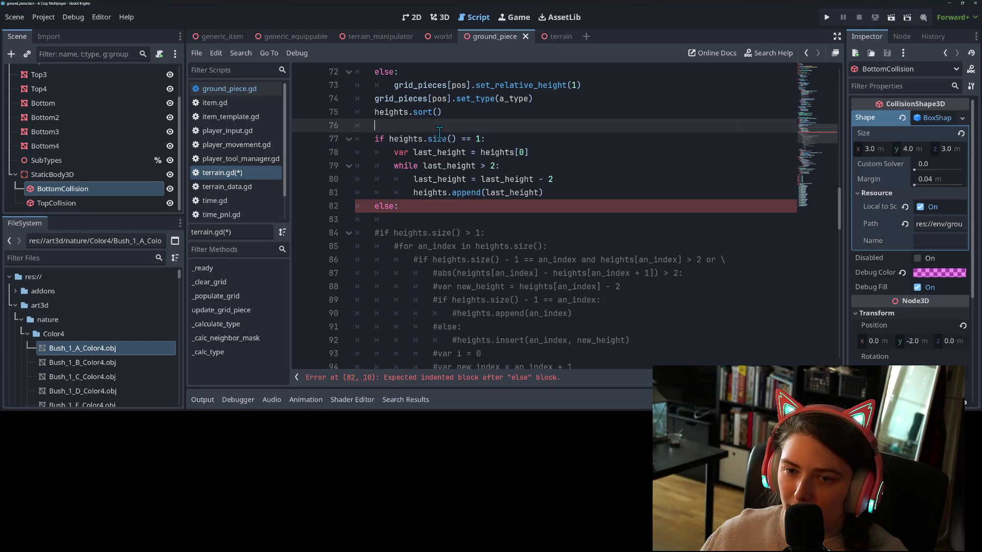
key("Return")
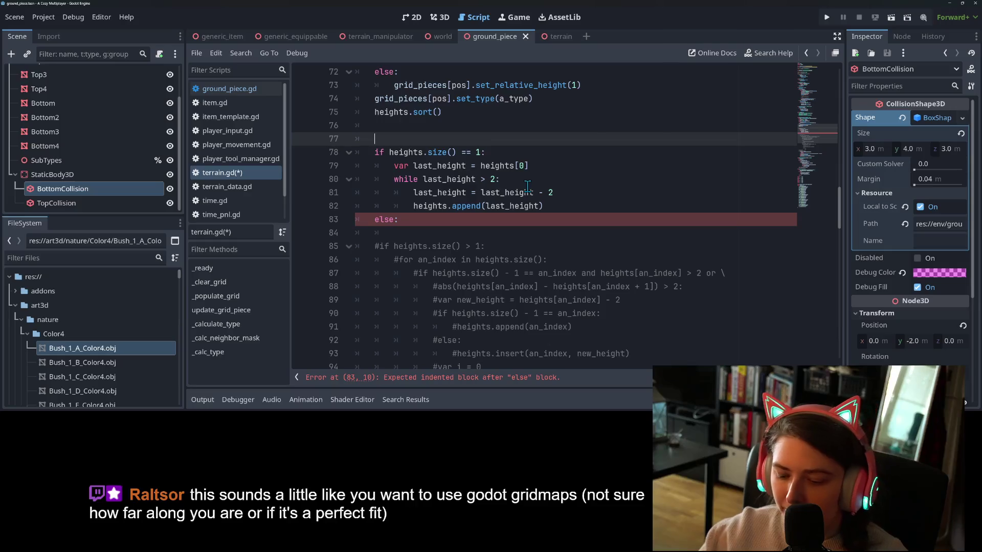
key("BackSpace")
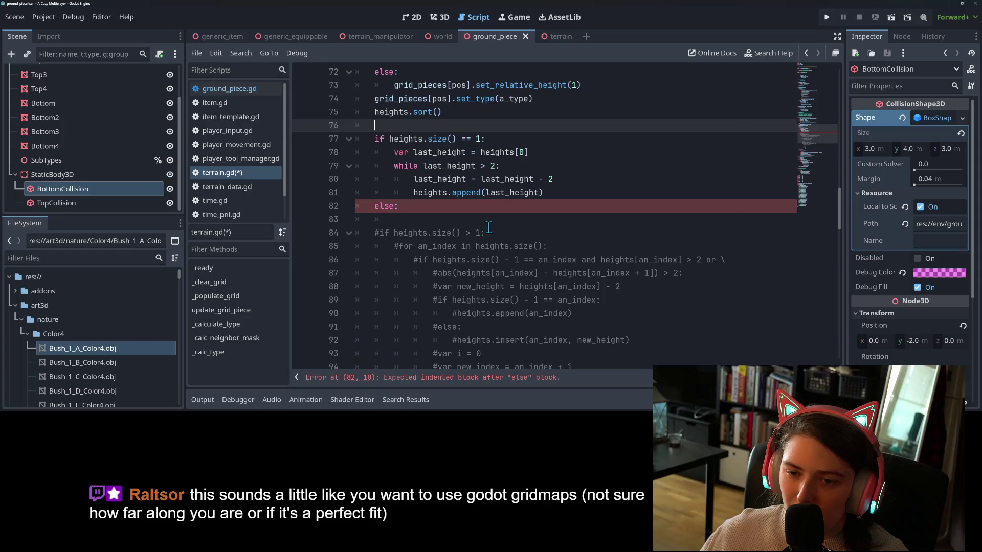
Start rewriting else into elif heights.size() > 1.
scroll(489, 228, "down", 7)
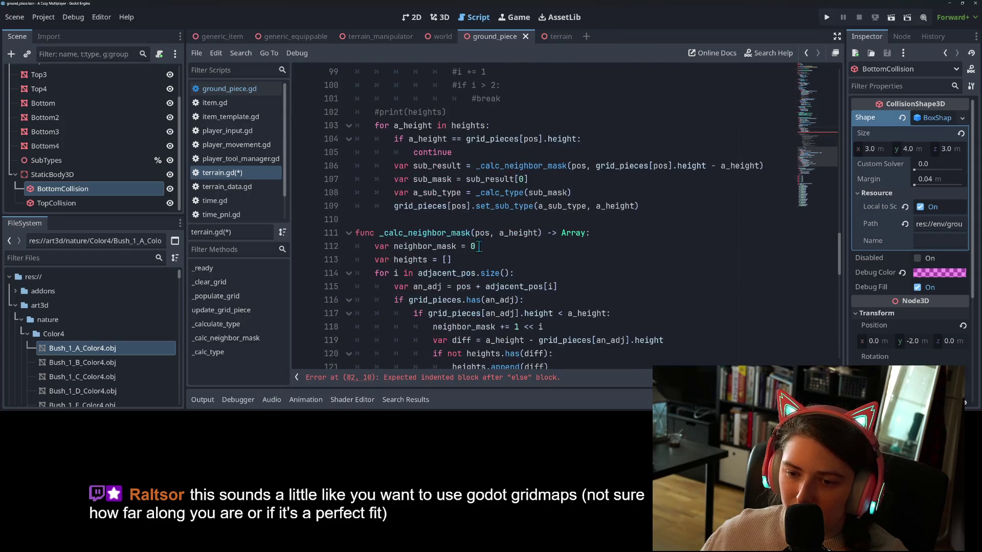
scroll(471, 251, "up", 7)
scroll(478, 267, "up", 1)
left_click(460, 260)
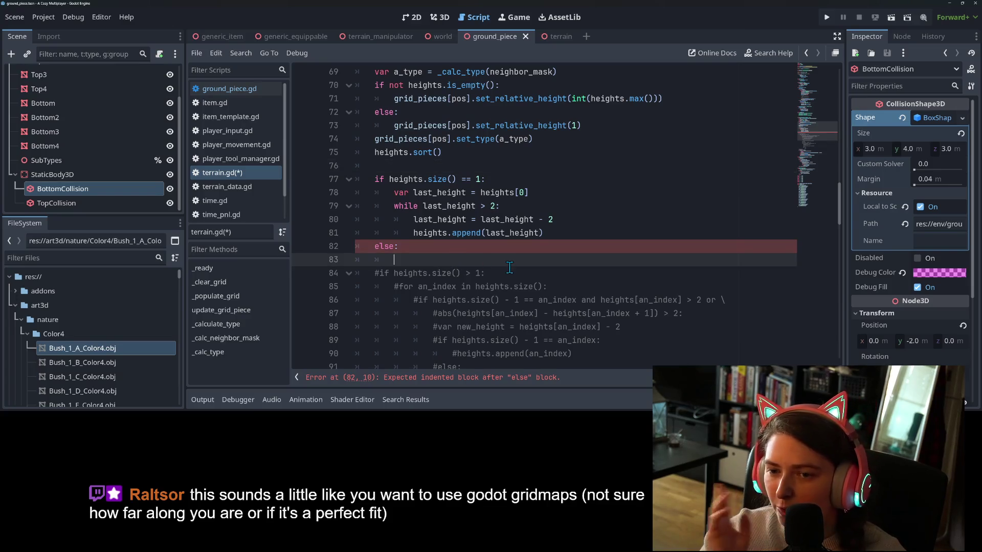
scroll(510, 267, "down", 2)
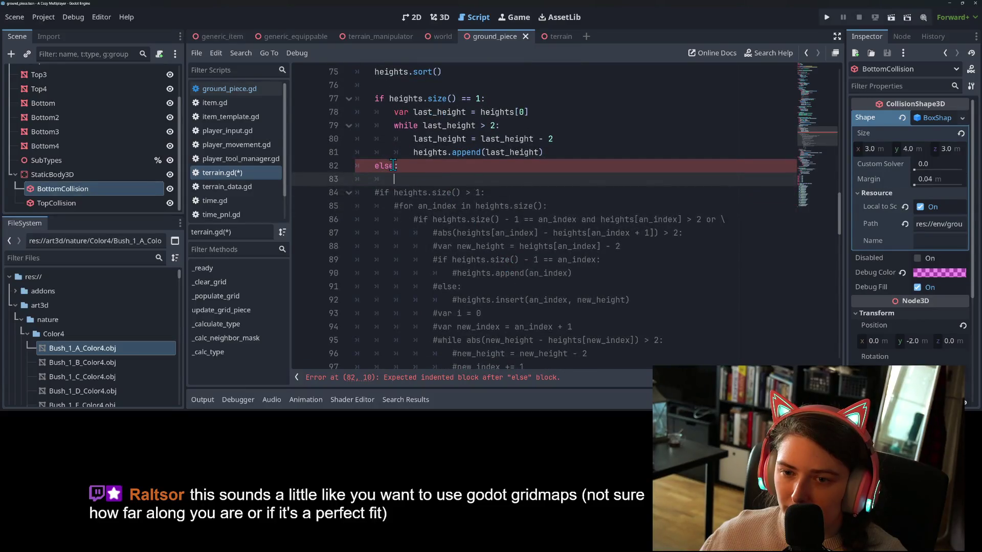
left_click(387, 166)
key("Delete")
key("Delete")
type("lif heights")
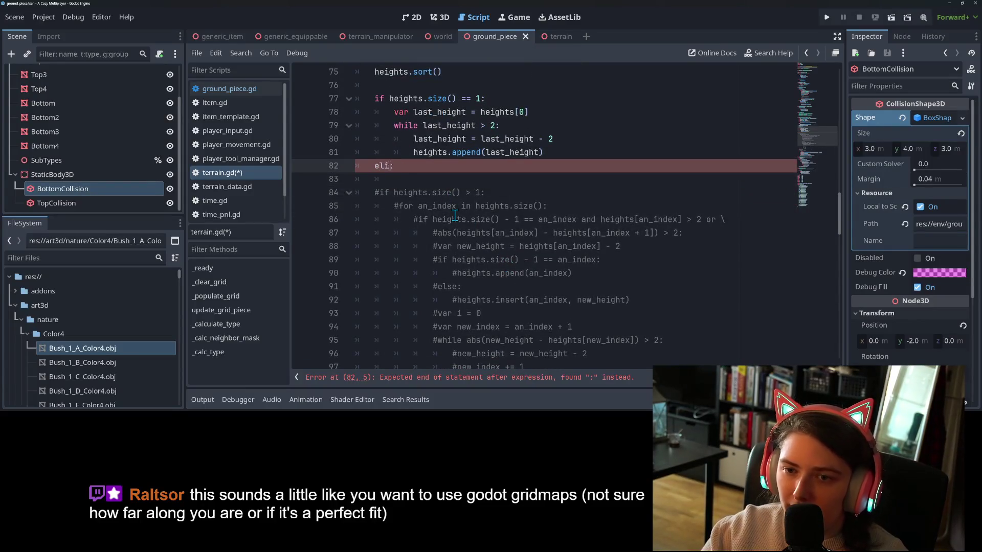
type("se")
type("ze(")
type(") > ")
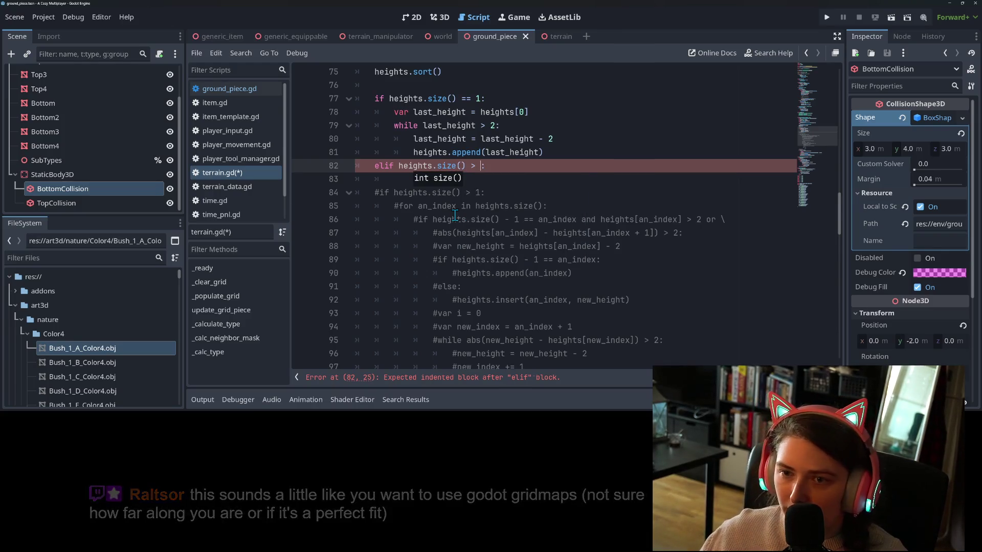
type("1")
Complete the elif heights.size() > 1: line and delete the old commented #if heights.size() > 1: line.
key("End")
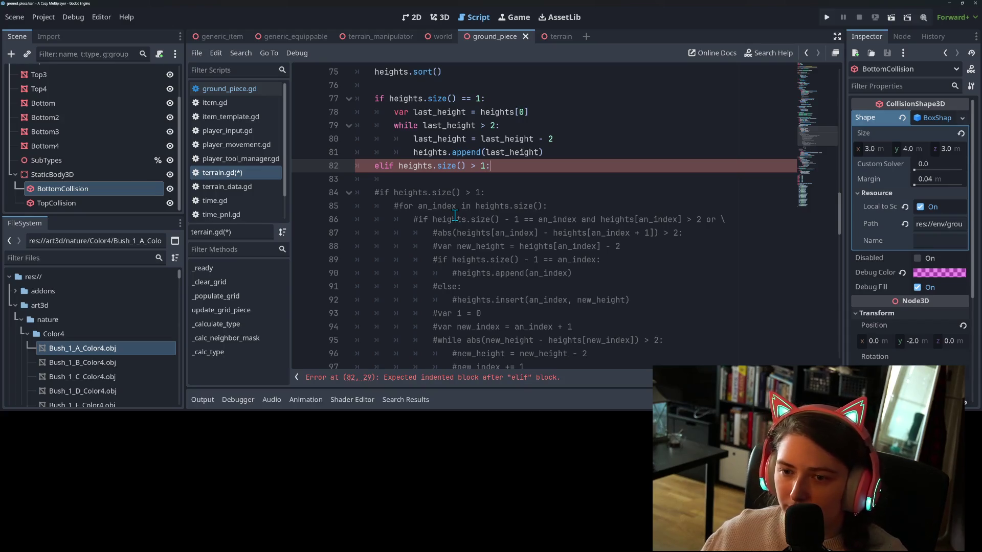
key("Down")
left_click_drag(510, 197, 356, 180)
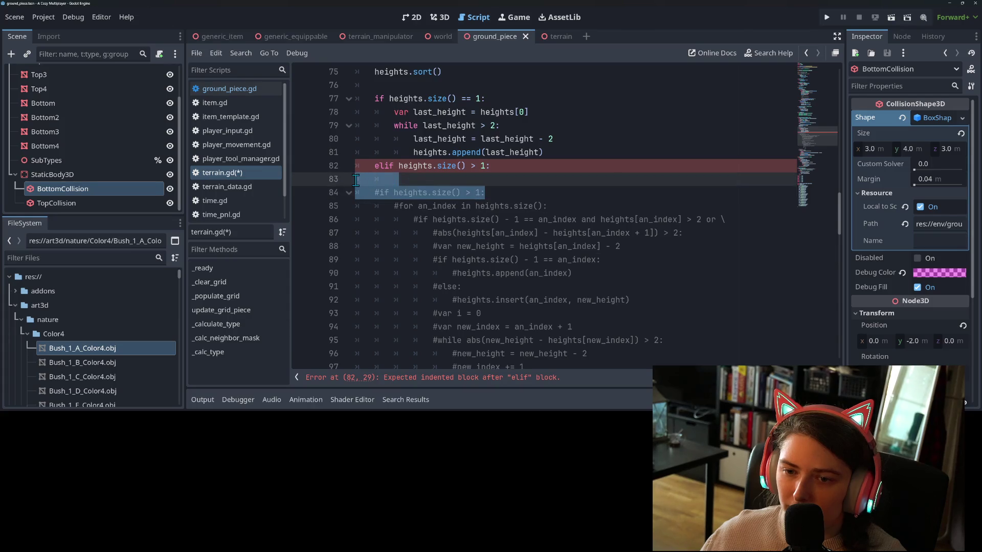
key("BackSpace")
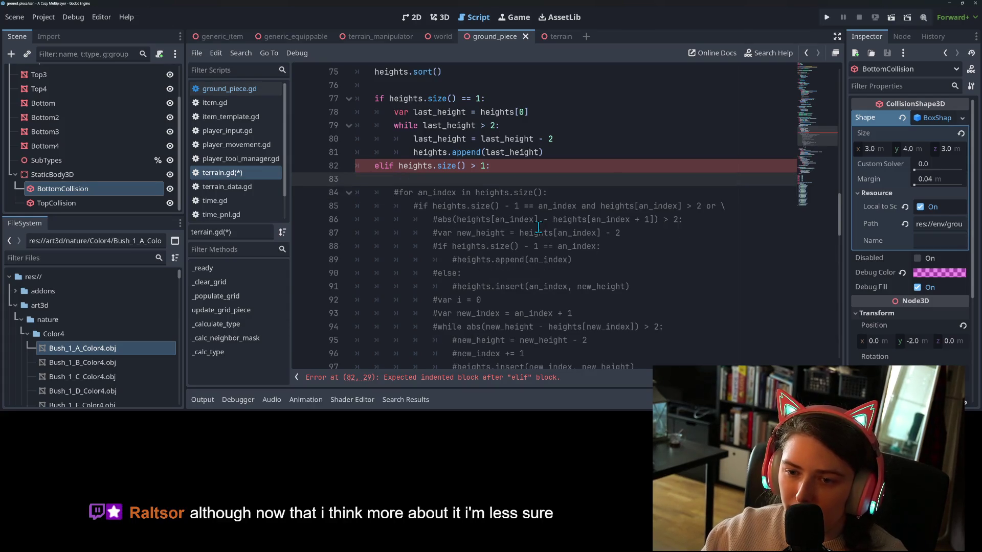
key("Return")
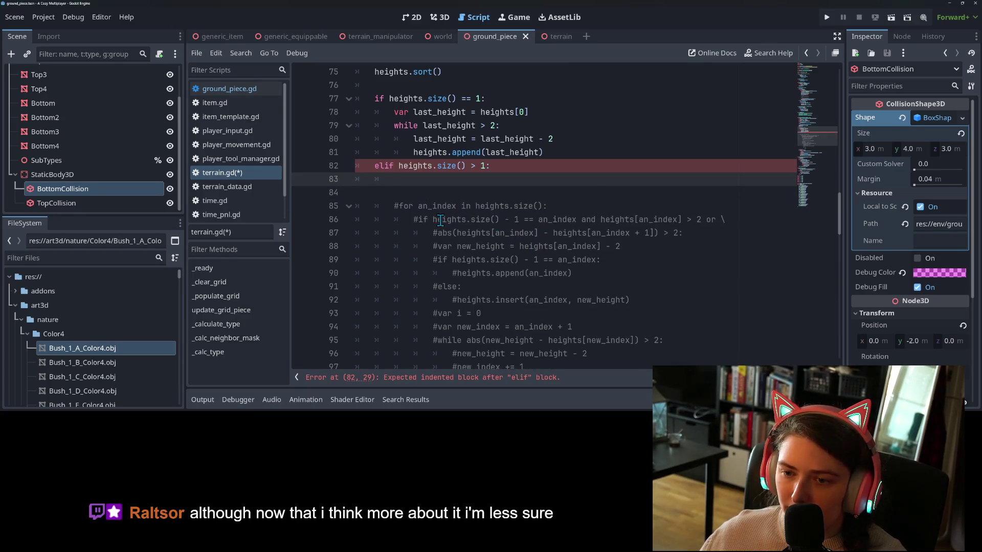
Paste a trial copy of the commented for-loop header under the elif, then remove it again.
mouse_move(399, 206)
left_mouse_down()
mouse_move(552, 207)
mouse_move(388, 207)
mouse_move(403, 208)
left_mouse_up()
key("ctrl+c")
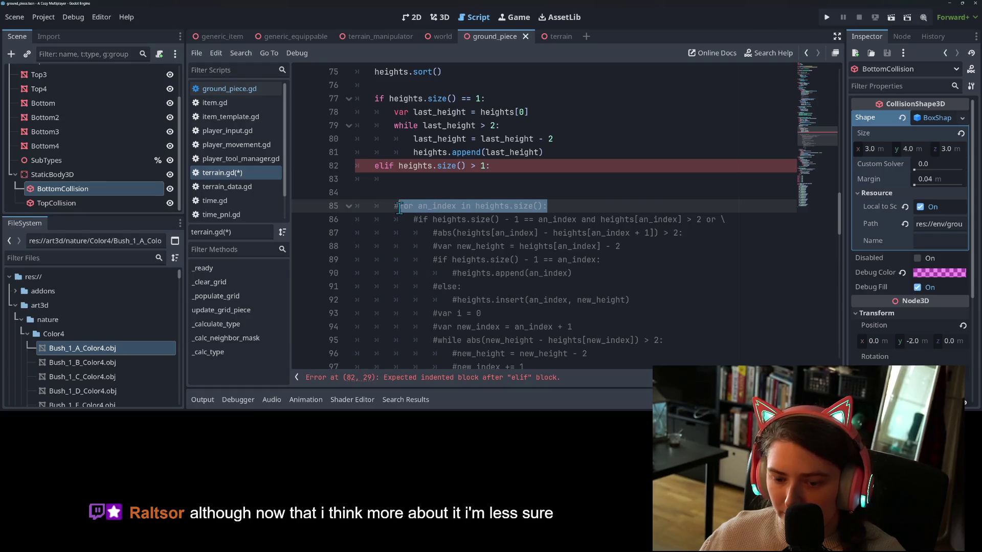
left_click(408, 181)
key("ctrl+v")
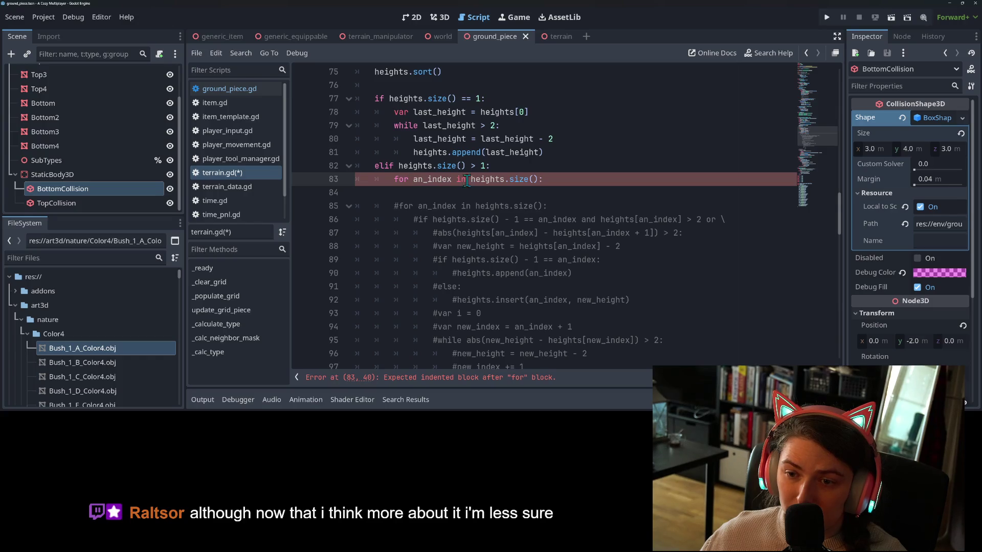
left_click_drag(544, 179, 395, 182)
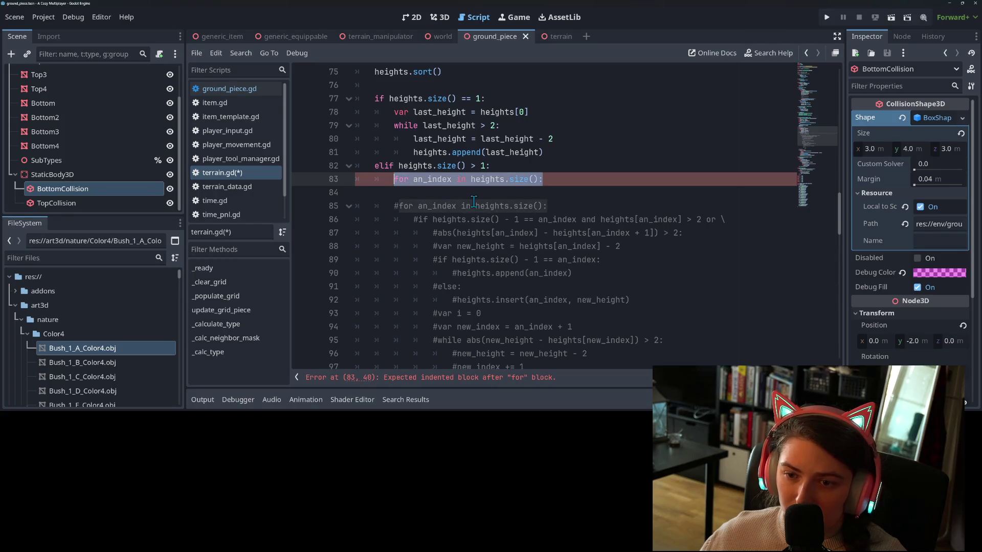
key("BackSpace")
key("Up")
key("End")
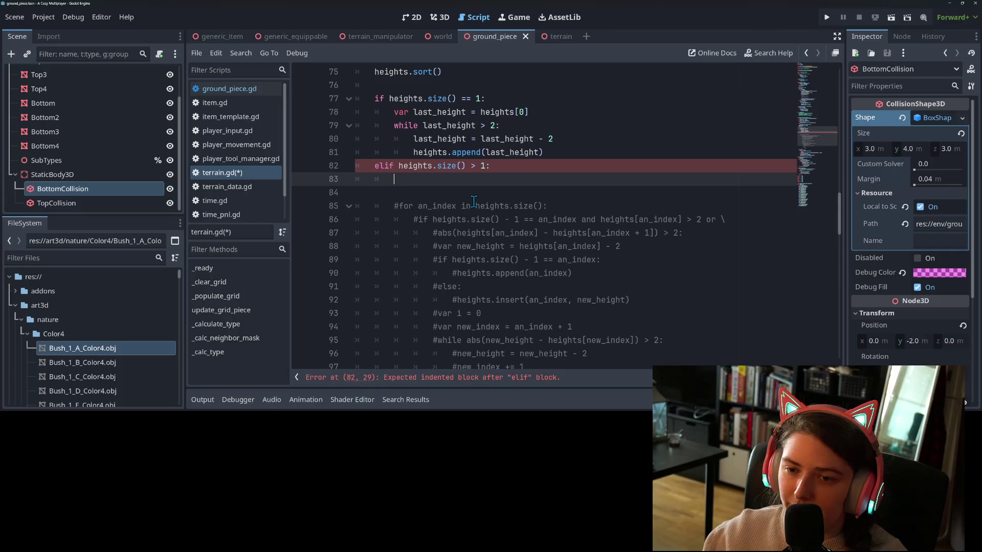
key("Delete")
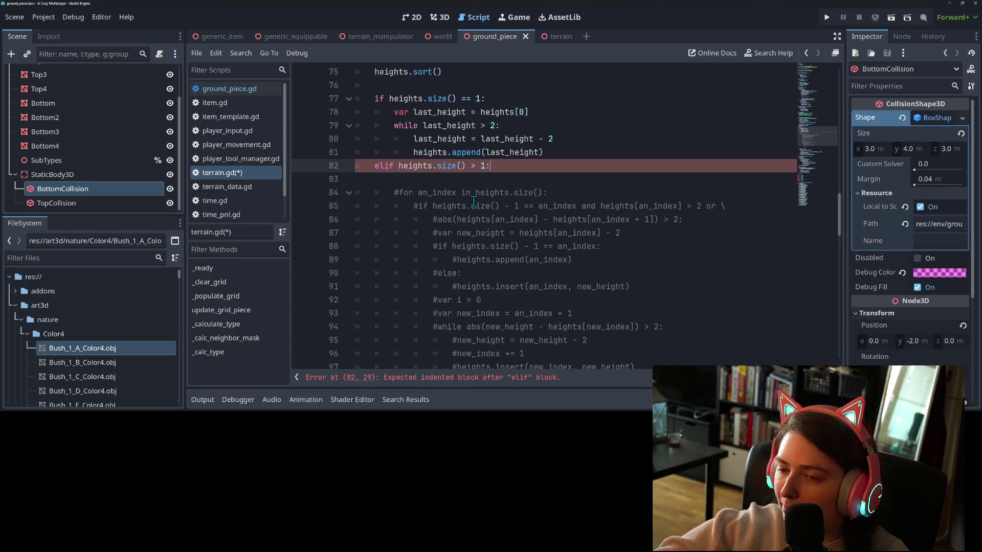
Indent the empty line under the elif and start a declaration with var gap_index.
left_click(482, 180)
key("Tab")
key("Tab")
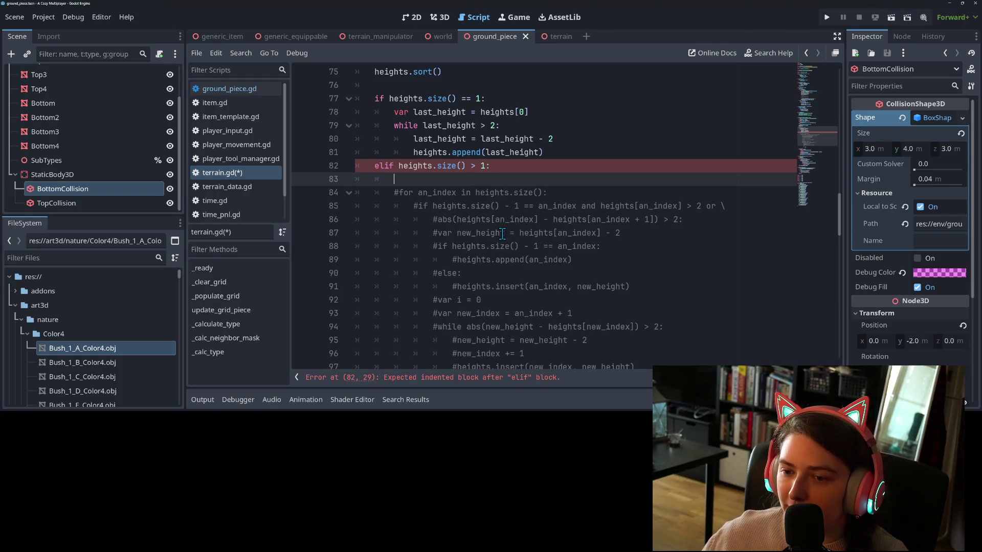
scroll(506, 233, "down", 3)
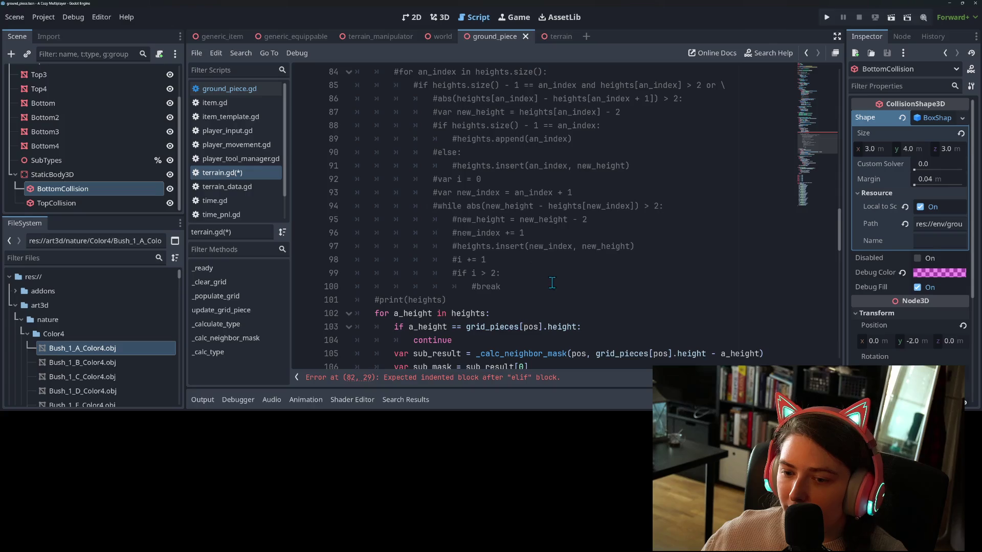
scroll(550, 278, "up", 3)
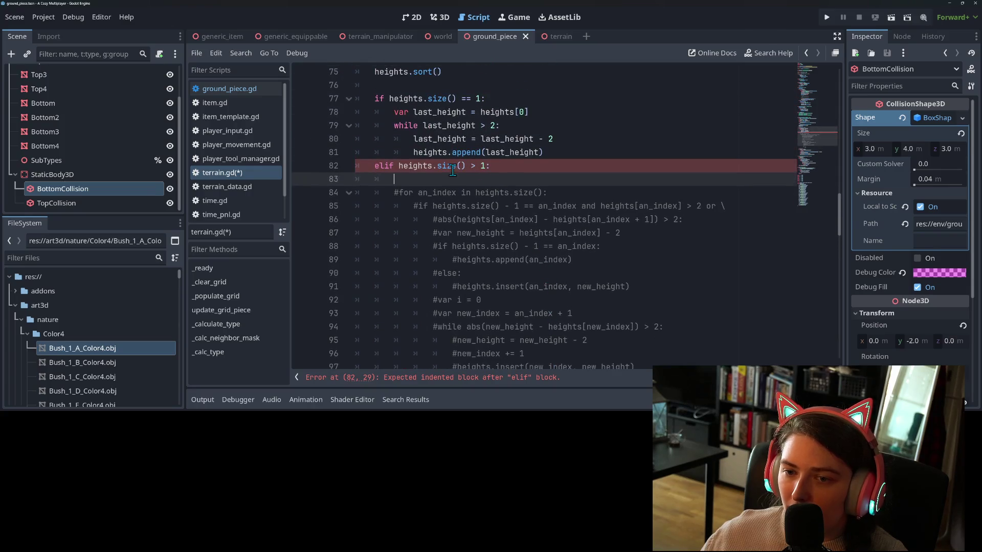
double_click(415, 168)
left_click(416, 179)
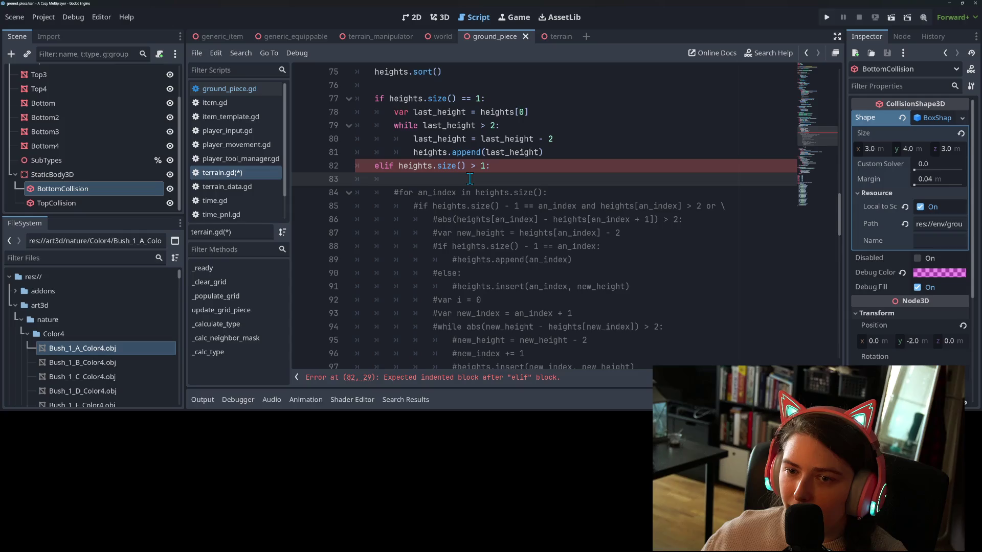
type("f")
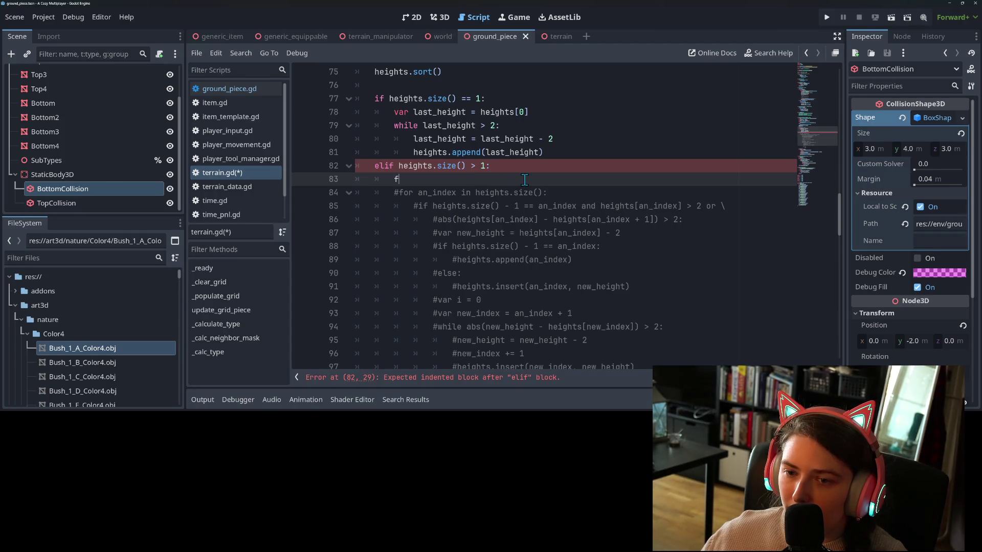
type("or")
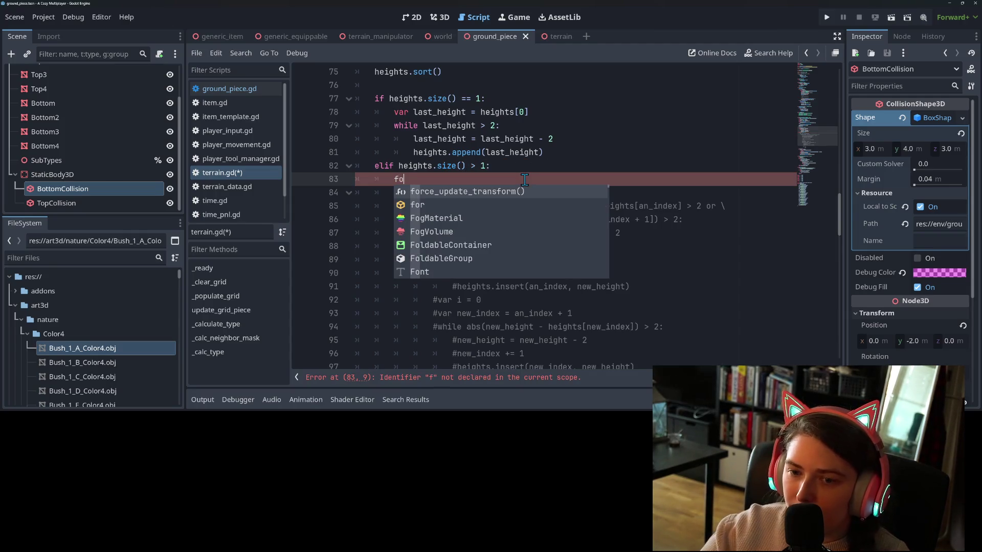
key("BackSpace")
key("BackSpace")
key("BackSpace")
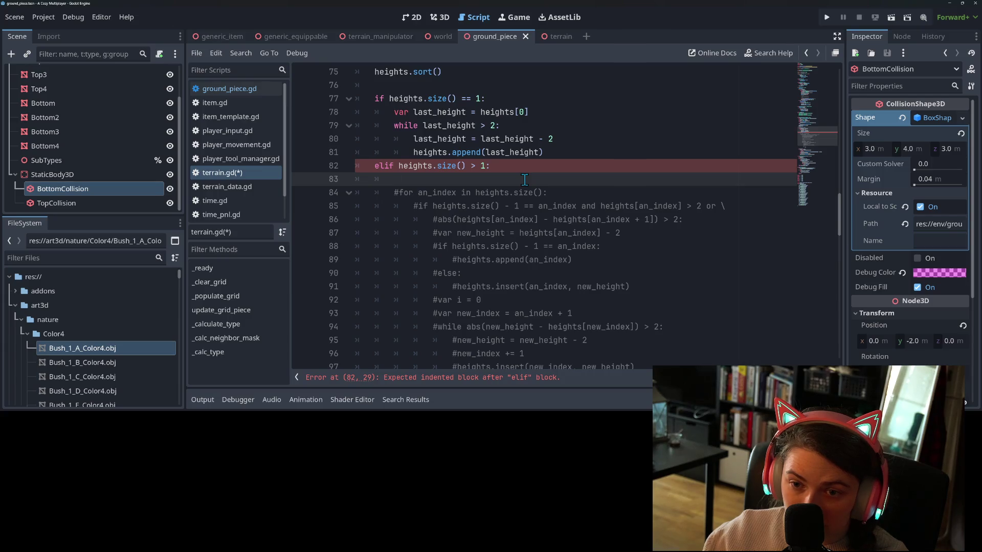
type("var ")
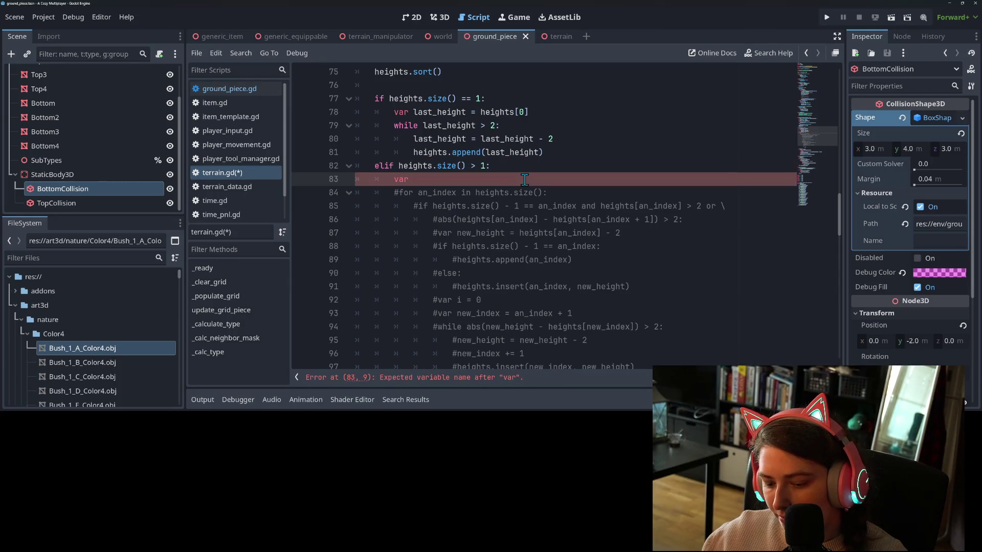
type("gap_index")
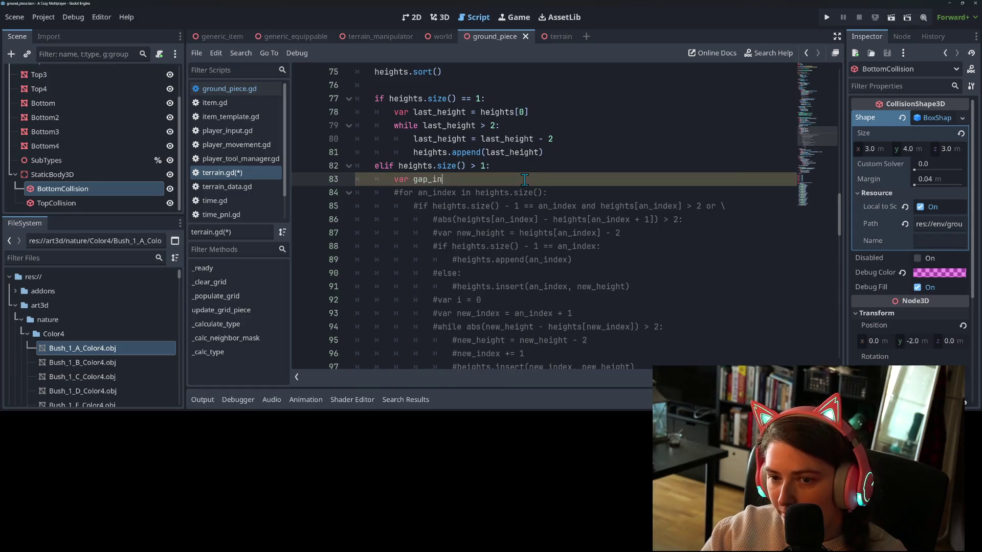
Declare var gap_indices = [] and open the loop for an_index in heights.size():.
key("BackSpace")
key("BackSpace")
type("ices = []")
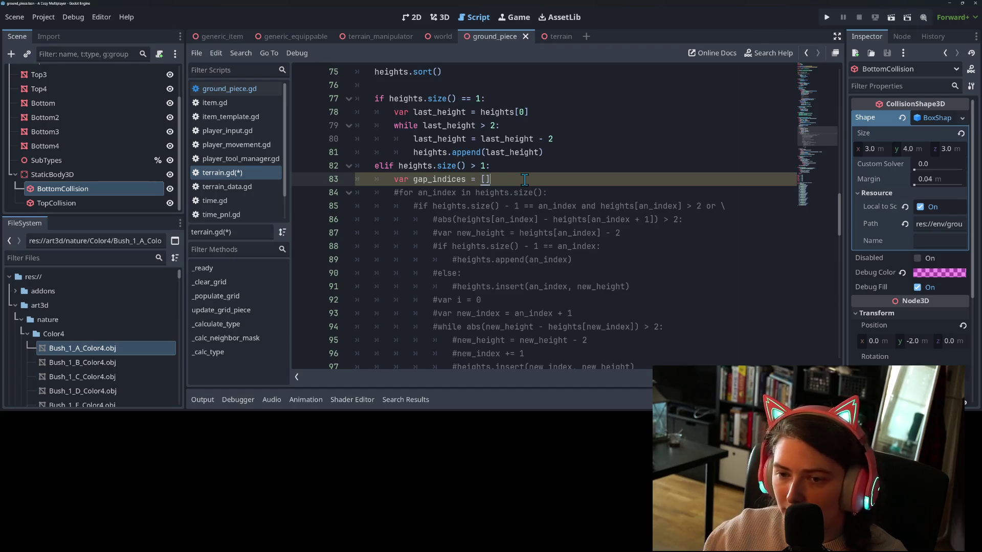
key("Return")
type("for ")
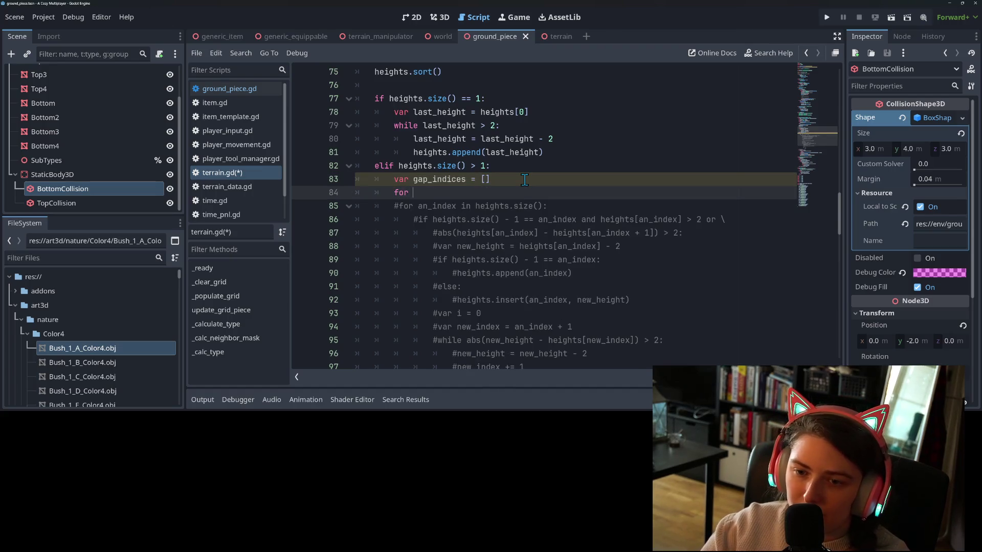
type("an_")
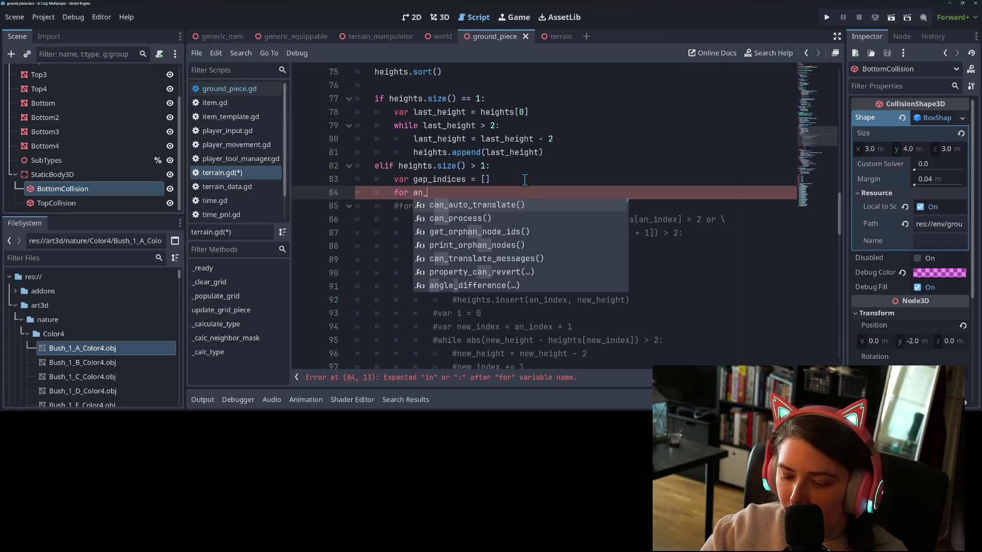
type("index in ")
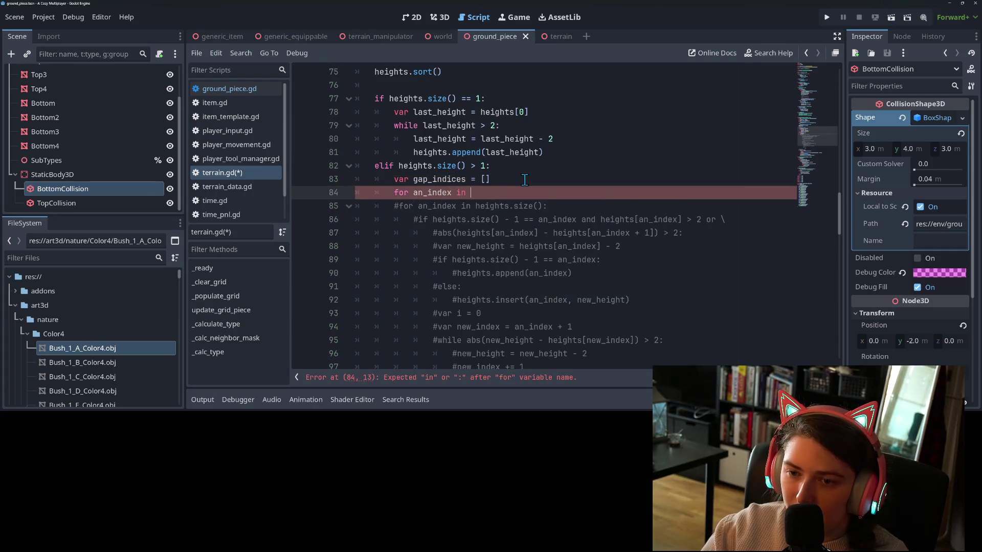
type("heights.si")
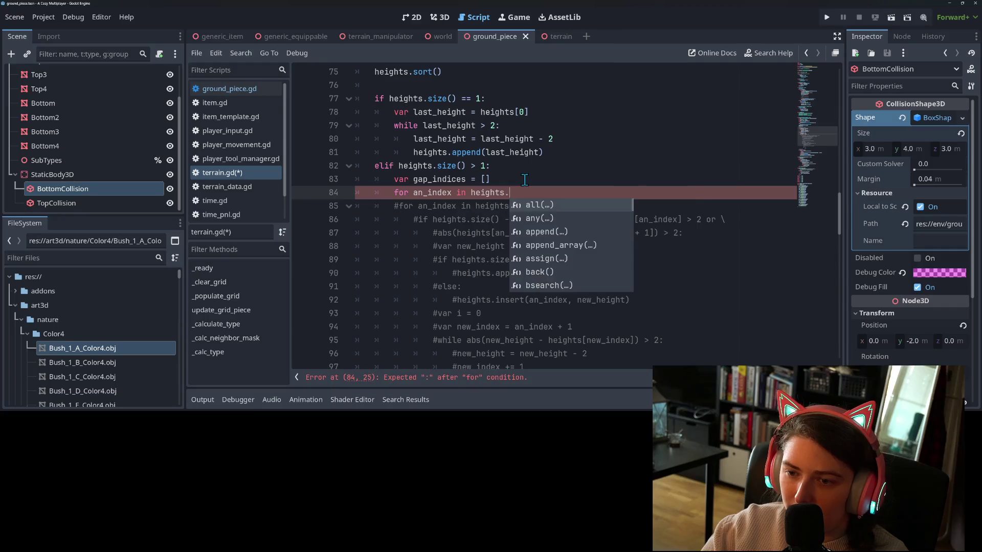
key("Return")
type(":")
key("Return")
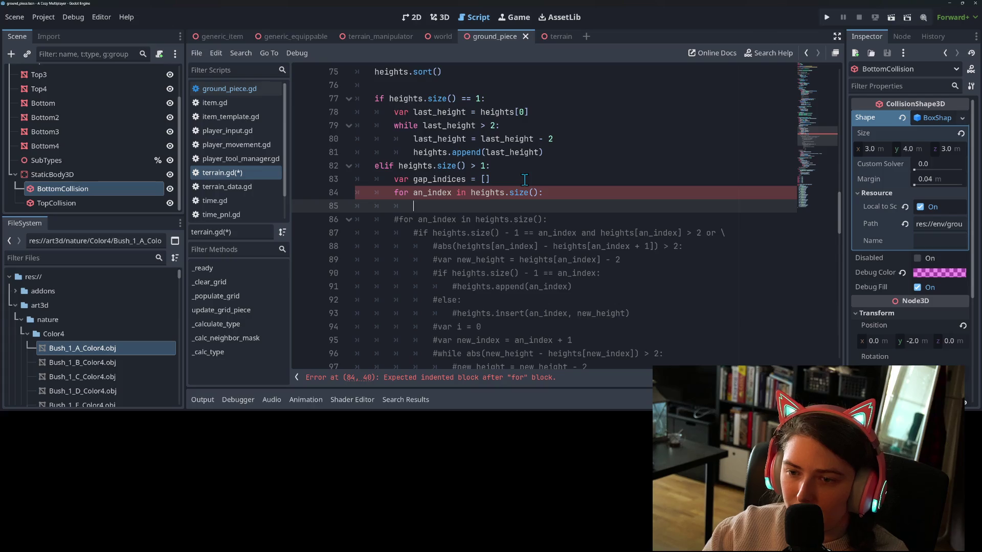
left_click(543, 194)
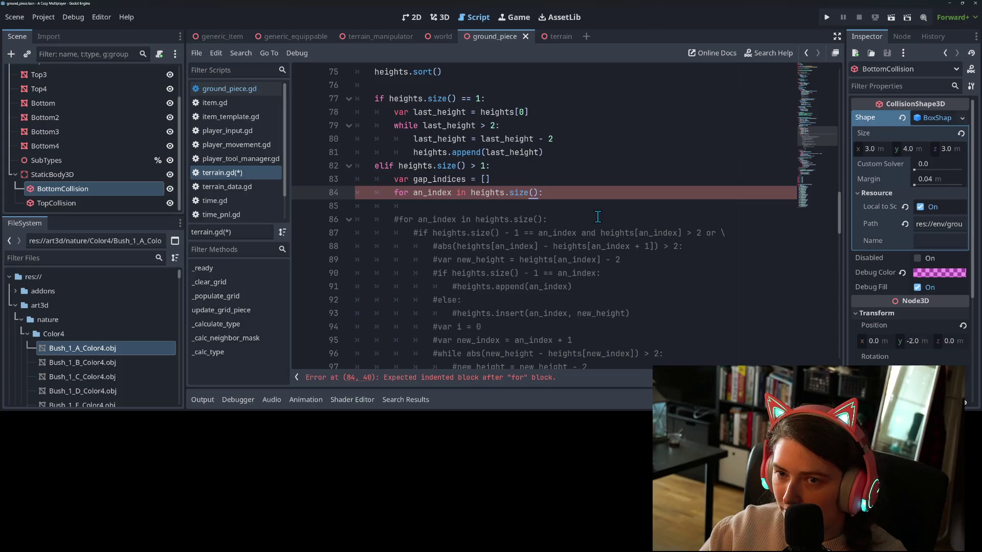
key("Down")
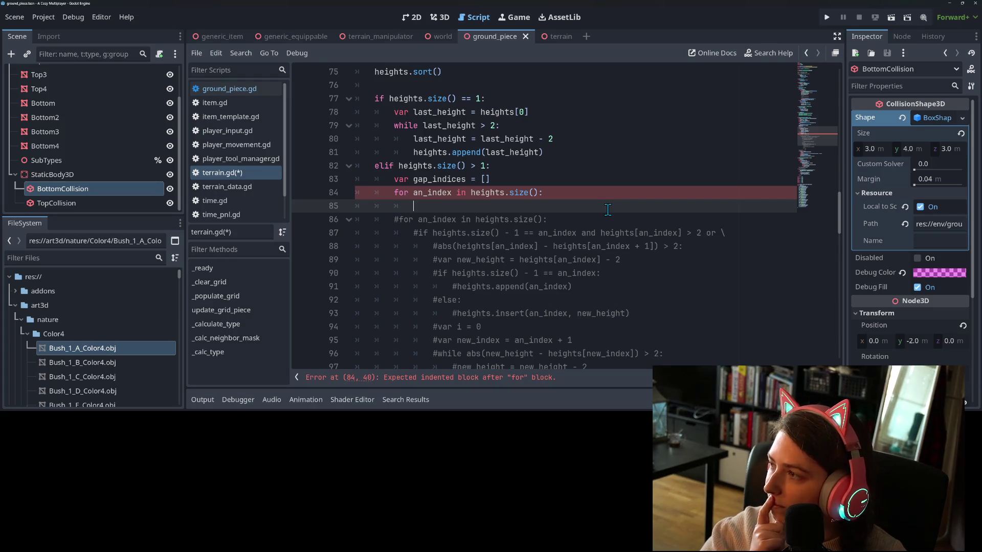
Change the loop range to heights.size() - 1 and review the heights.size() == 1 block.
left_click(535, 192)
type("-1")
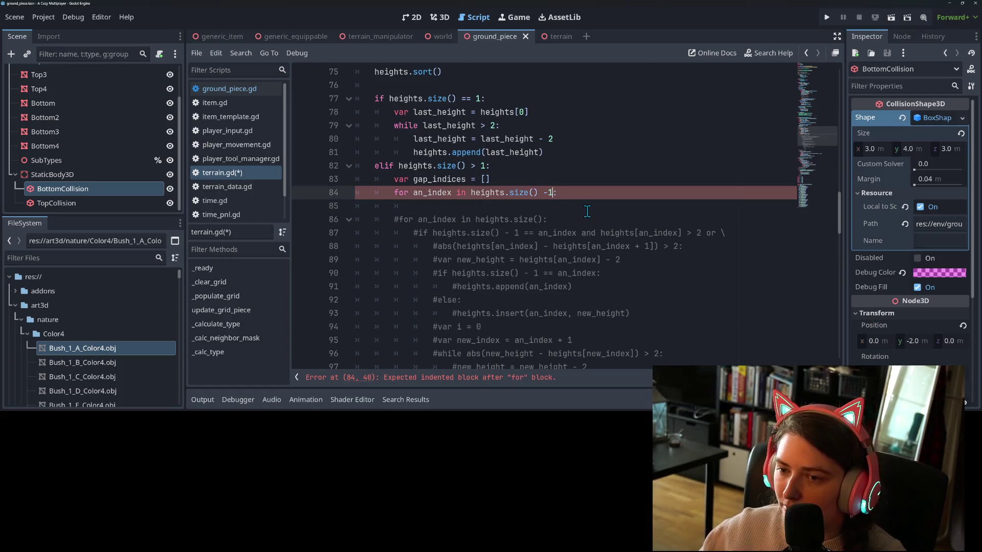
key("Down")
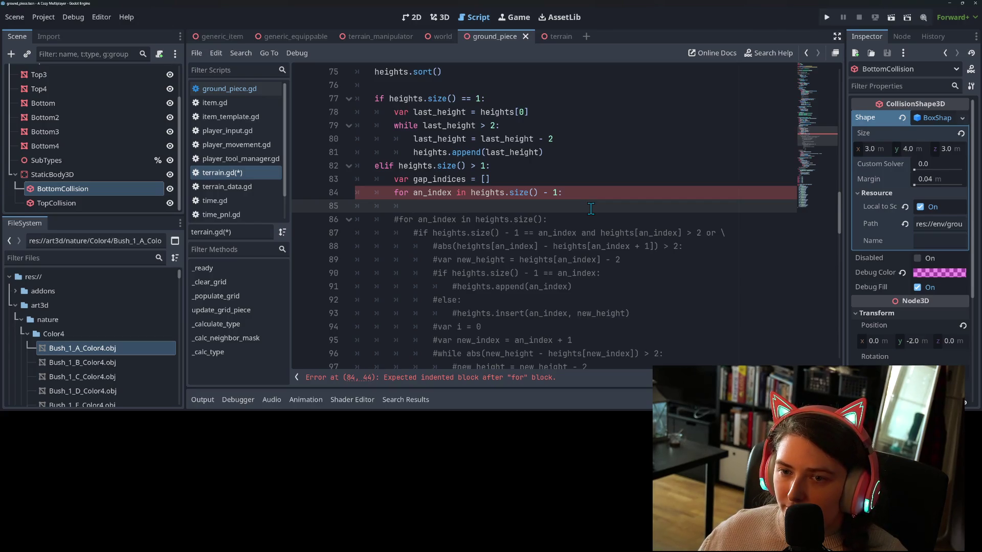
left_click(543, 140)
left_click(428, 102)
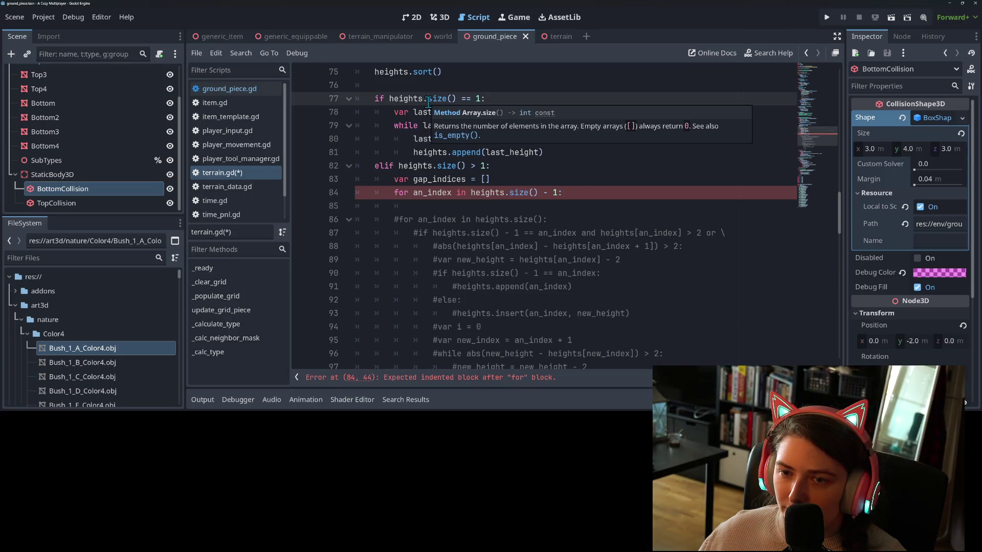
left_click(418, 111)
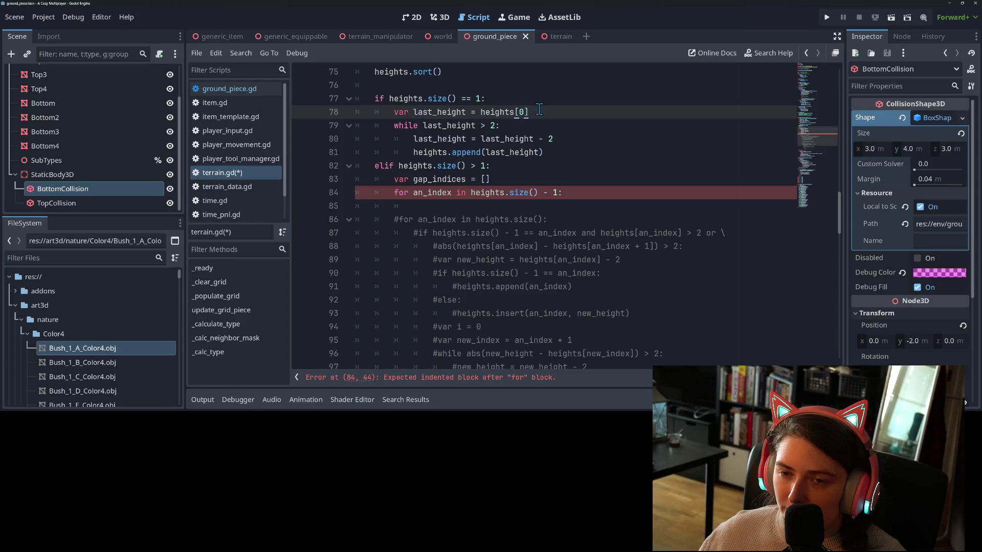
double_click(378, 98)
mouse_move(412, 109)
left_mouse_down()
mouse_move(553, 140)
mouse_move(563, 159)
left_mouse_up()
key("ctrl+c")
left_click(427, 178)
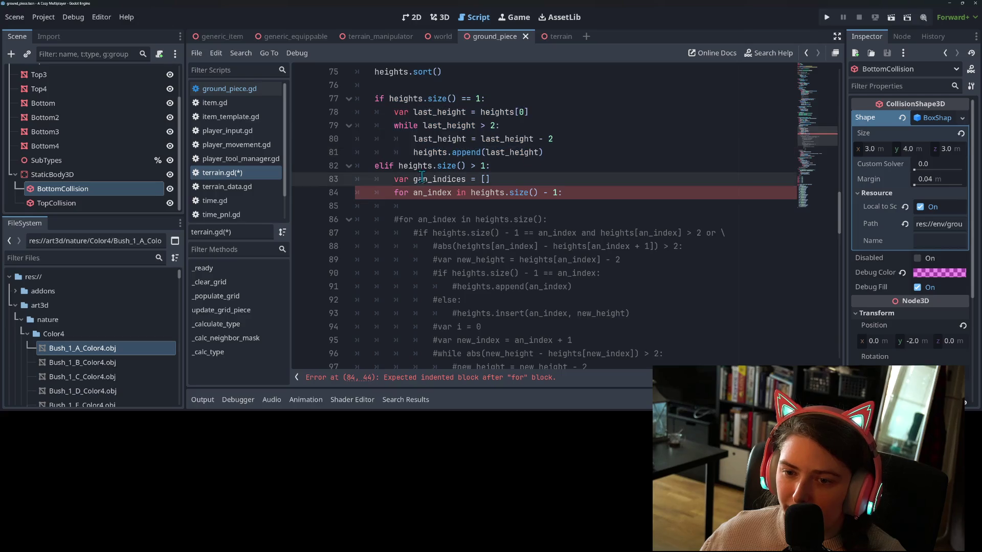
left_click(422, 204)
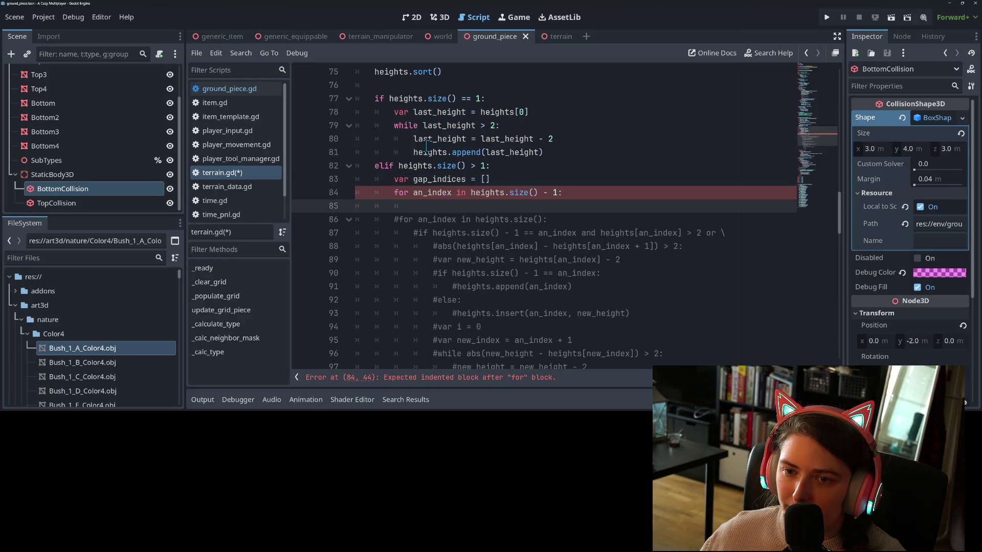
Turn the elif into a plain if and move the heights.size() == 1 block below #print(heights).
left_click(379, 98)
left_click(382, 165)
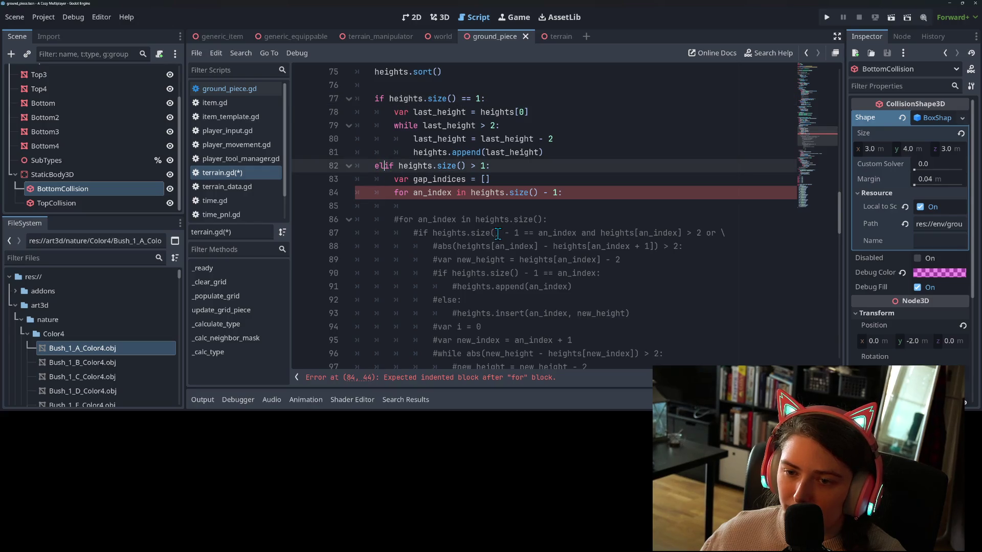
key("BackSpace")
key("BackSpace")
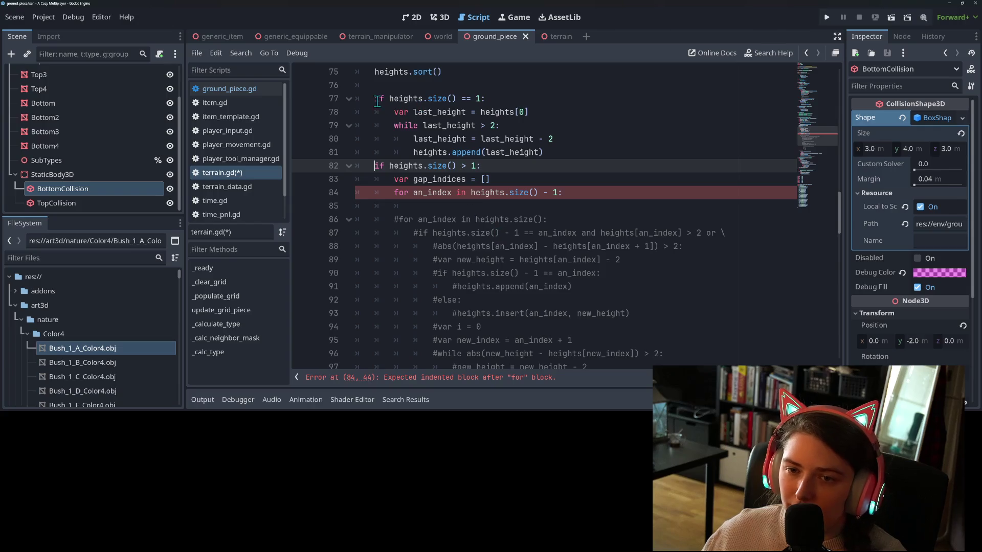
mouse_move(376, 98)
left_mouse_down()
mouse_move(491, 101)
mouse_move(516, 153)
mouse_move(560, 153)
left_mouse_up()
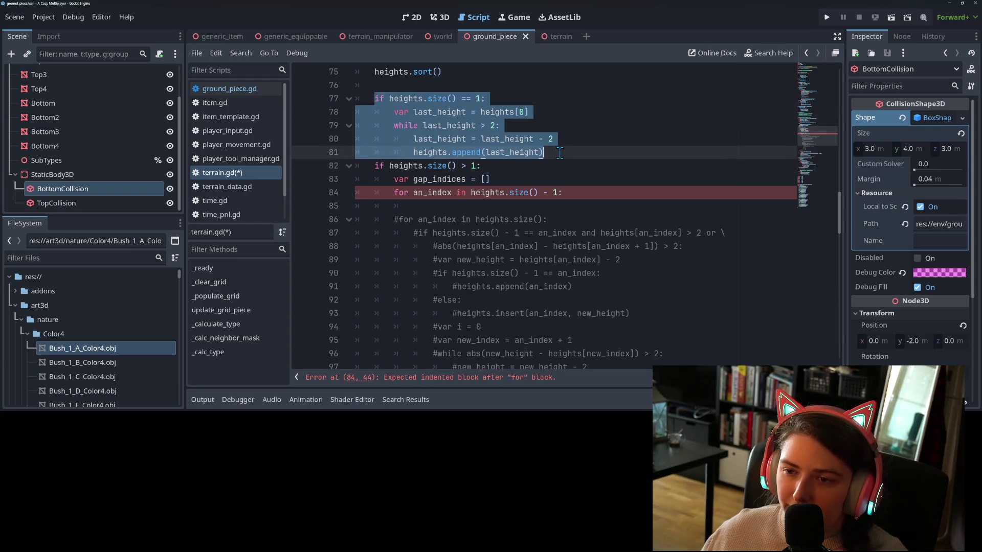
key("BackSpace")
scroll(449, 247, "down", 2)
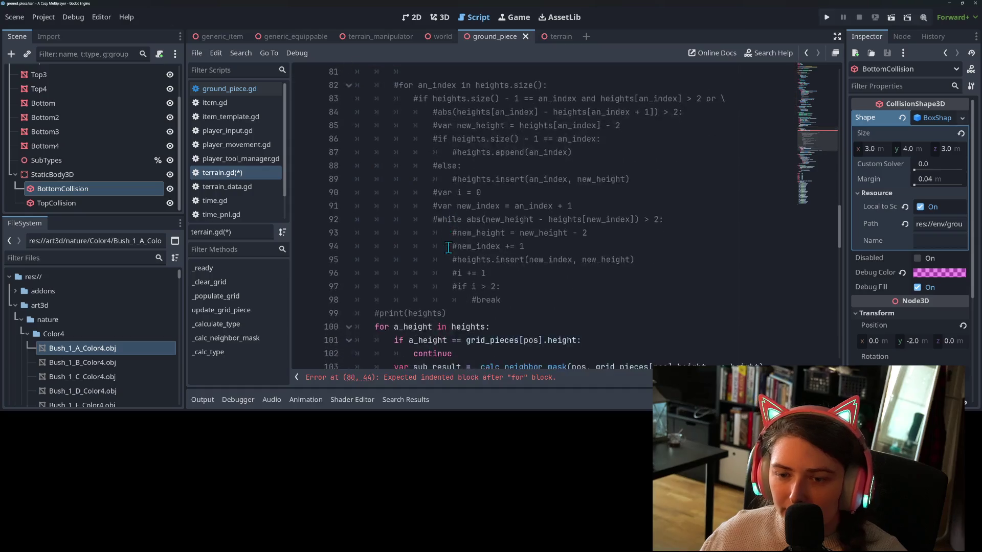
scroll(448, 248, "down", 1)
left_click(546, 274)
key("Return")
key("Return")
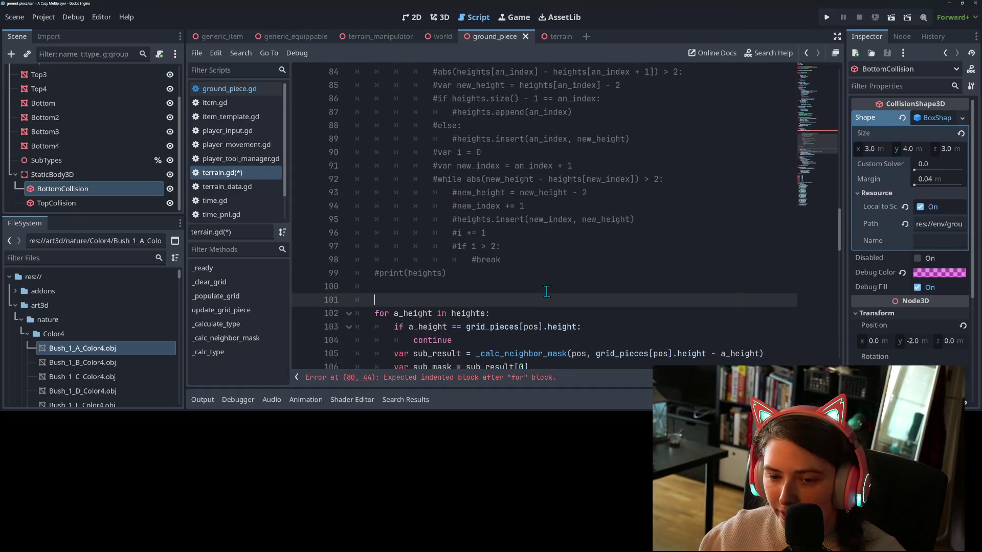
key("ctrl+v")
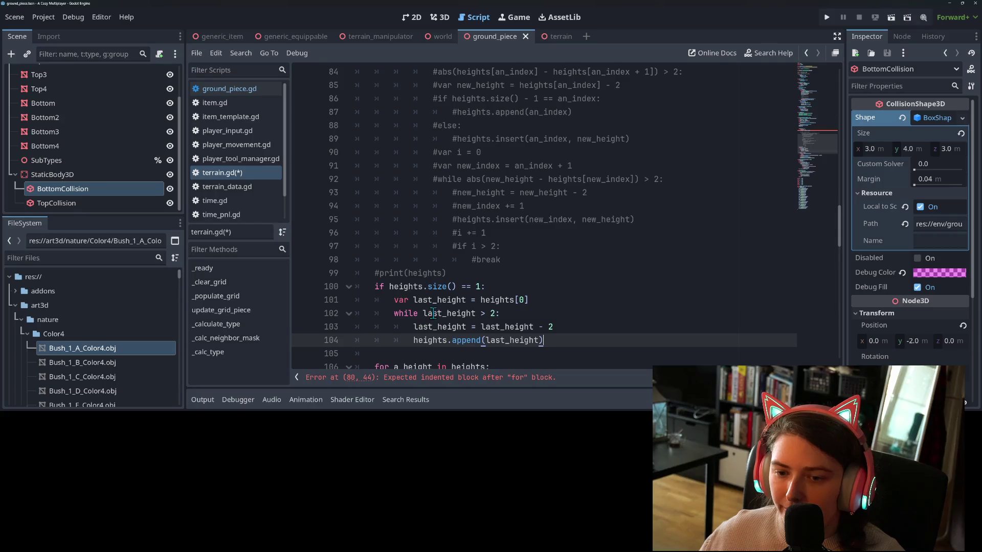
Un-indent the pasted block's four body lines and delete its if heights.size() == 1 line.
left_click(449, 288)
left_click_drag(391, 302, 479, 343)
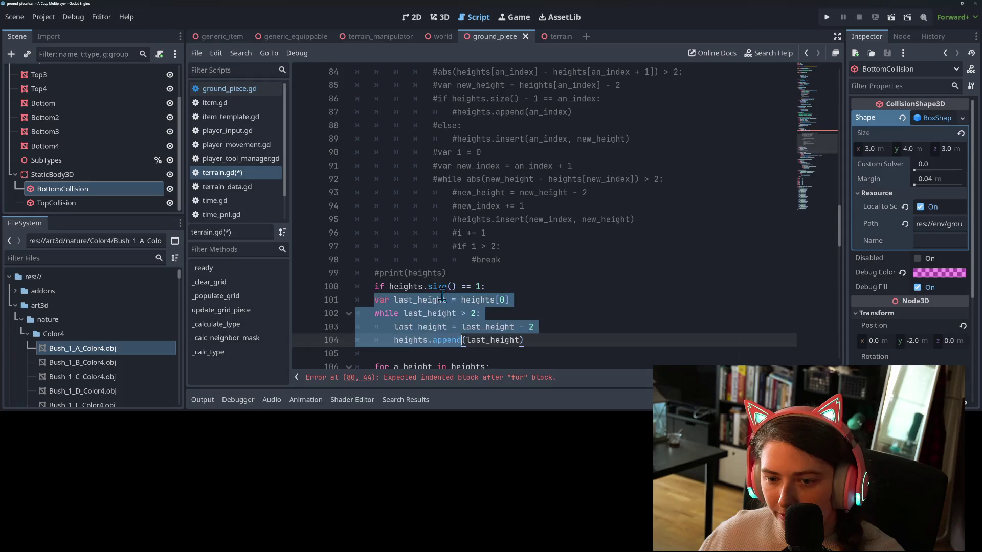
key("shift+Tab")
left_click(328, 285)
key("BackSpace")
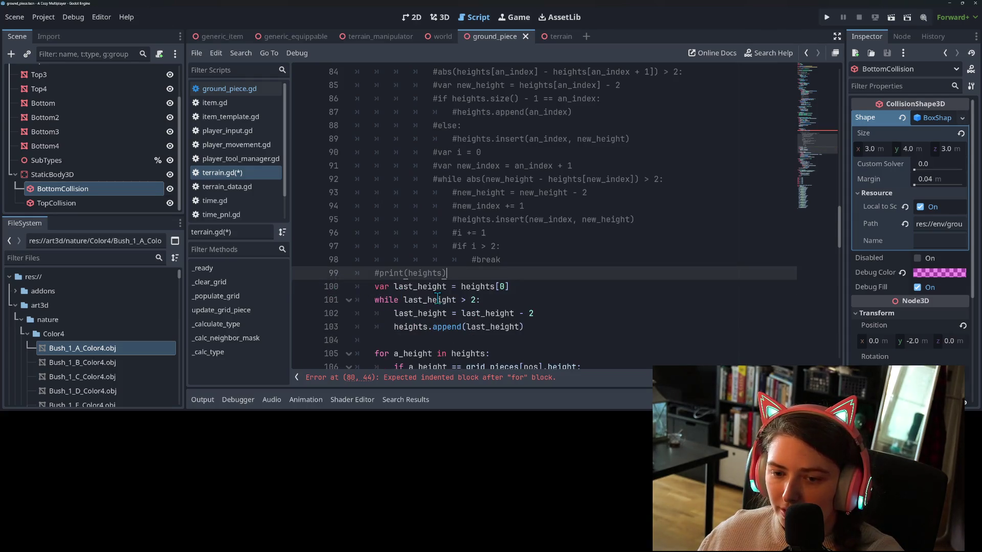
Change last_height's index from heights[0] to heights[heights.size() - 1] and save terrain.gd.
key("BackSpace")
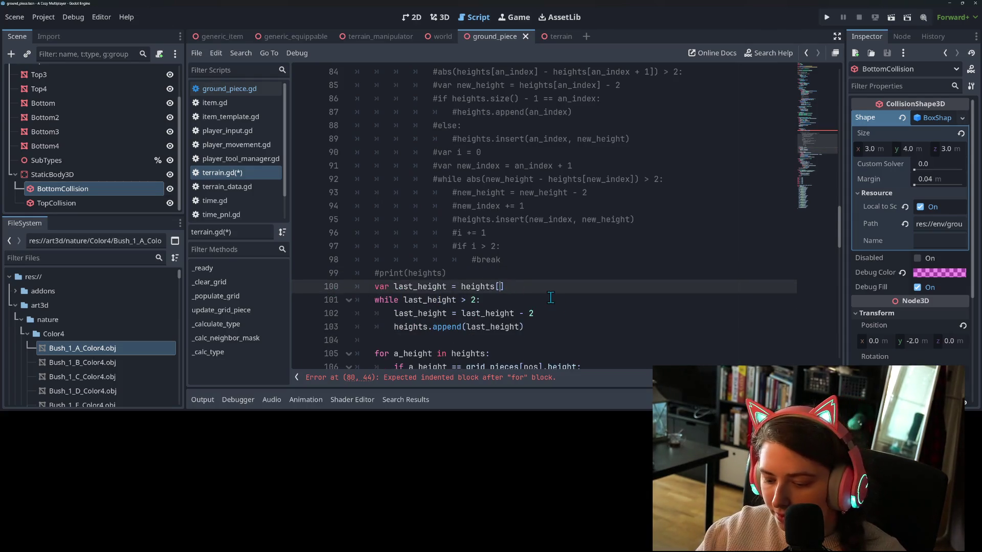
type("he")
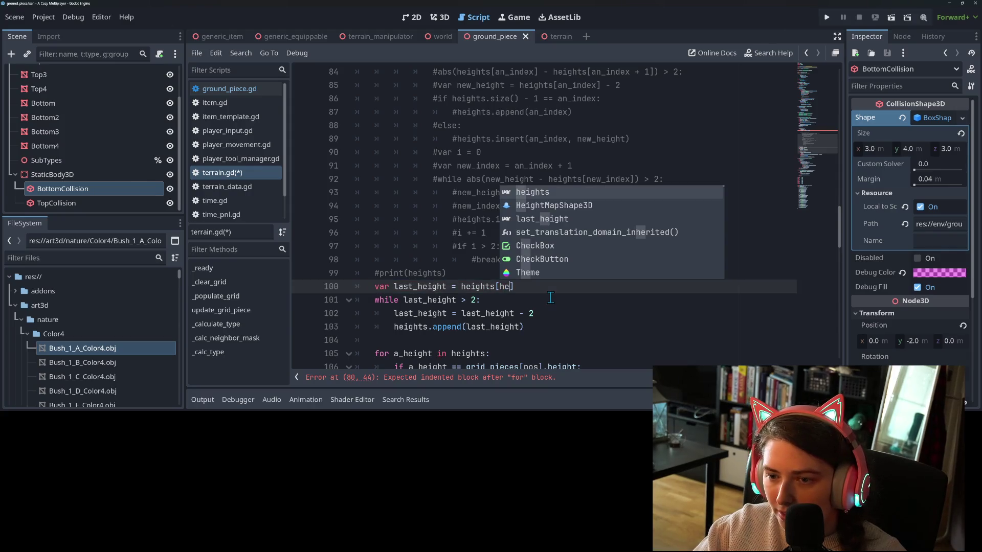
key("Return")
type(".si")
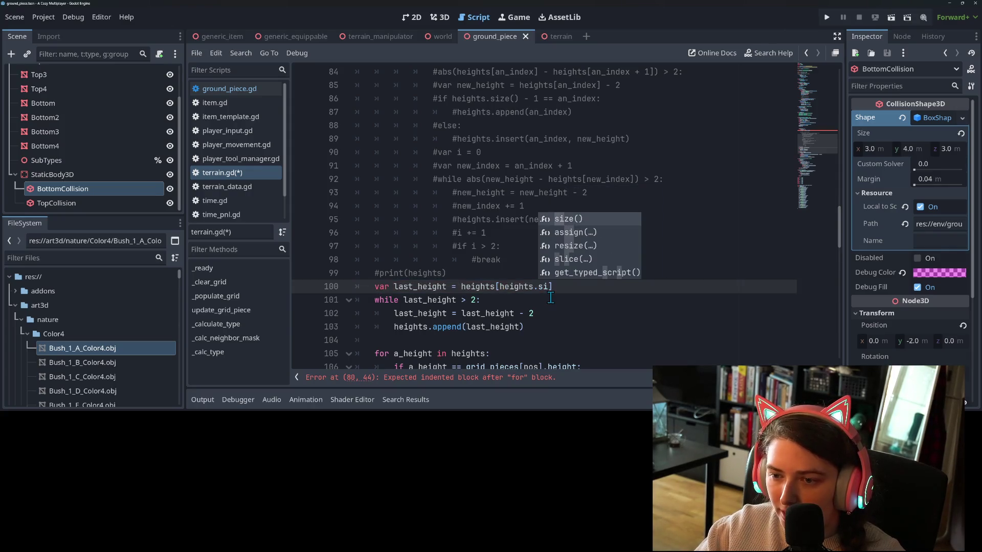
key("Return")
type("- 1")
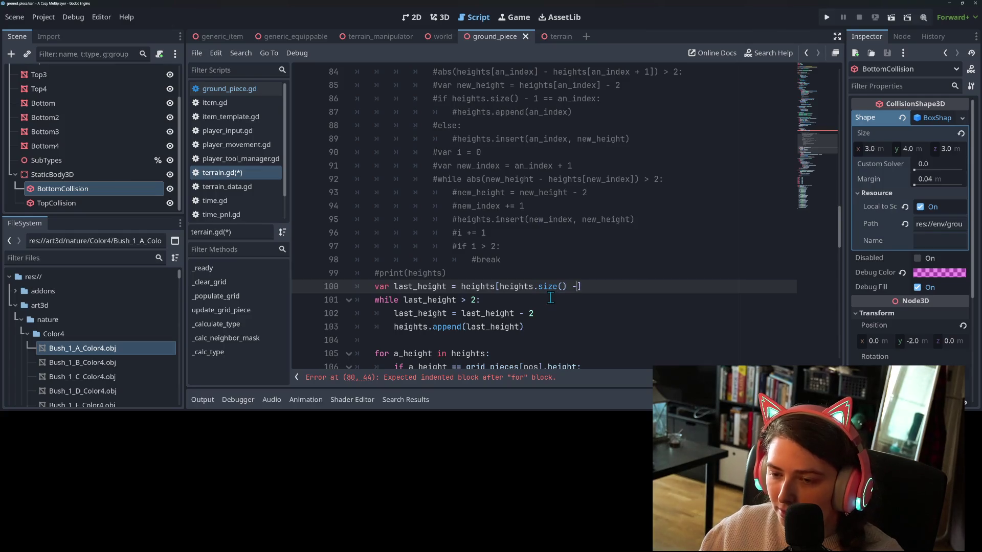
key("ctrl+s")
Highlight every use of last_height to check where it is referenced.
double_click(435, 287)
left_click(503, 287)
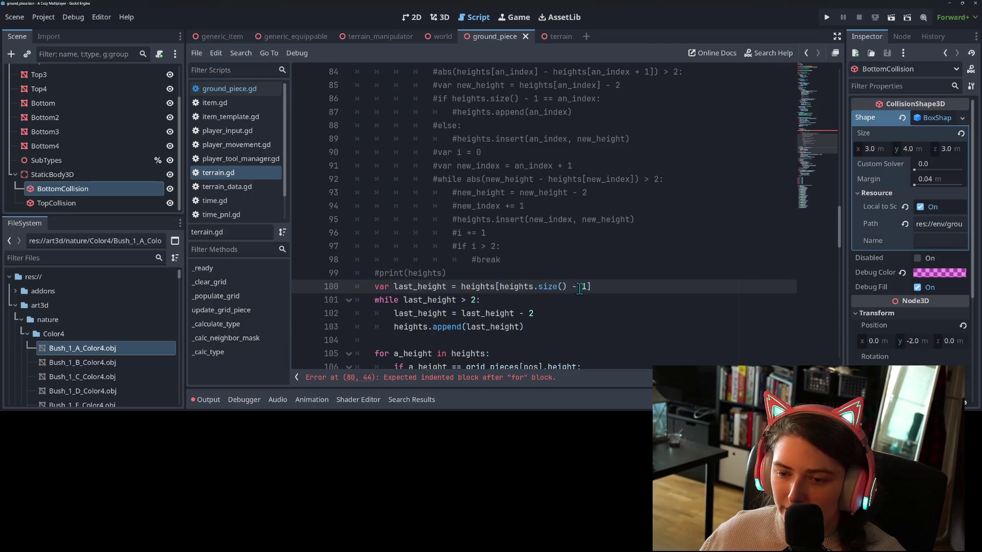
double_click(438, 288)
scroll(476, 310, "up", 1)
scroll(476, 310, "up", 5)
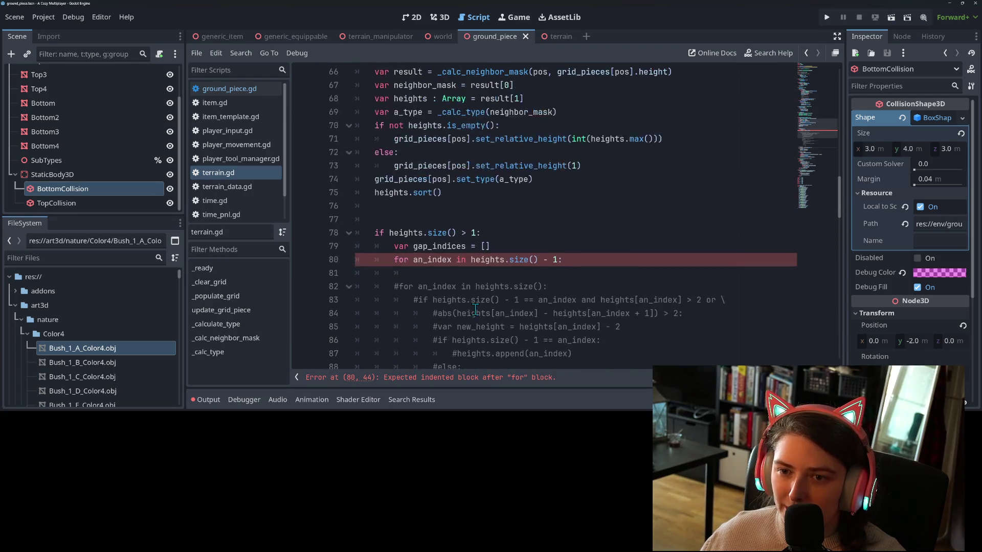
Delete the empty line 77 above the if block and save the script.
left_click(436, 219)
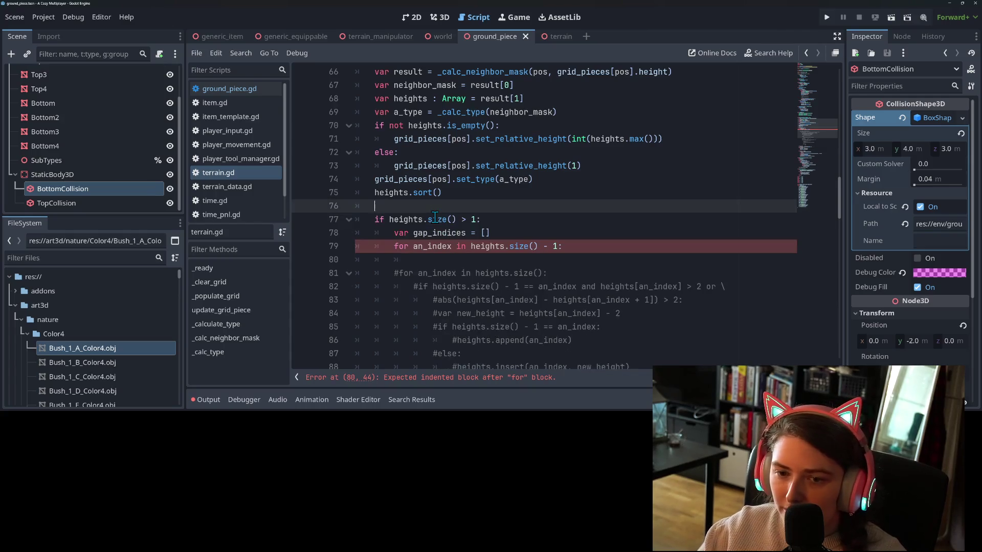
key("BackSpace")
scroll(425, 207, "down", 1)
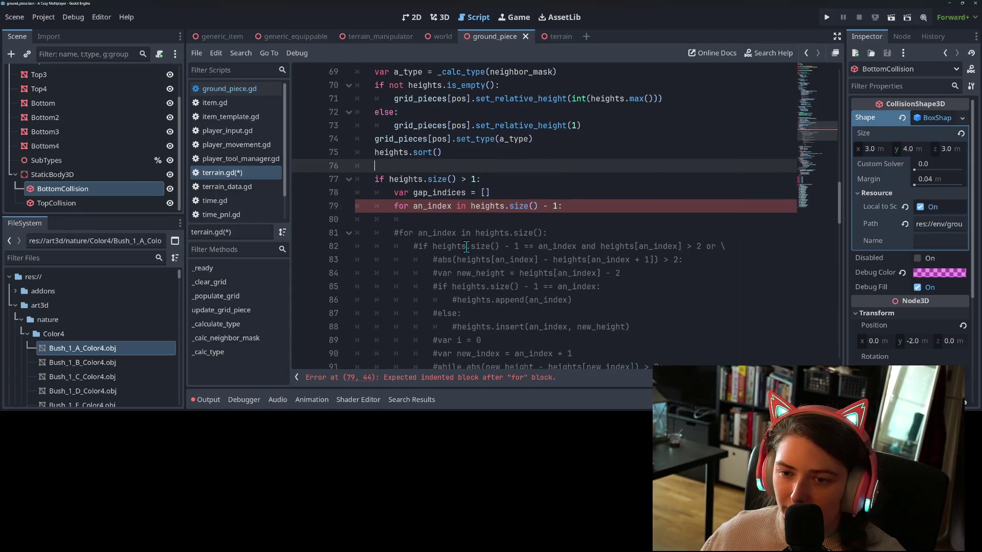
scroll(466, 243, "down", 6)
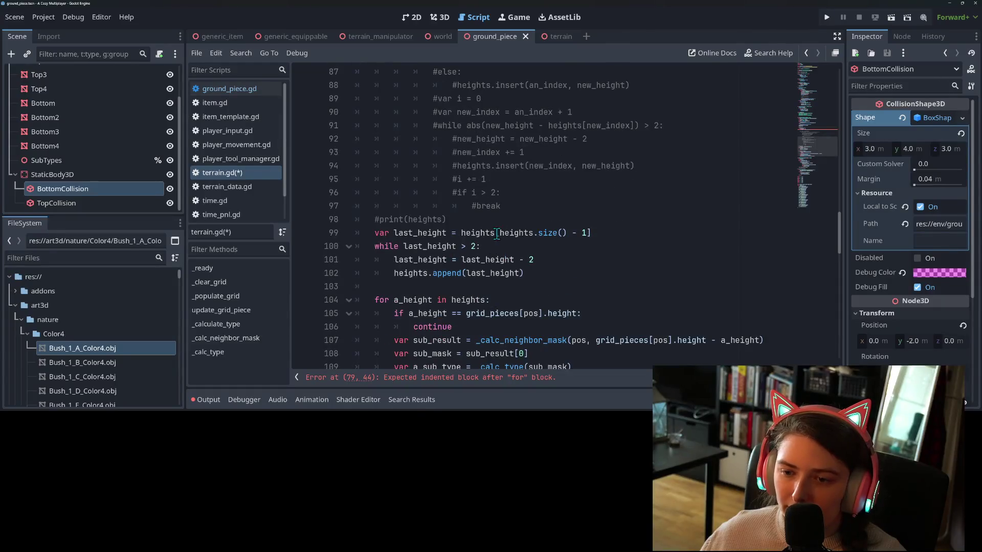
left_click(534, 261)
left_click(548, 273)
key("ctrl+s")
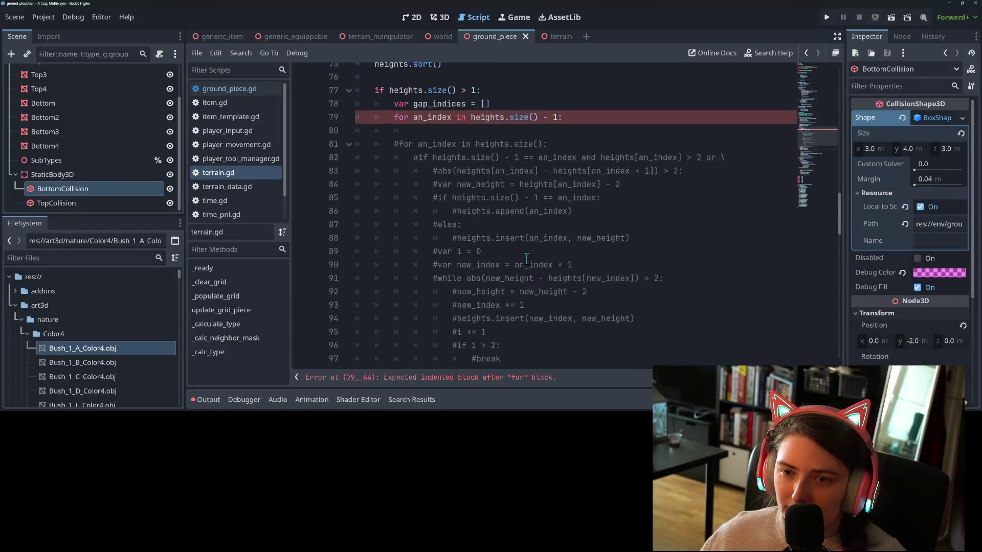
Move the commented #print(heights) line below the while loop, keeping it commented, and save.
scroll(509, 182, "down", 2)
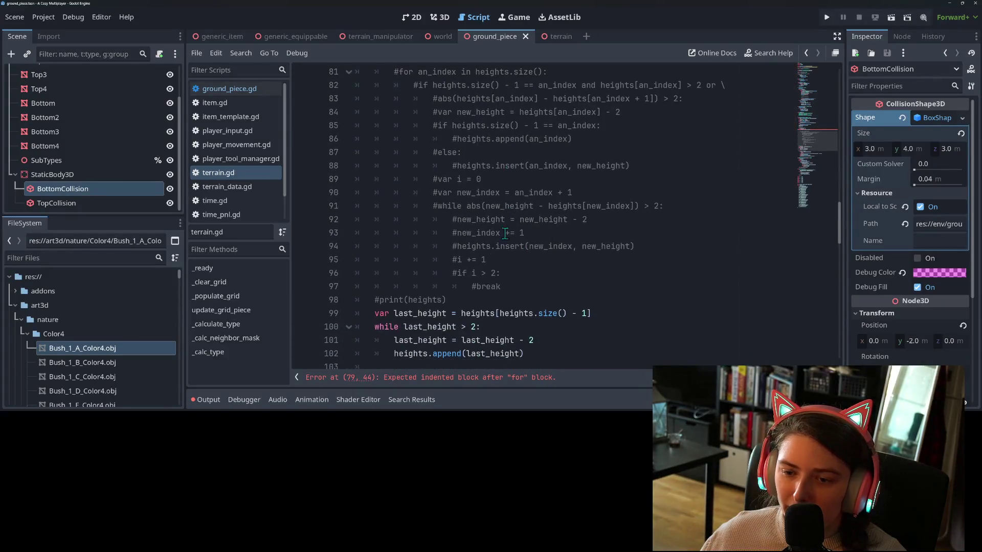
left_click_drag(458, 300, 373, 302)
key("ctrl+c")
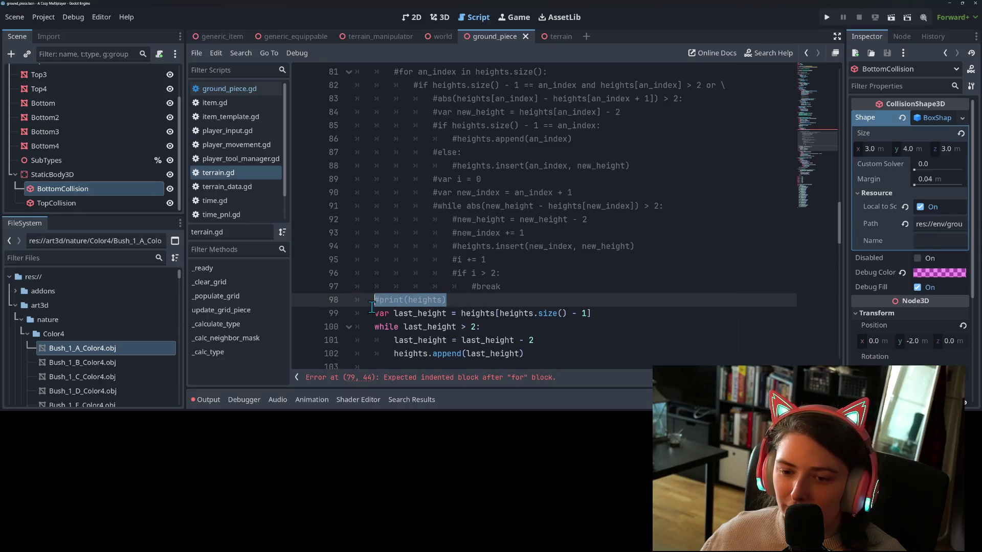
key("BackSpace")
scroll(407, 327, "down", 3)
left_click(401, 245)
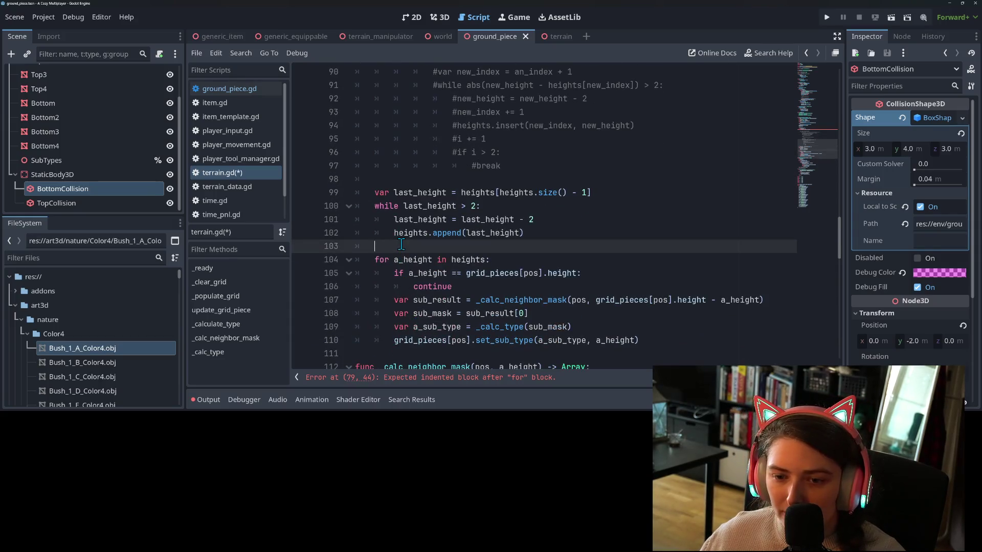
key("Return")
key("ctrl+v")
key("ctrl+k")
key("ctrl+s")
key("ctrl+k")
key("ctrl+s")
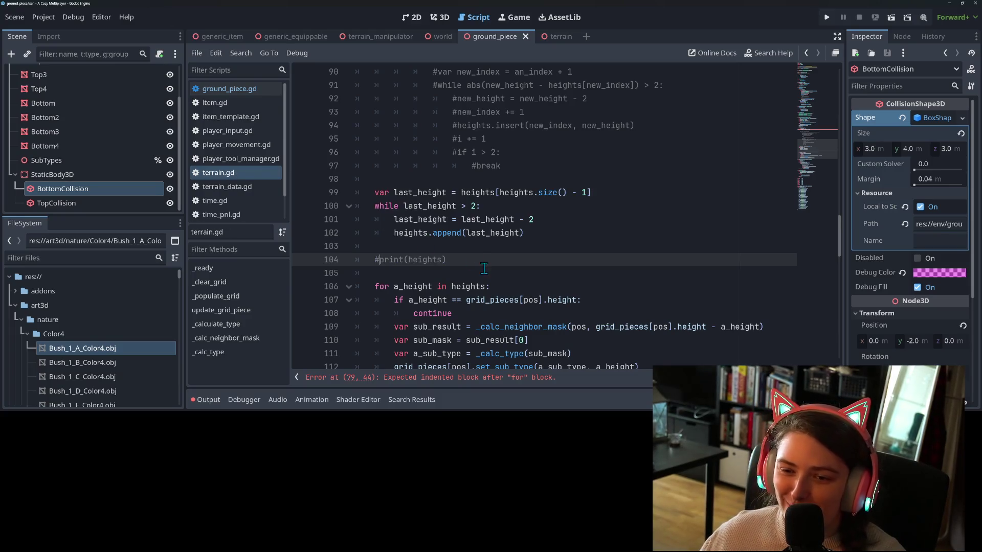
Delete the var gap_indices = [] line, then undo to restore it.
scroll(484, 268, "up", 5)
left_click(512, 295)
key("Down")
key("Down")
key("Down")
scroll(466, 220, "up", 1)
left_click(518, 140)
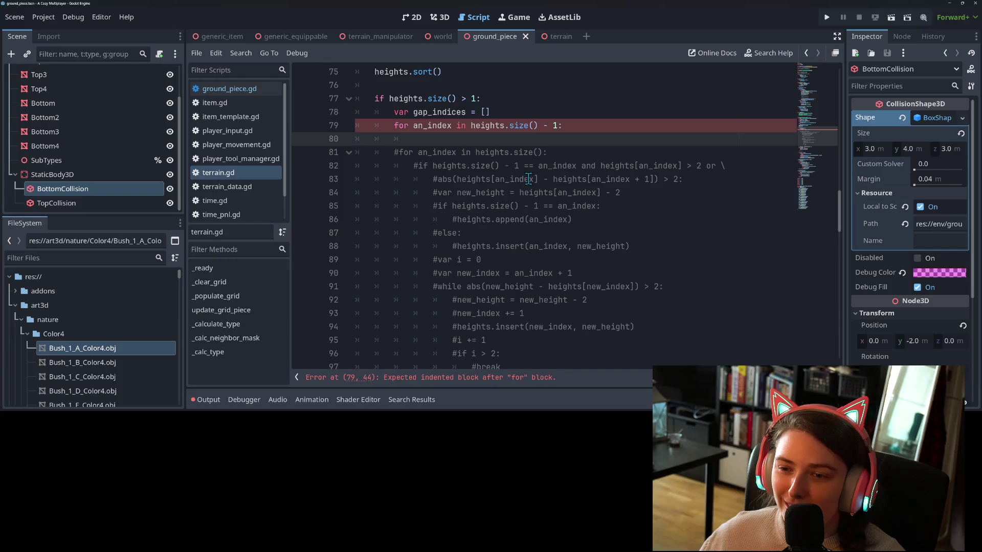
left_click(433, 194)
left_click(435, 180)
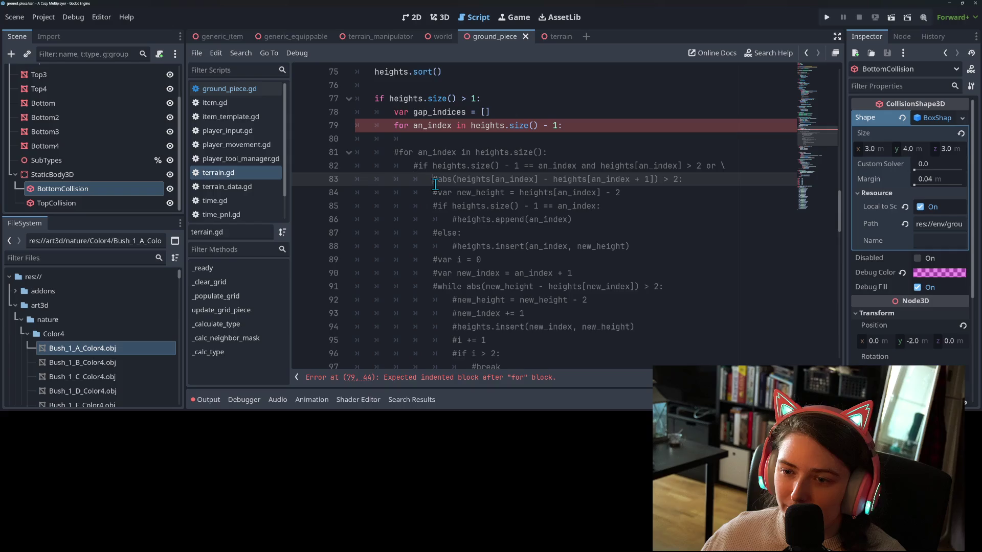
left_click_drag(493, 112, 313, 118)
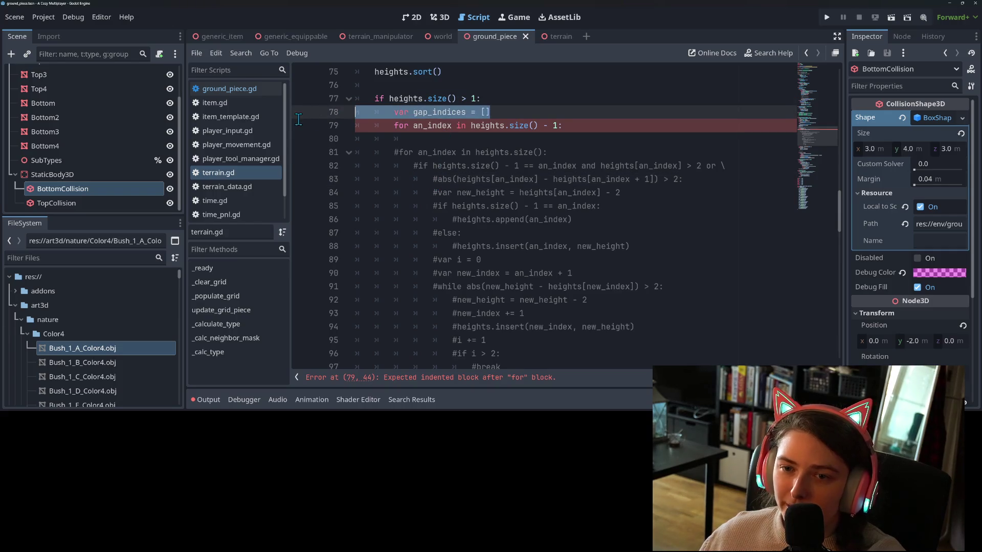
key("BackSpace")
key("BackSpace")
left_click(470, 127)
key("Tab")
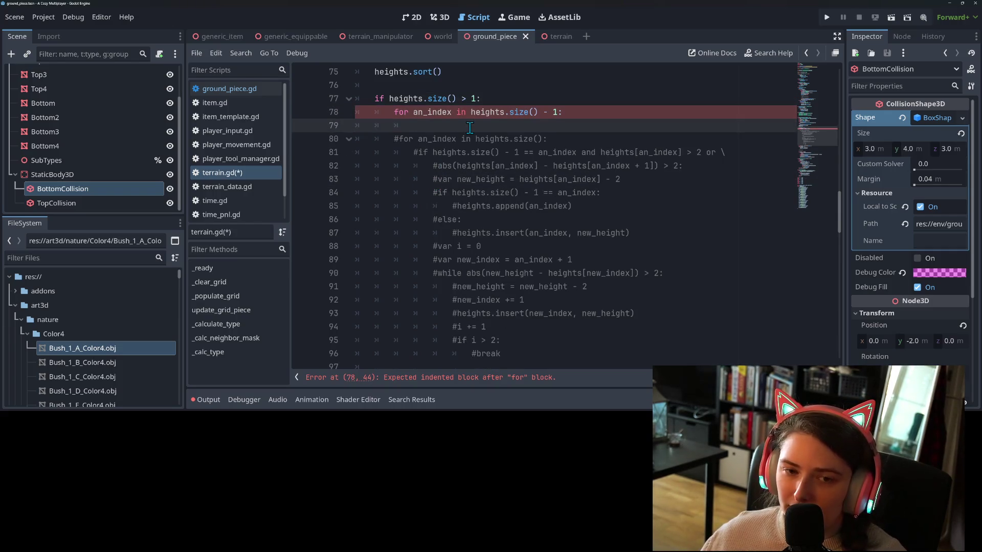
key("ctrl+z")
Review lines 80–87 of the for loop in the heights.size() > 1 branch.
left_click(494, 141)
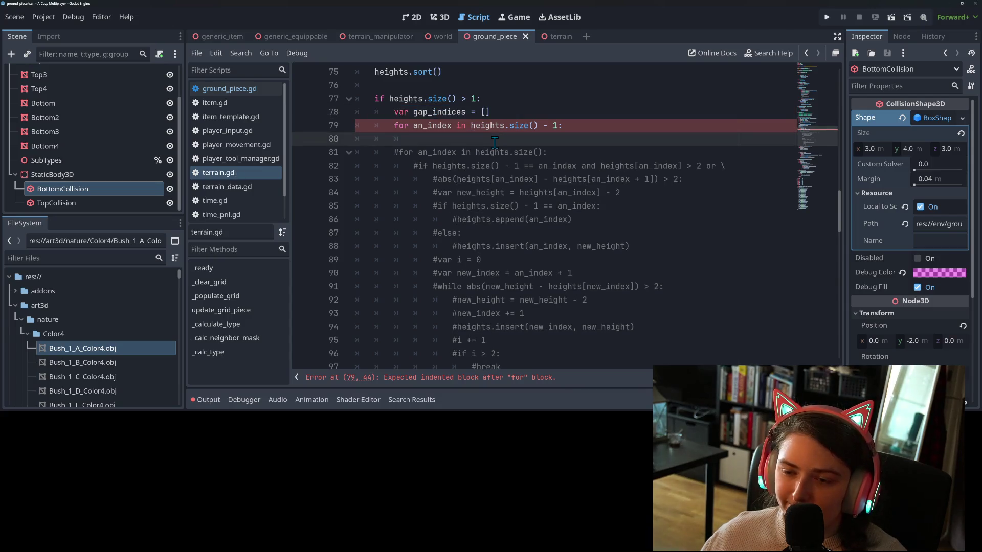
left_click(552, 237)
left_click(551, 245)
left_click(499, 206)
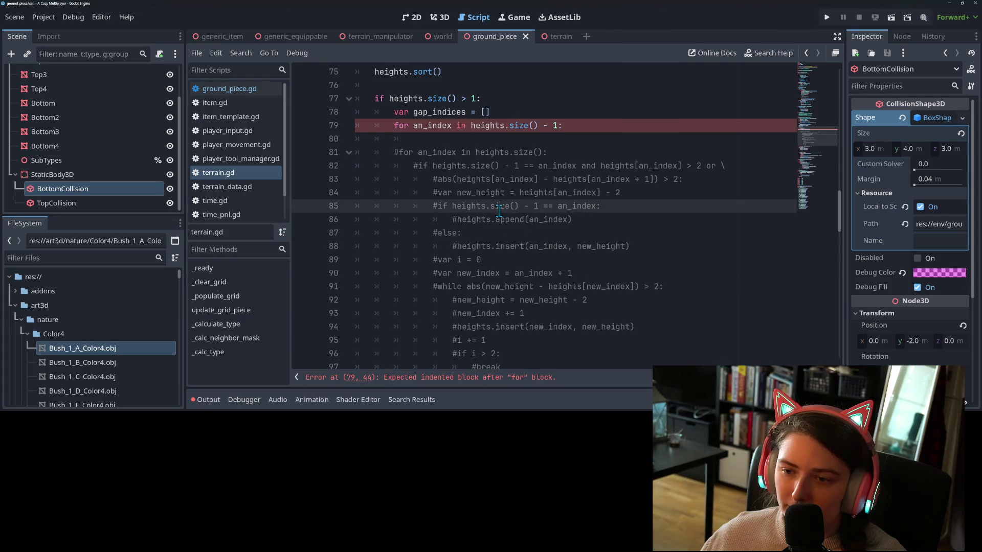
left_click(535, 194)
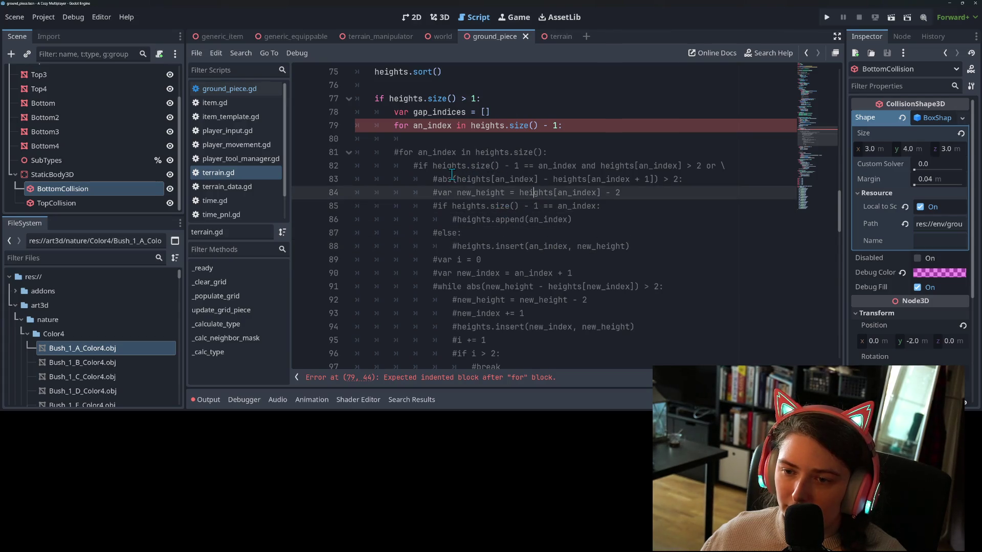
Write an if on line 80 using the copied abs(...) > 2 height comparison.
left_click_drag(438, 179, 680, 180)
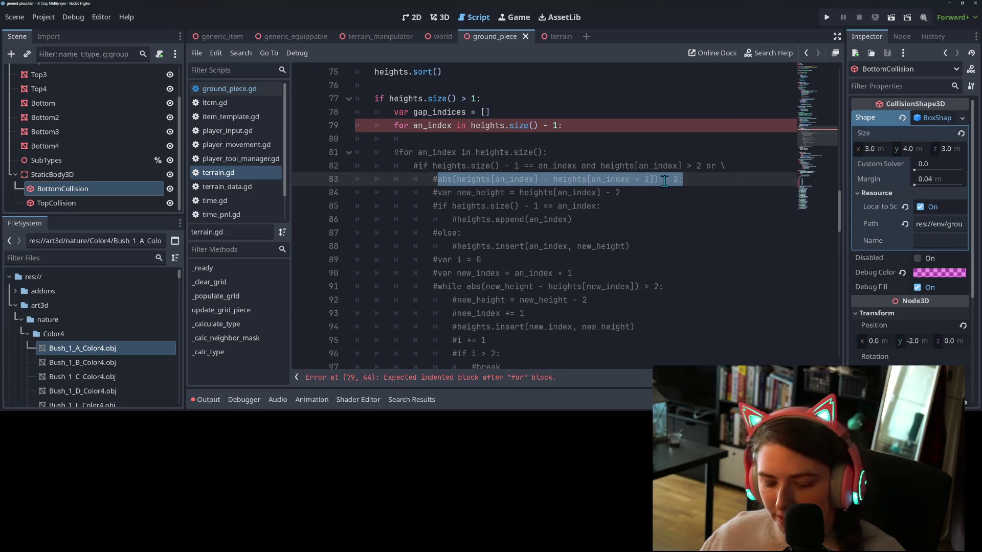
left_click(501, 143)
type("if")
type("abs(heights[an_index] - heights[an_index + 1]) > 2:")
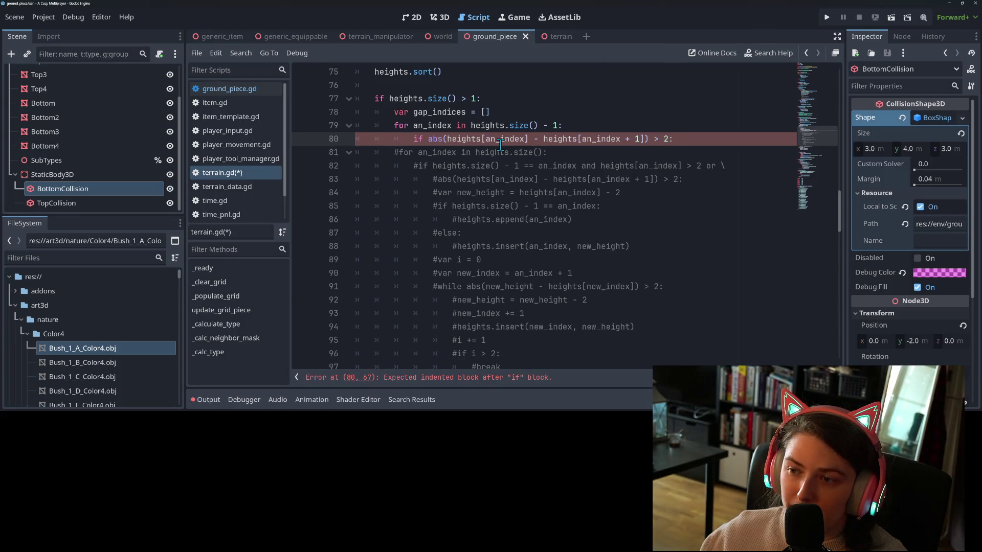
Add gap_indices.append(an_index) under the if and save terrain.gd.
key("Return")
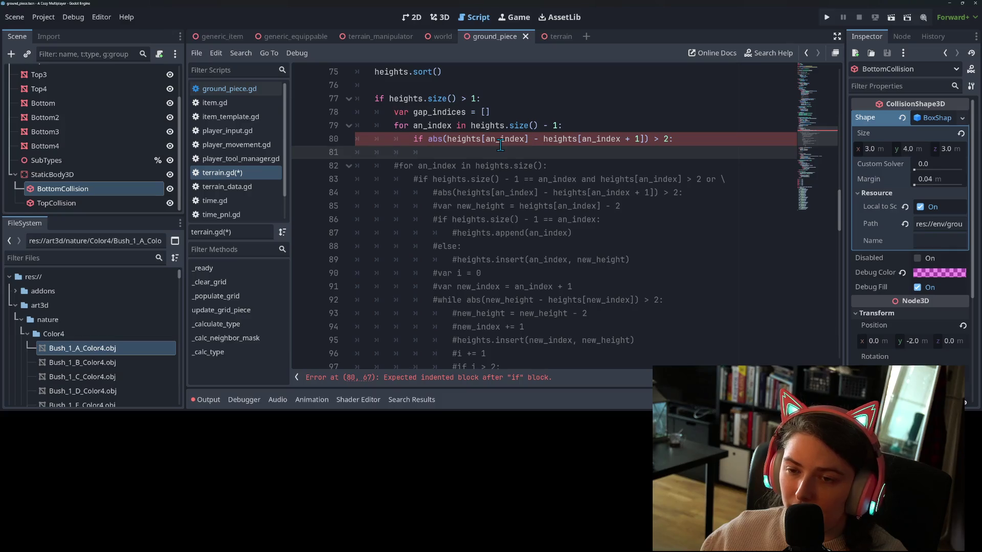
type("a")
key("BackSpace")
type("gap")
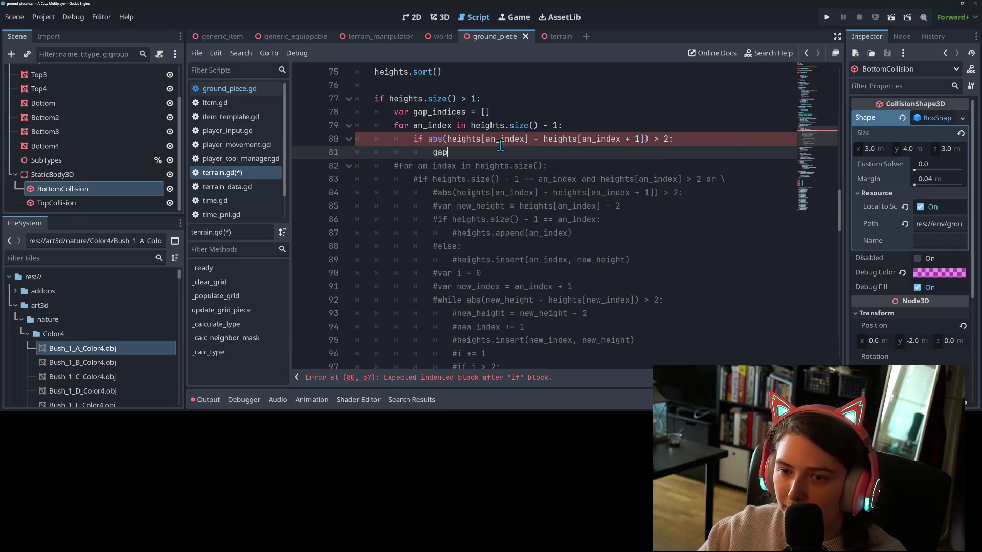
key("Return")
key("Return")
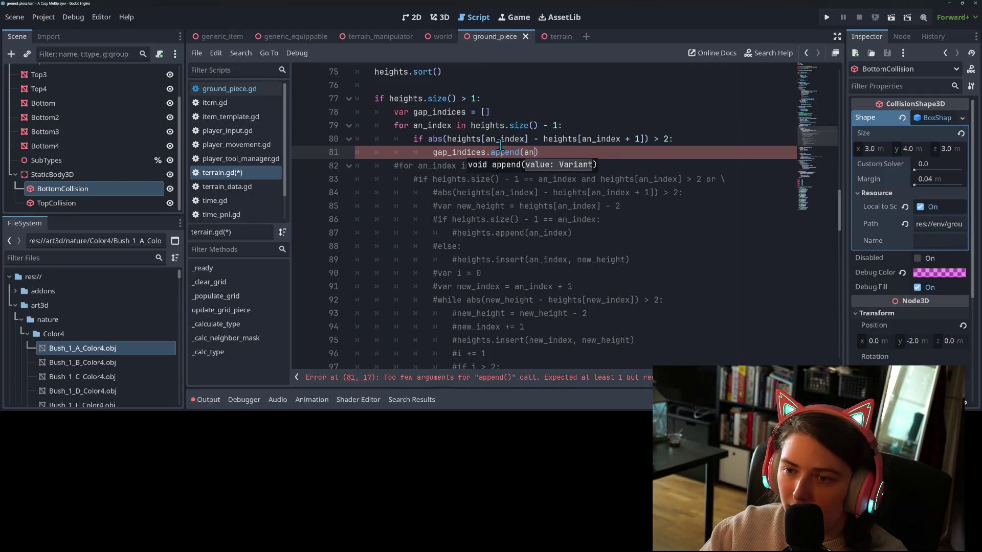
key("Return")
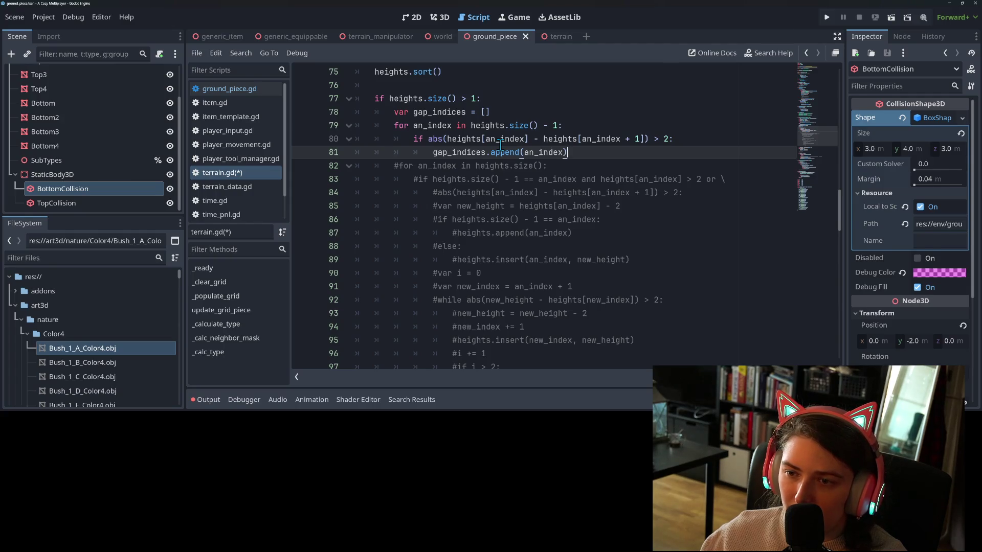
key("ctrl+s")
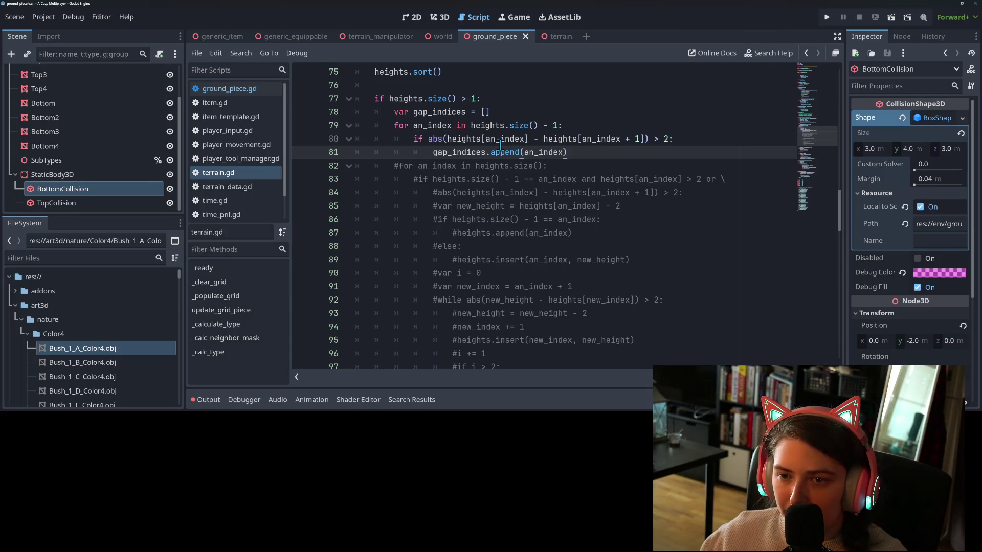
key("Return")
key("BackSpace")
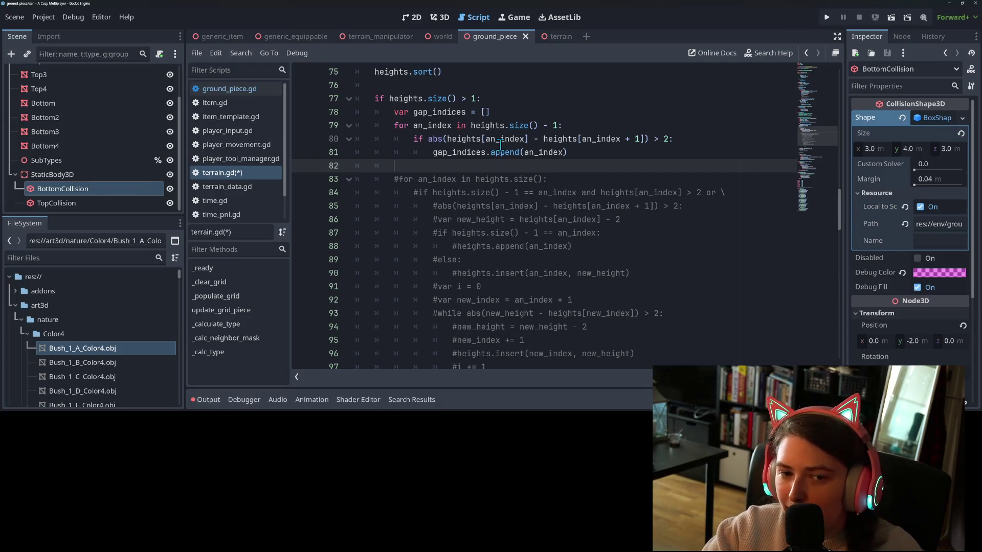
key("ctrl+s")
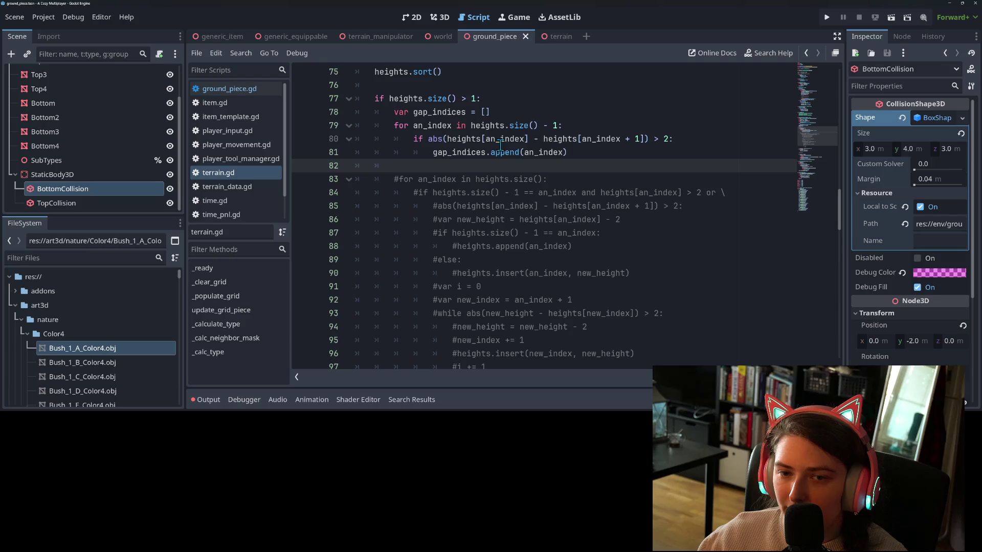
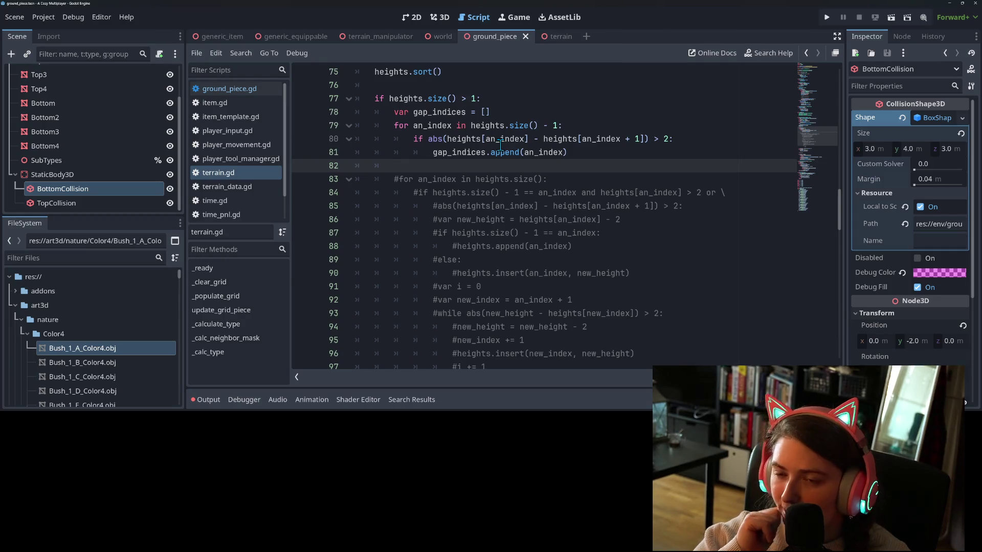
Delete the unused 'var gap_indices = []' line and save the script.
mouse_move(492, 113)
left_mouse_down()
mouse_move(376, 131)
mouse_move(346, 114)
left_mouse_up()
key("BackSpace")
key("BackSpace")
key("ctrl+s")
Replace gap_indices.append(an_index) with heights.append() and open an empty line above it.
left_click(596, 141)
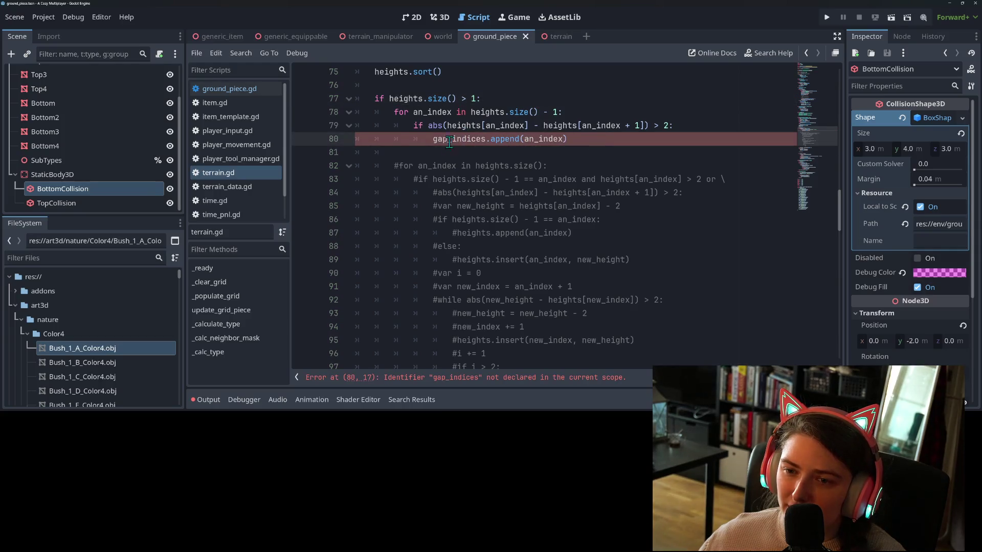
left_click_drag(434, 140, 577, 142)
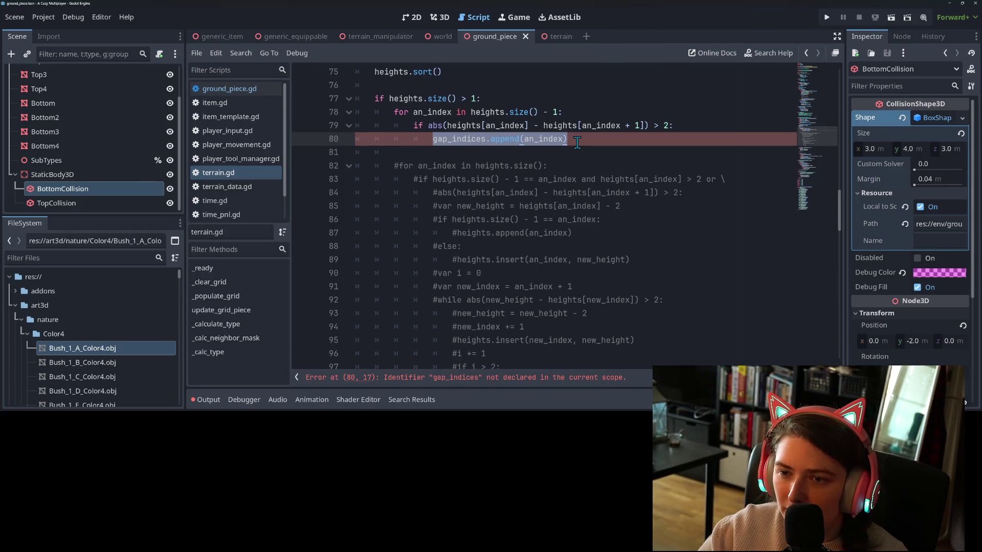
type("heights.")
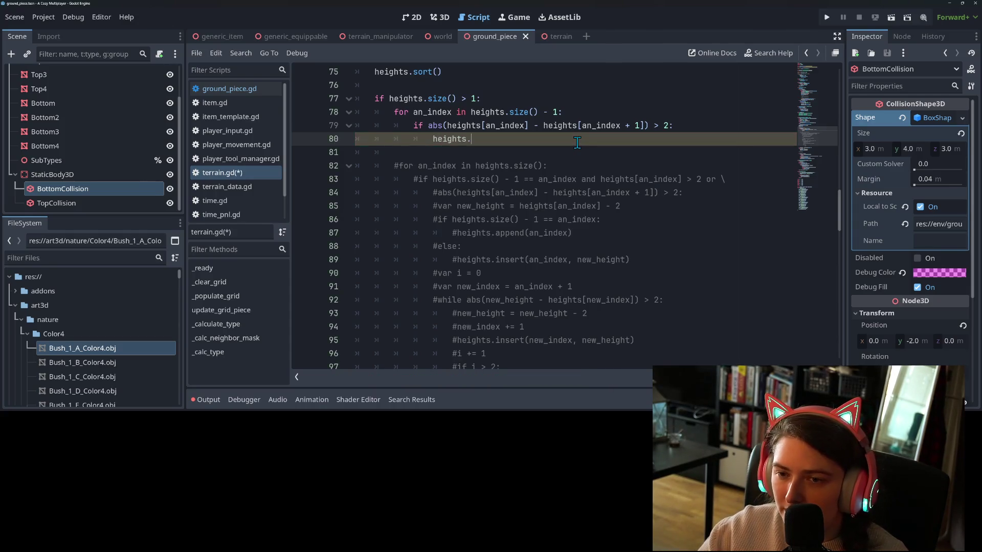
type("app")
key("Return")
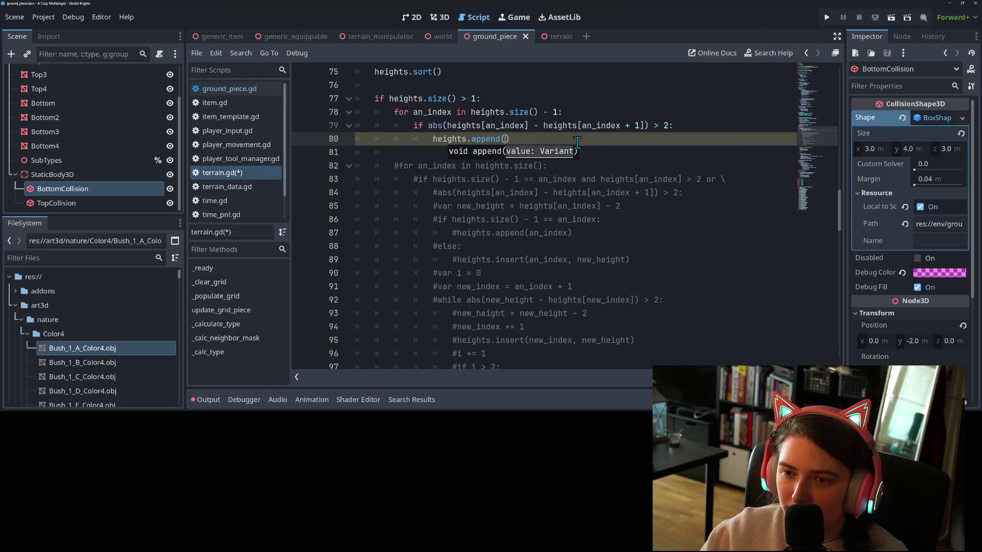
key("ctrl+shift+Return")
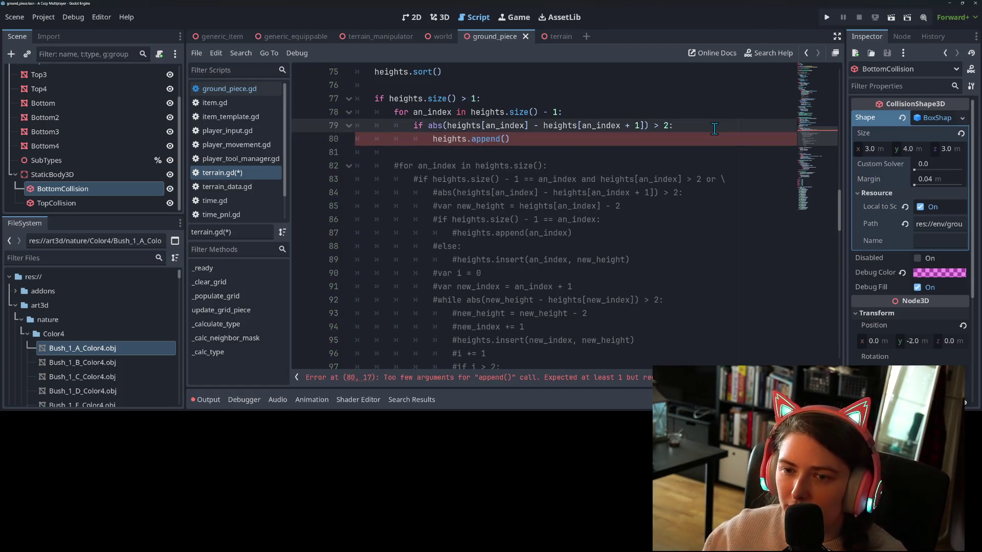
type("new")
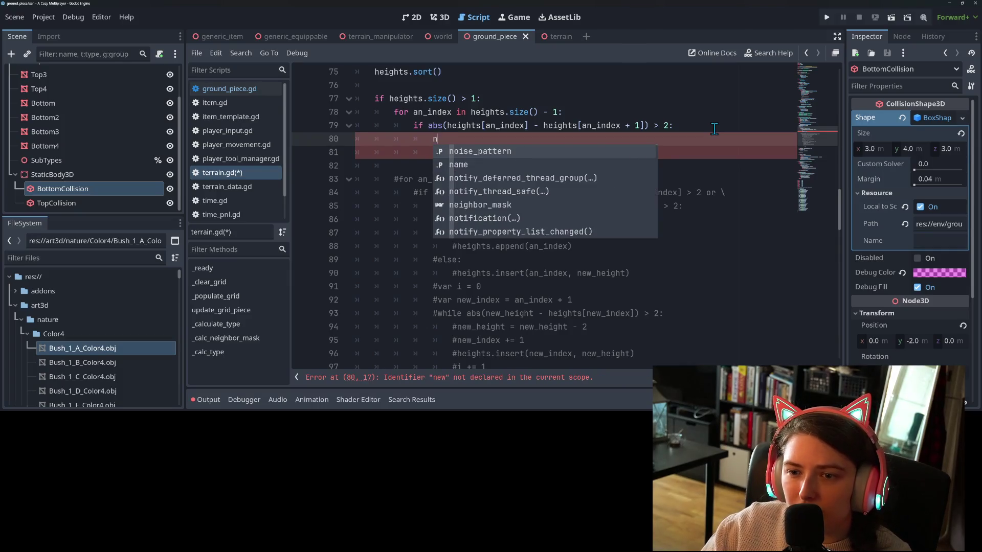
key("BackSpace")
key("BackSpace")
key("BackSpace")
key("Up")
key("Up")
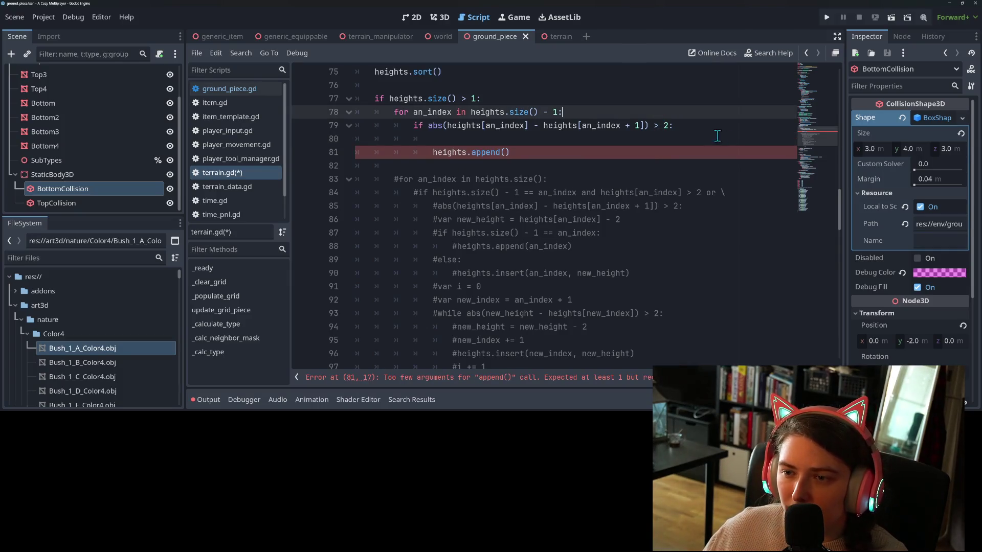
key("ctrl+Return")
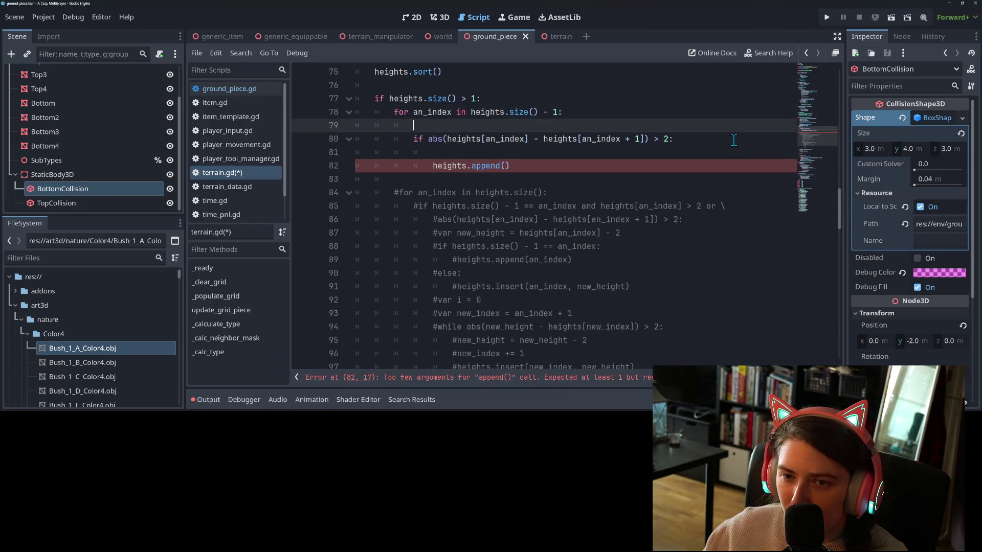
Add 'var new_height = heights[an_index] - 2' above the append and pass new_height into heights.append().
key("BackSpace")
key("Down")
key("Down")
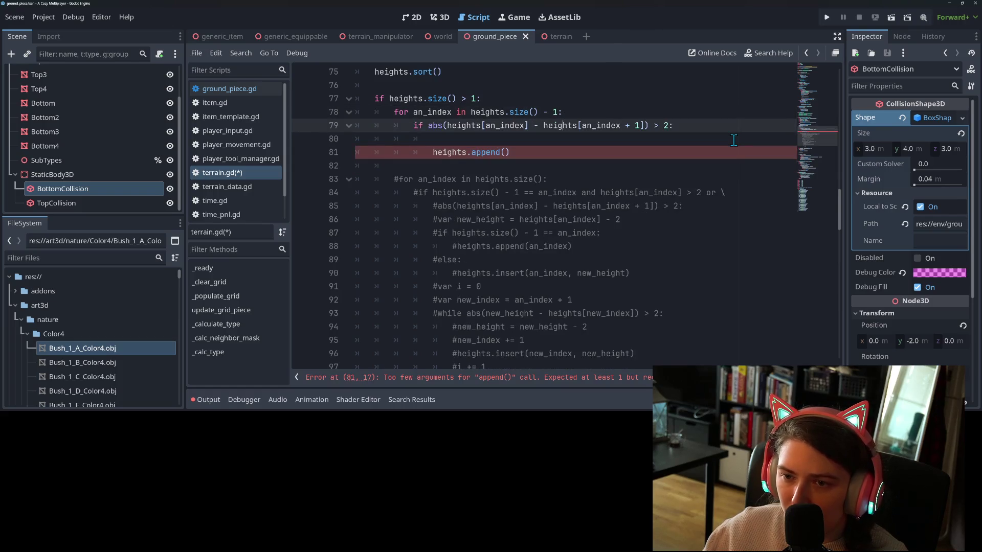
type("va")
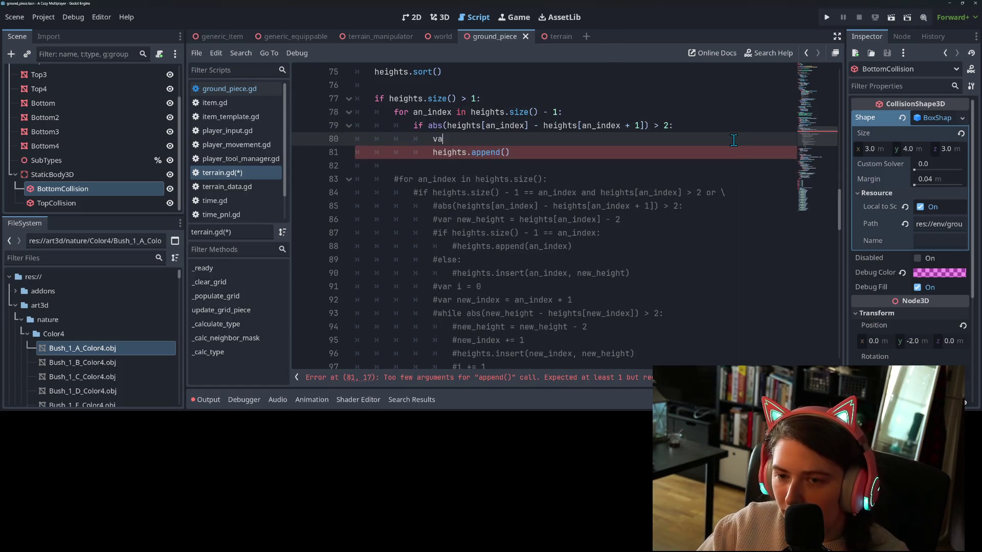
type("r new_height ")
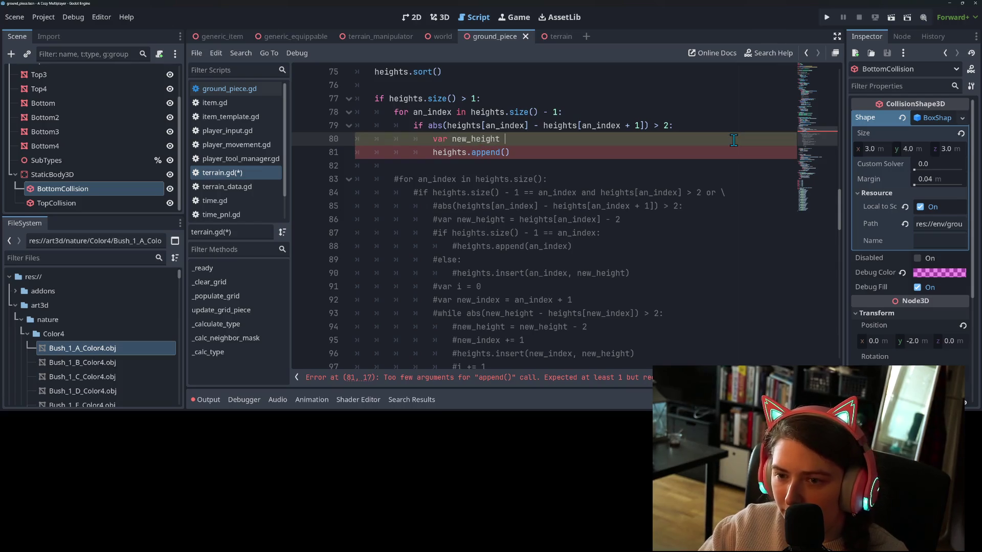
type("= heights[a")
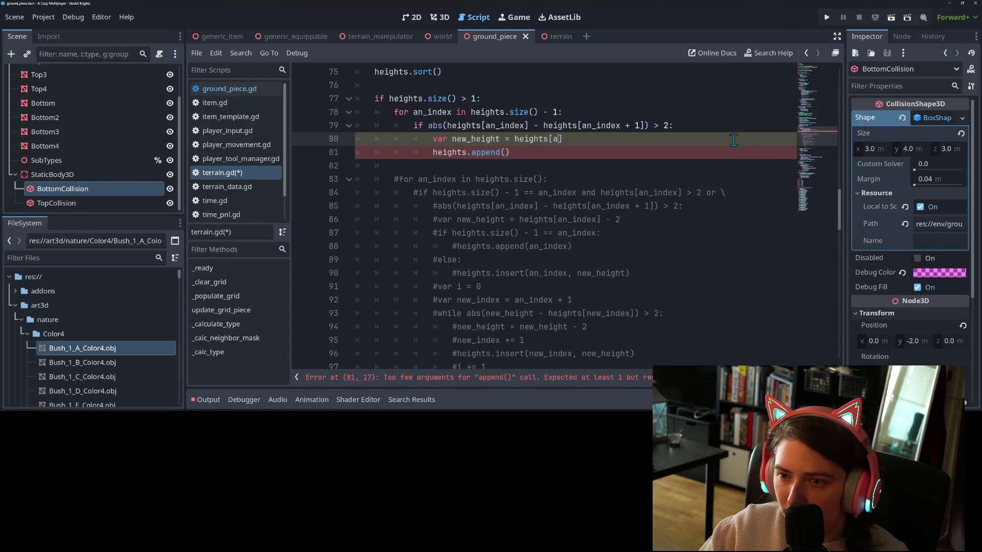
type("n_index")
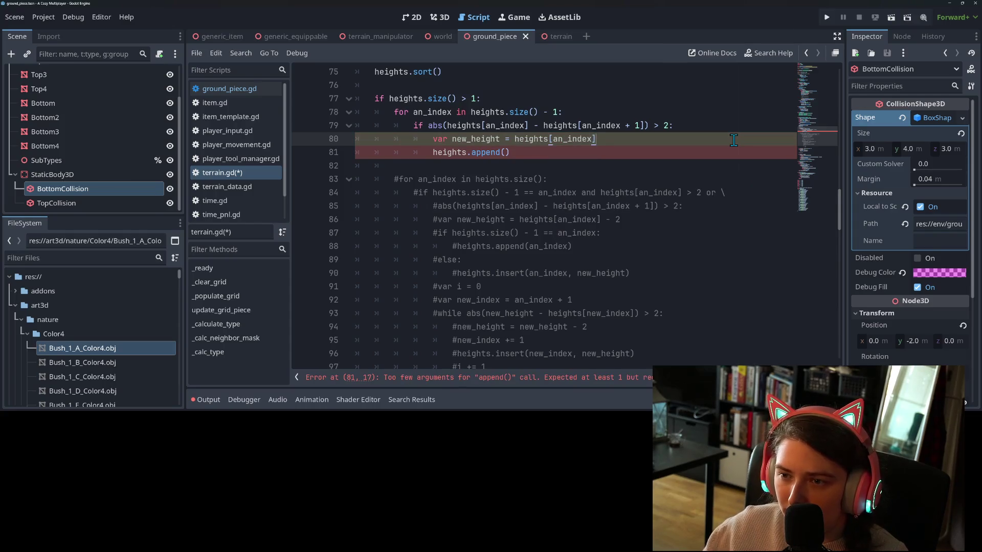
type("i")
key("BackSpace")
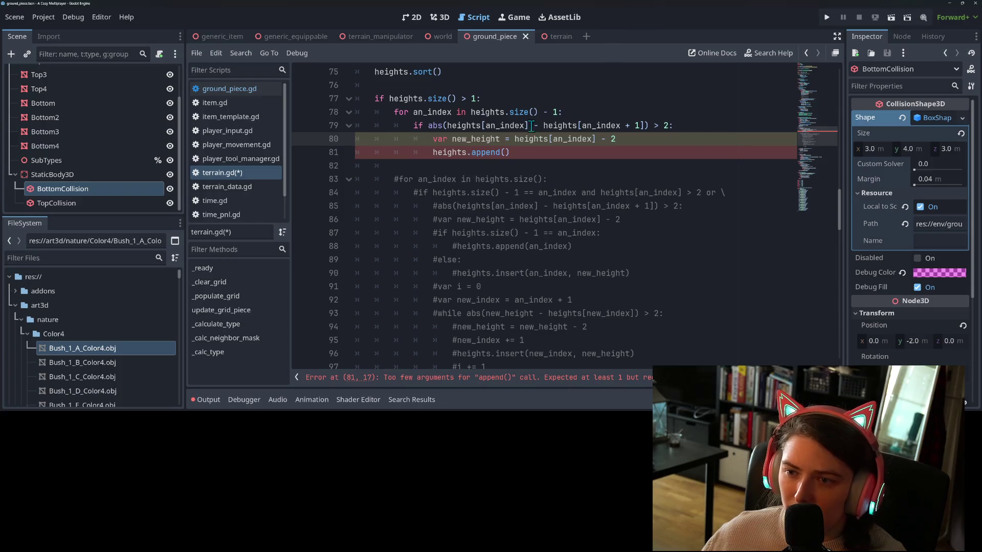
left_click(444, 126)
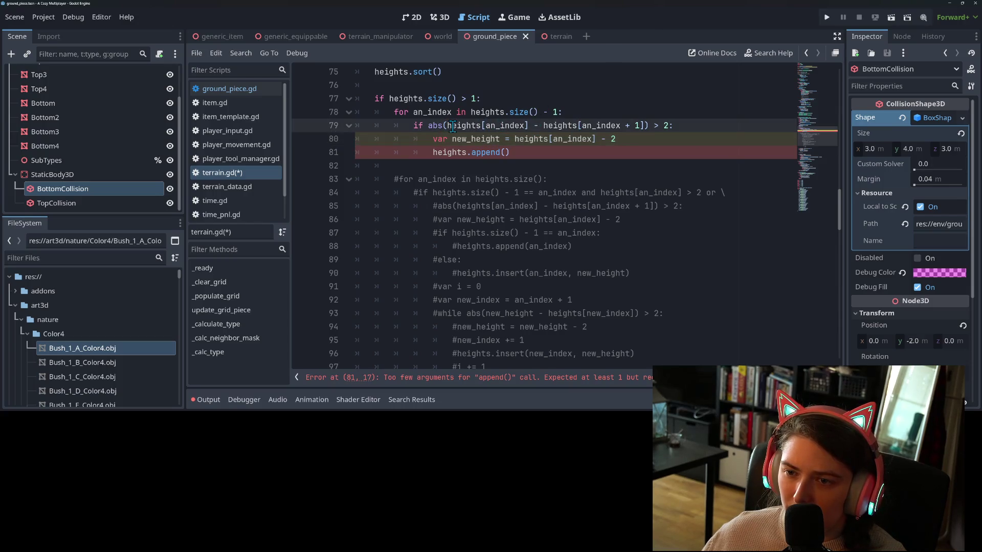
key("Left")
key("Left")
double_click(468, 143)
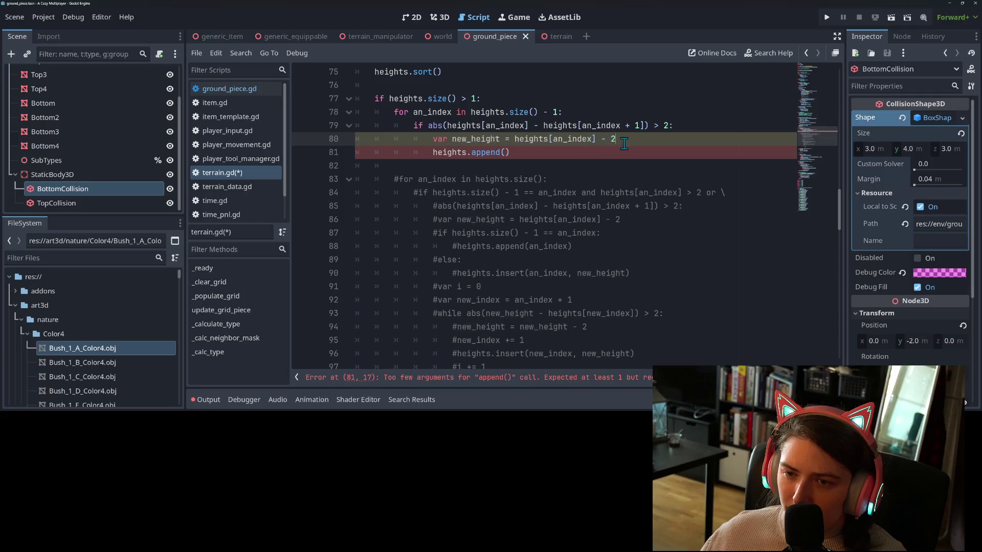
middle_click(506, 152)
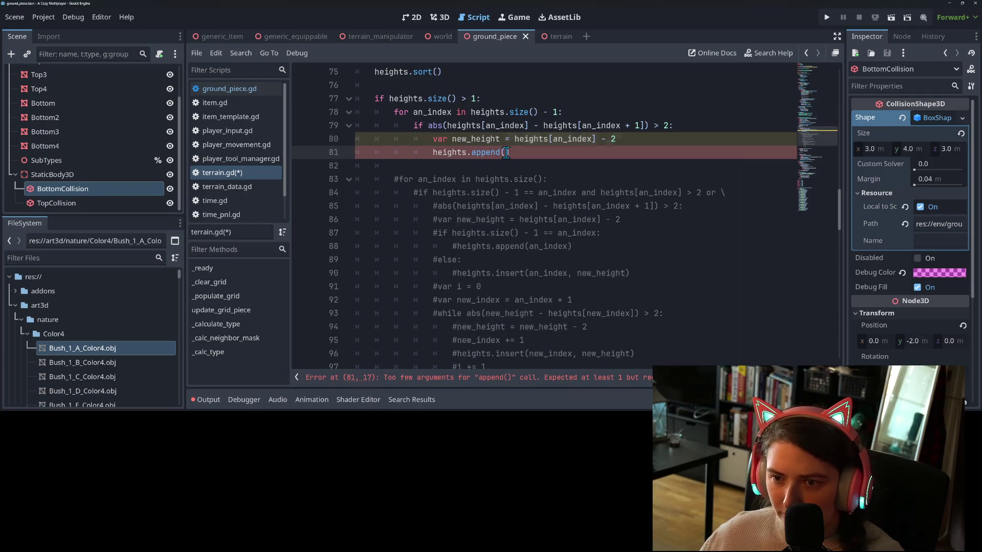
key("Return")
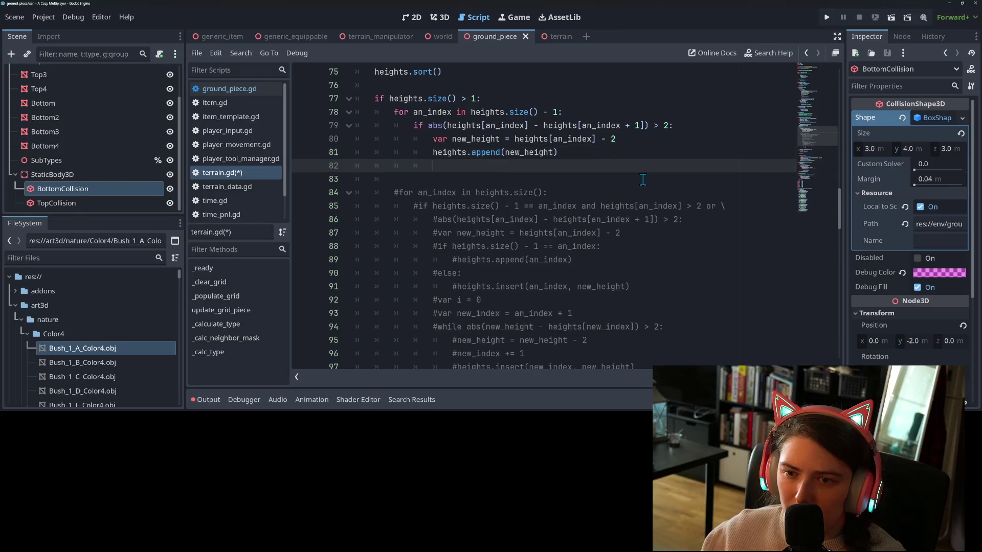
Write the loop header 'while new_height - heights[an_index + 1] > 2:'.
type("hji")
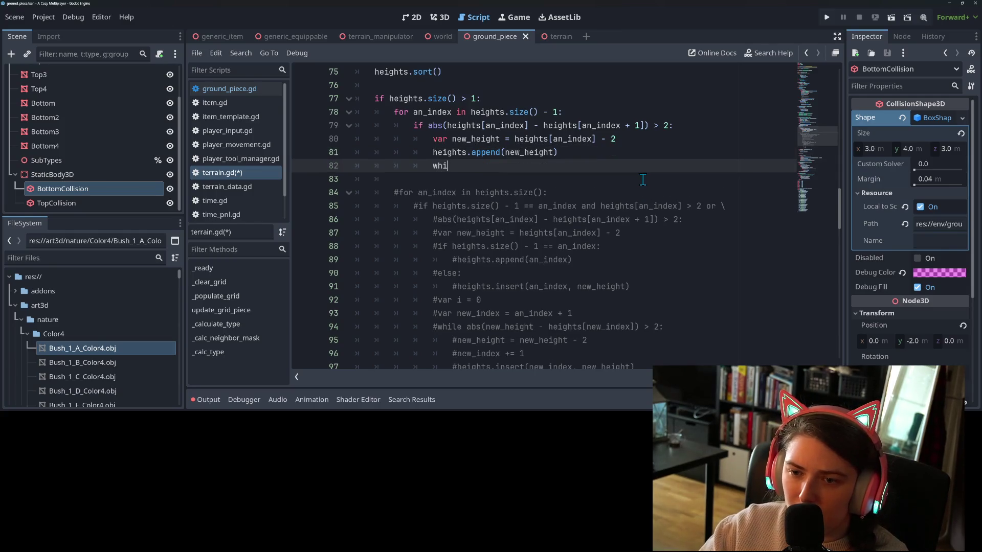
type(" new")
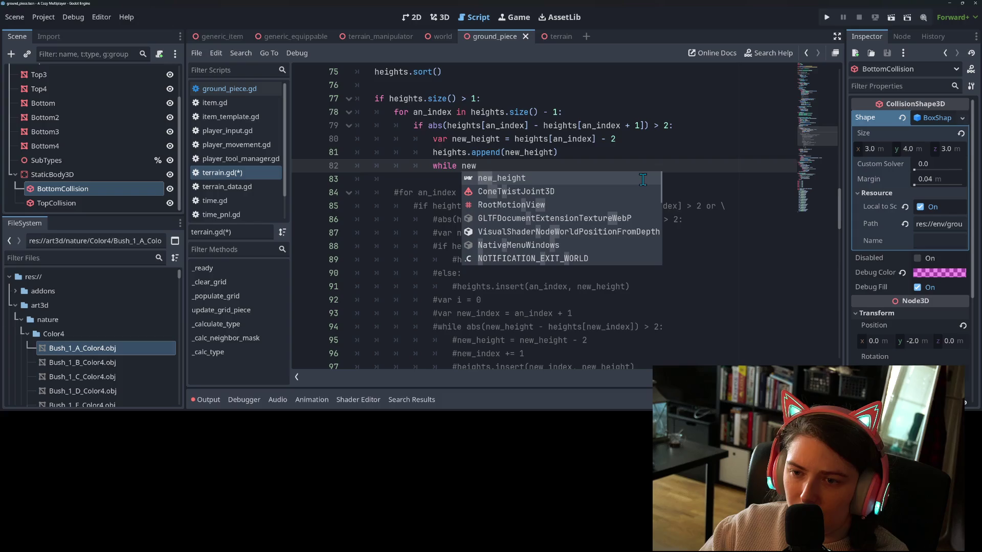
key("Return")
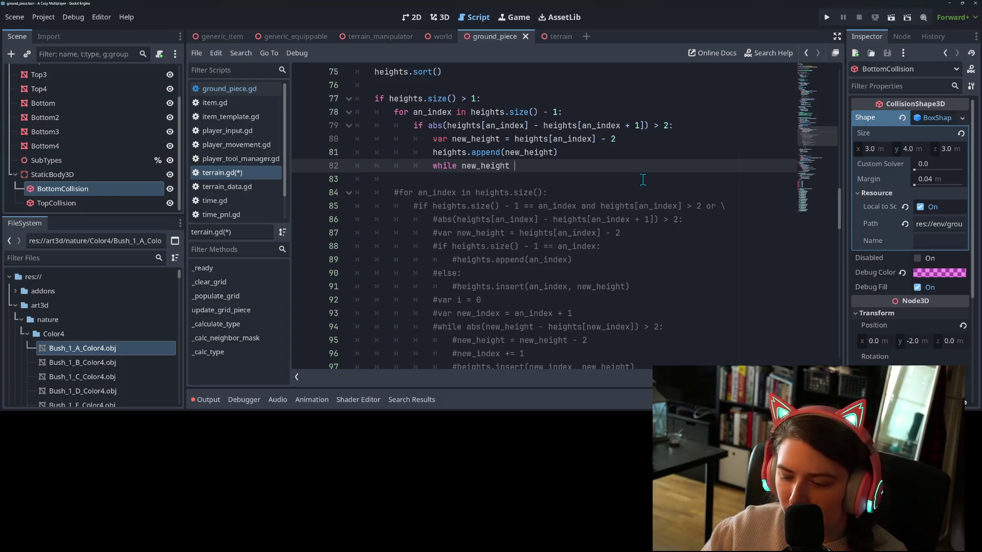
type("- heigh")
key("Return")
type("an_index + 1] >")
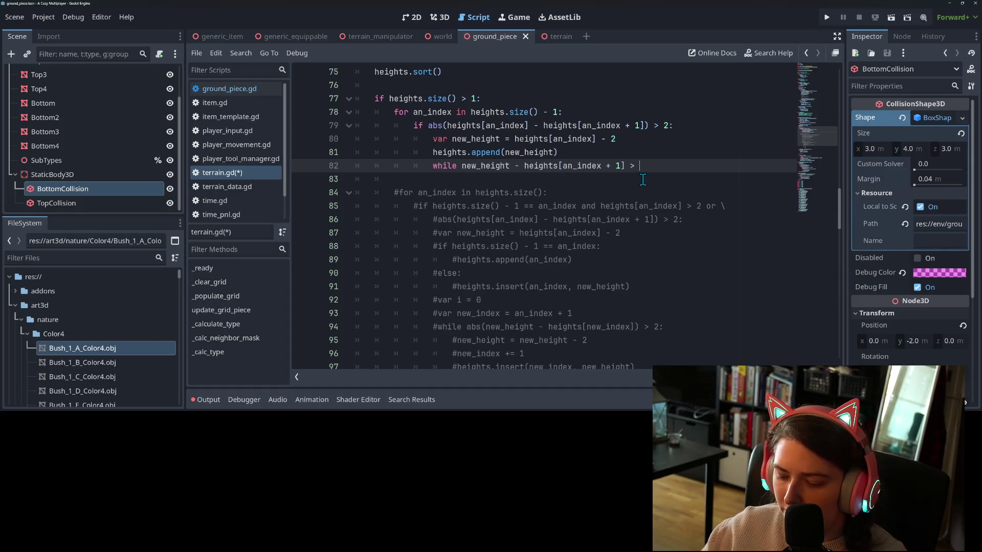
type(":")
key("Return")
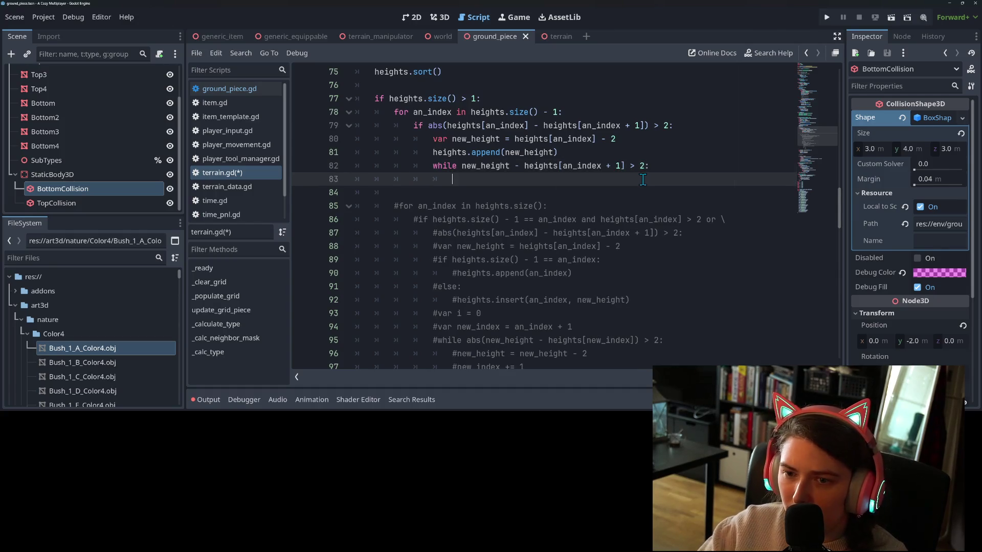
Fill the loop body with new_height = new_height - 2 and an indented heights.append, then save.
left_click_drag(452, 139, 566, 148)
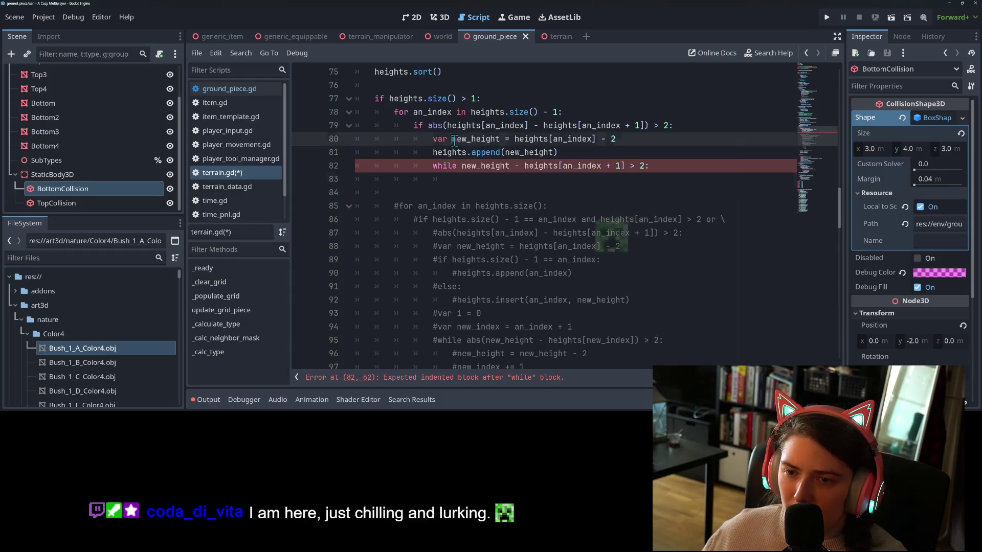
left_click(551, 178)
type("new_height = heights[an_index] - 2 \t\t\t\theights.append(new_height)")
left_click_drag(515, 179, 597, 180)
type("new")
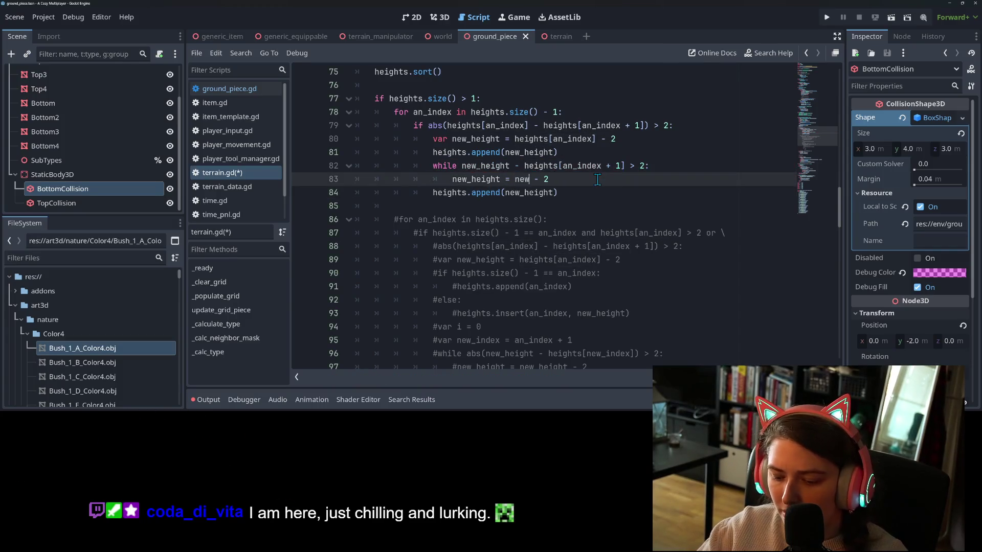
key("Return")
scroll(446, 237, "up", 1)
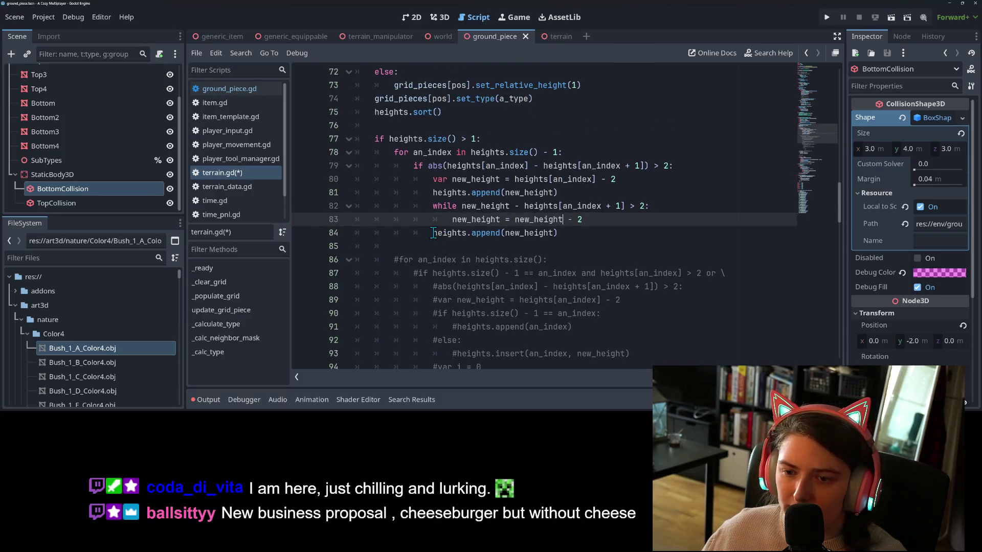
left_click(433, 233)
key("Tab")
key("ctrl+s")
left_click(638, 244)
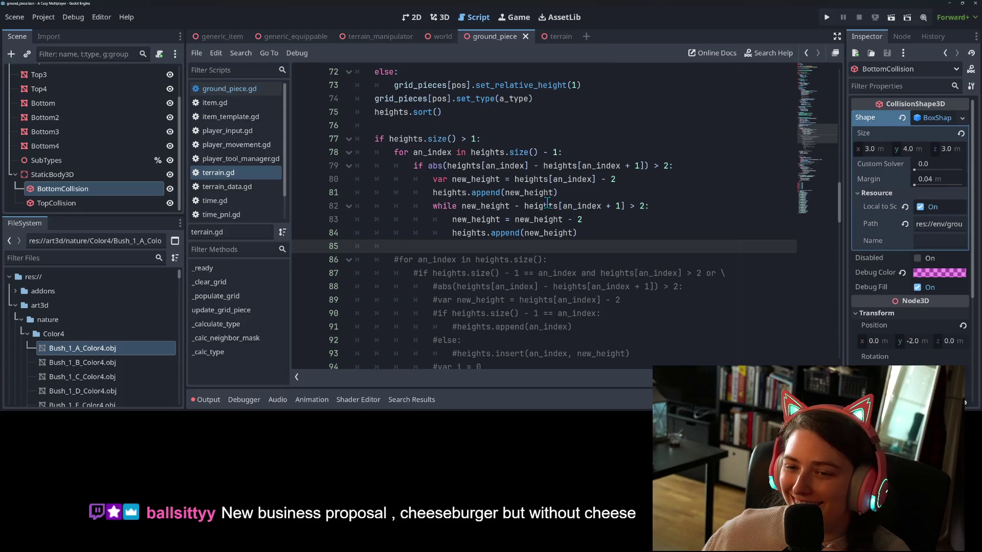
Select the old commented-out gap loop from line 102 up to line 86.
scroll(511, 239, "down", 4)
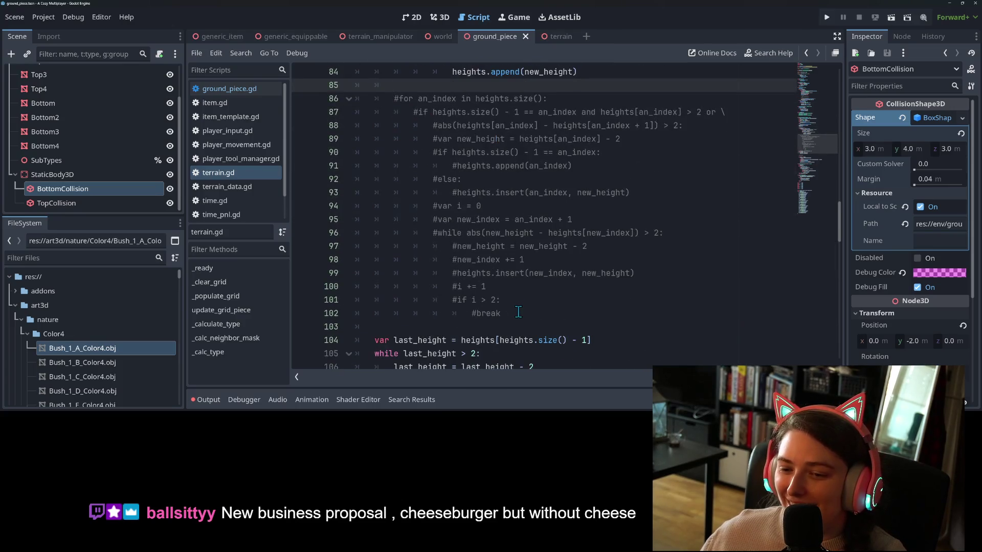
left_click(522, 320)
mouse_move(521, 319)
left_mouse_down()
mouse_move(460, 306)
mouse_move(351, 213)
left_mouse_up()
scroll(434, 283, "up", 1)
scroll(434, 283, "up", 2)
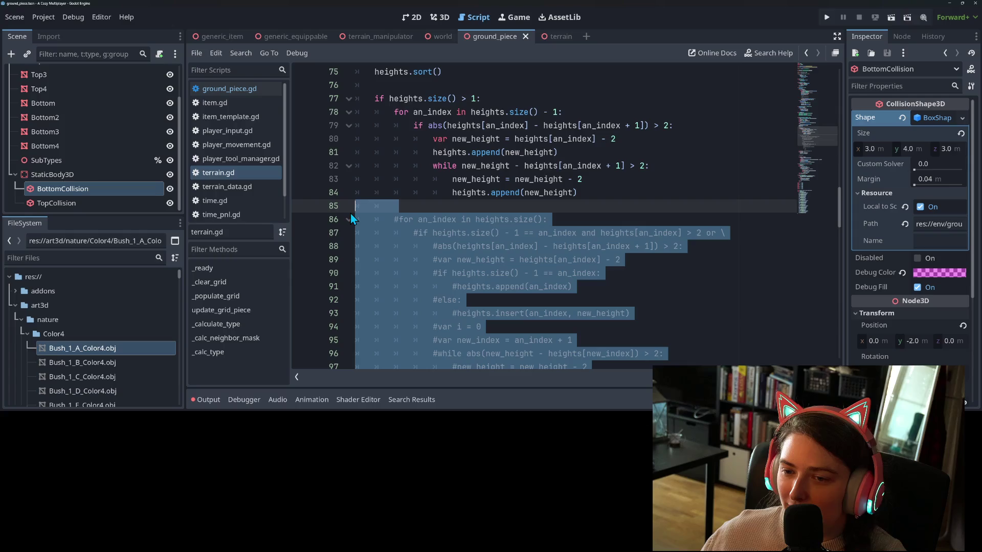
Delete the selected commented-out block and save.
key("BackSpace")
key("Down")
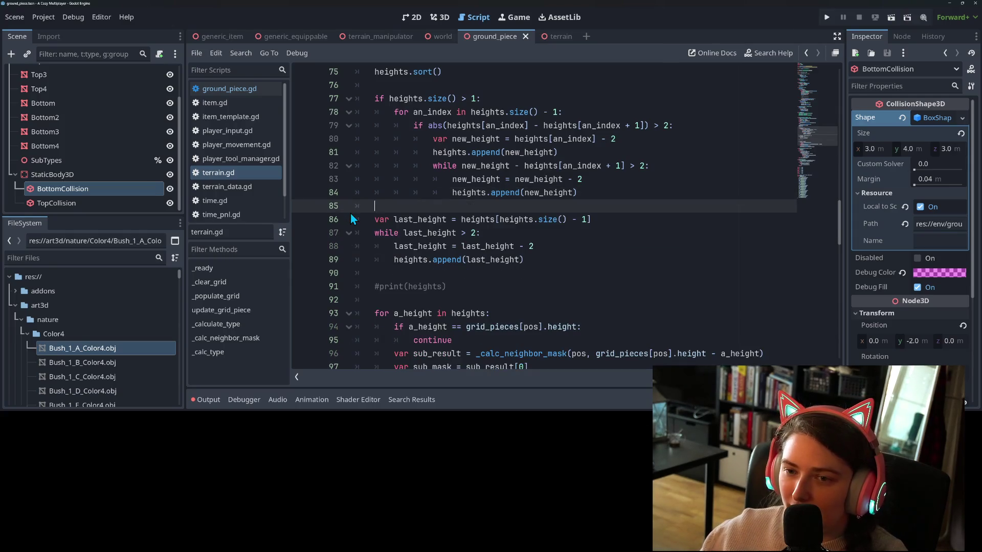
key("ctrl+s")
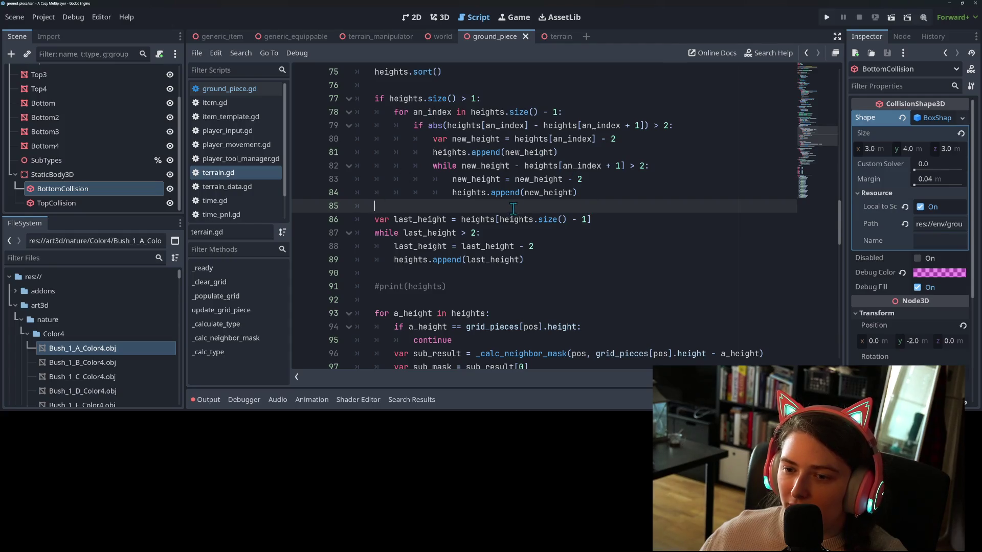
Copy heights.sort() from line 75 to just after the gap-filling loop and save.
scroll(460, 217, "up", 2)
scroll(460, 217, "up", 1)
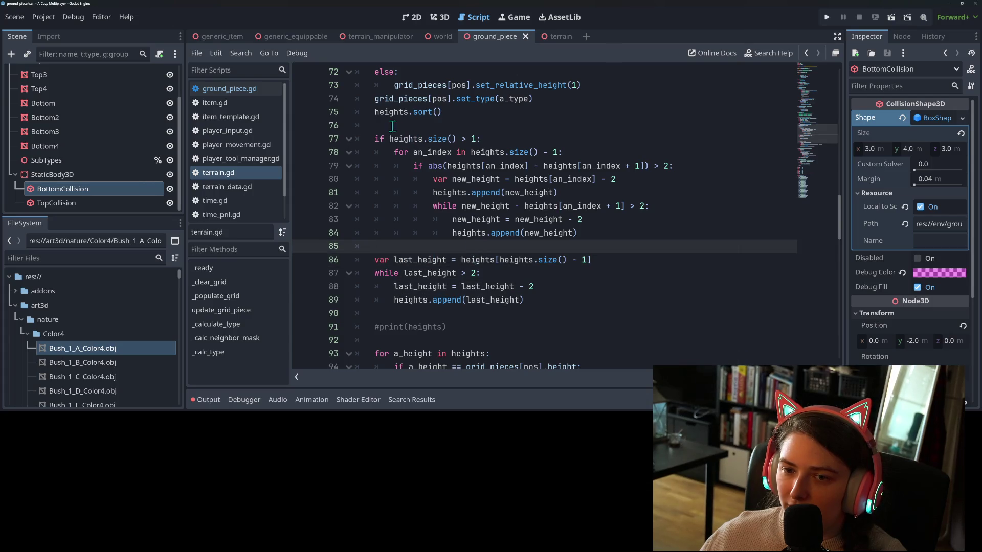
left_click_drag(375, 112, 443, 113)
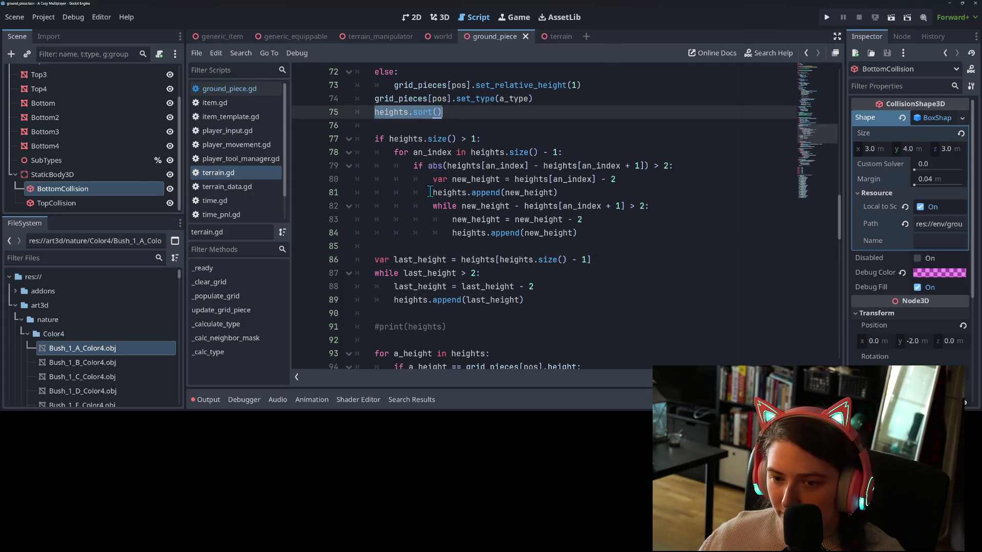
left_click(407, 251)
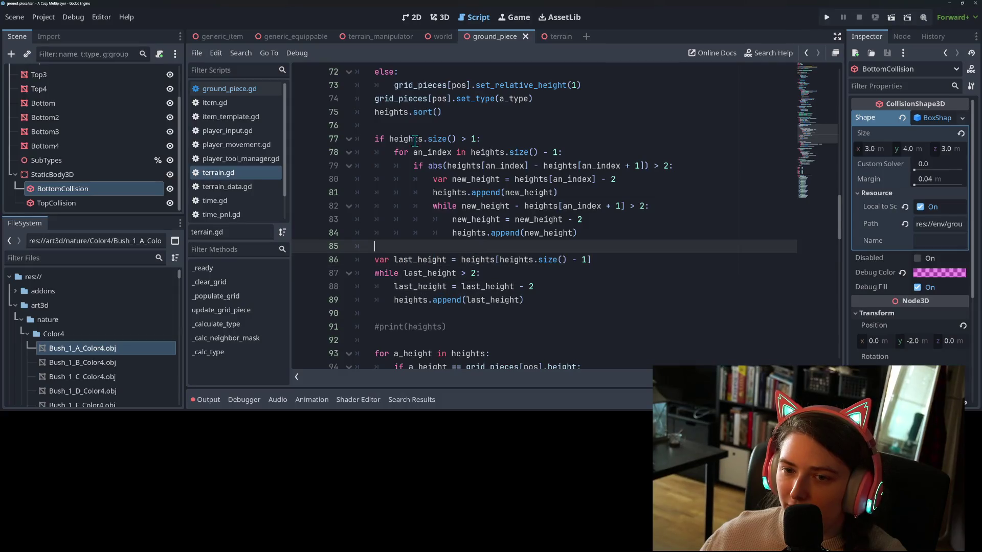
left_click_drag(377, 113, 443, 113)
key("ctrl+c")
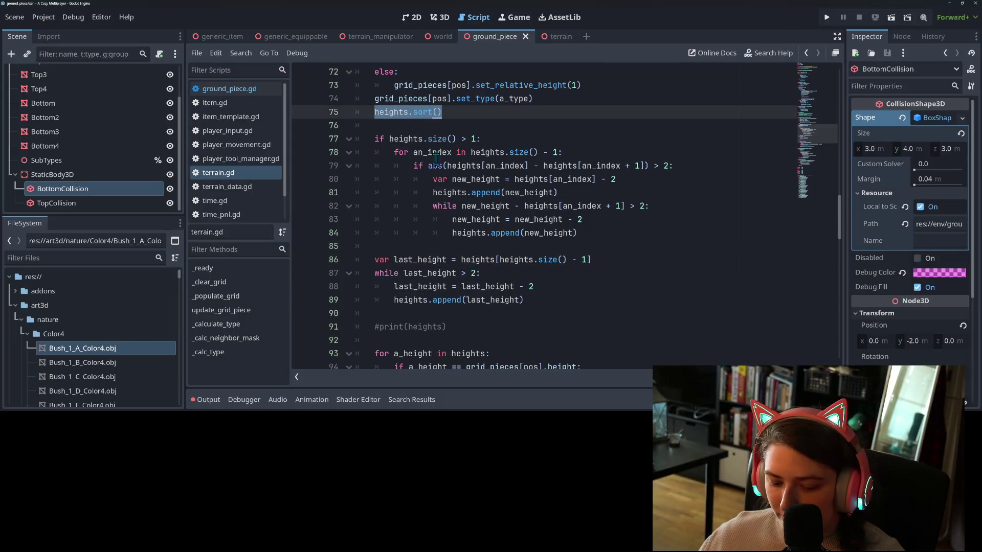
left_click(409, 244)
key("ctrl+v")
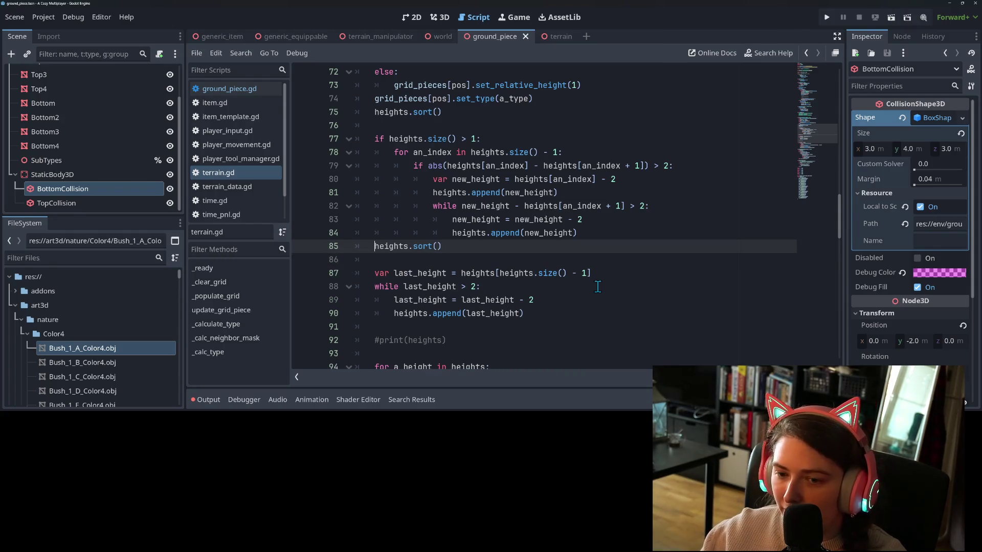
key("Return")
key("ctrl+s")
Remove the stray blank lines at 76, 85 and before last_height.
key("Up")
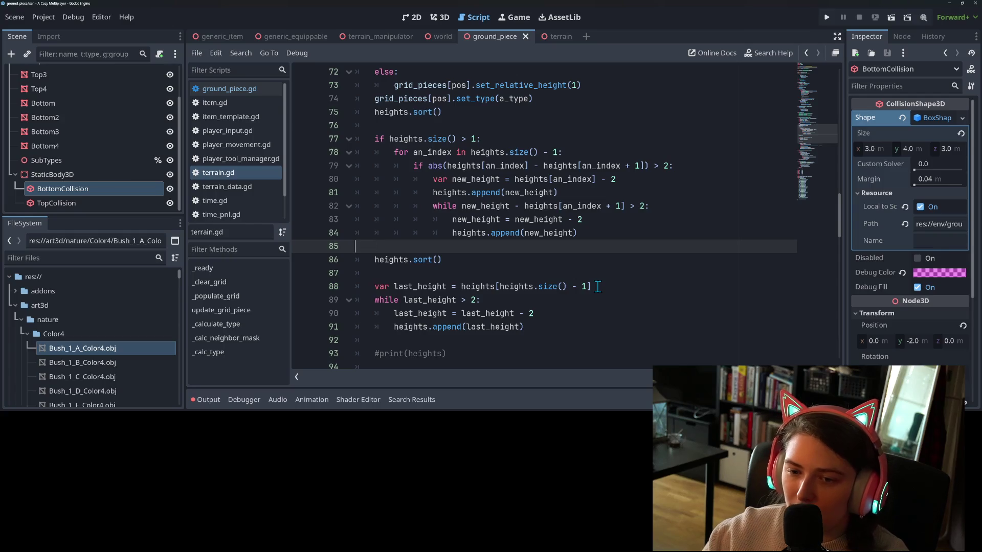
key("BackSpace")
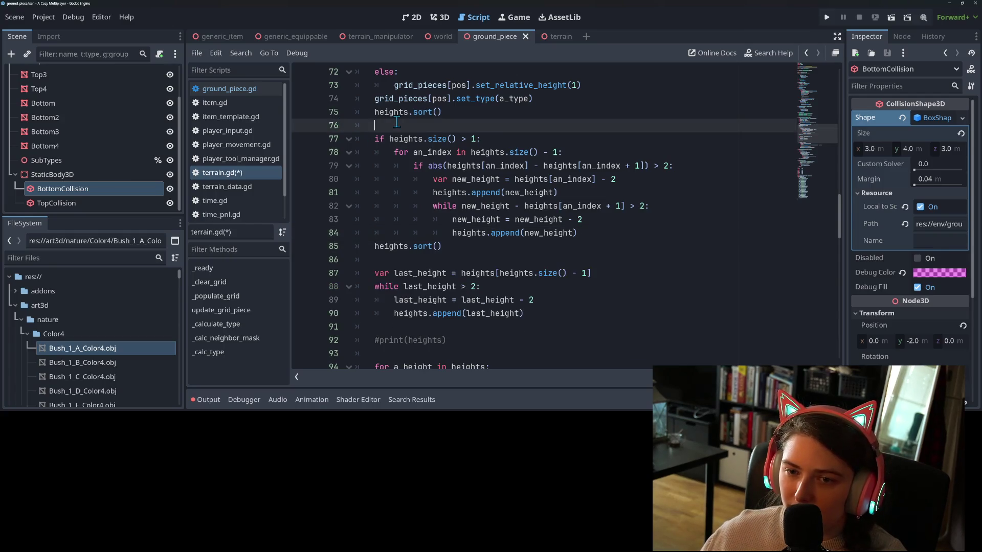
left_click(397, 125)
key("BackSpace")
key("Down")
key("Down")
key("Down")
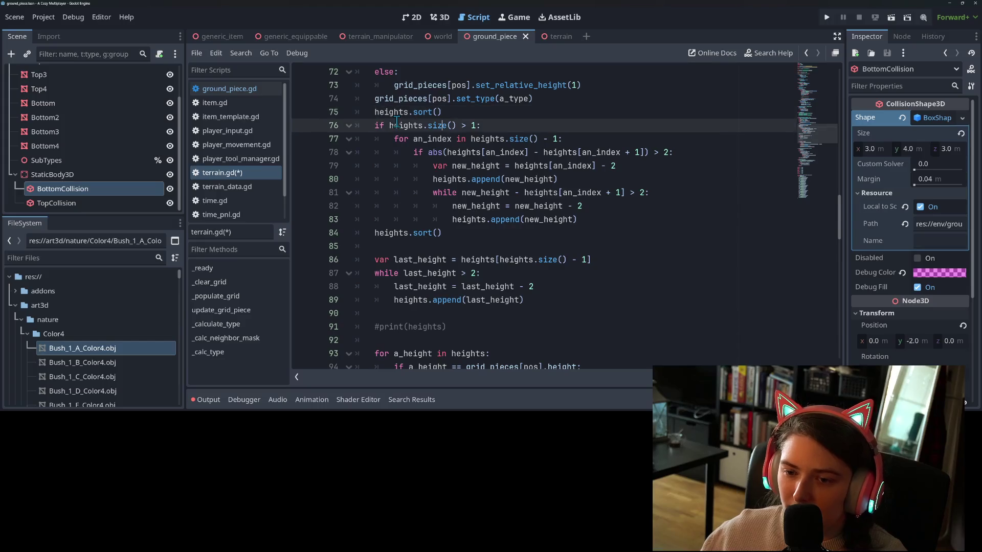
key("BackSpace")
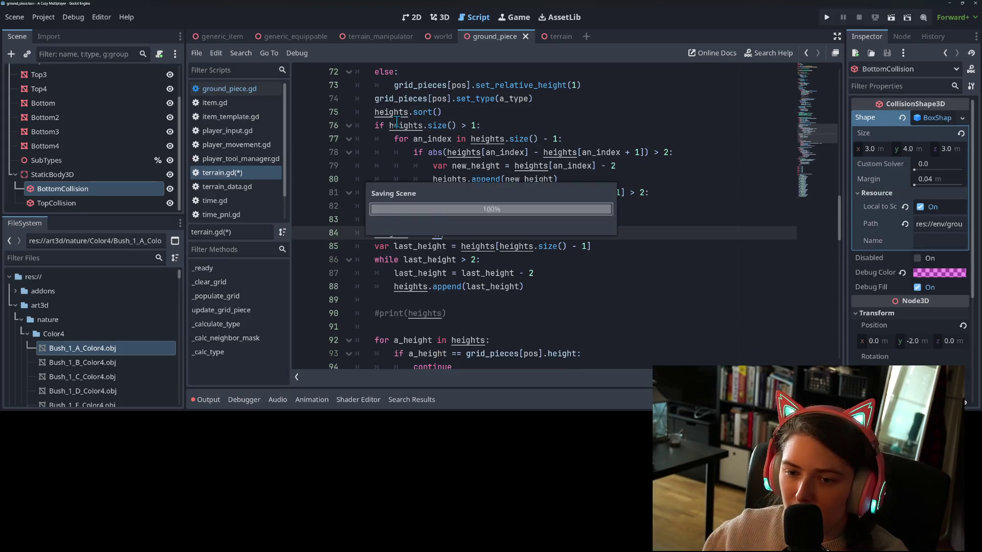
left_click(510, 219)
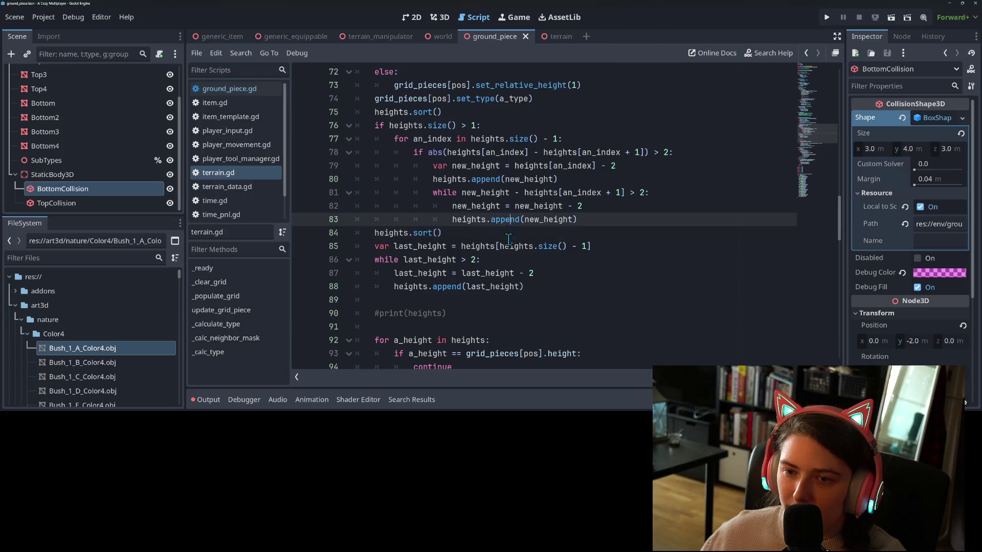
Set breakpoints on lines 83 and 88 of terrain.gd.
key("Down")
key("Down")
key("Down")
left_click(307, 223)
left_click(304, 286)
left_click(438, 285)
left_click(450, 313)
scroll(479, 303, "up", 4)
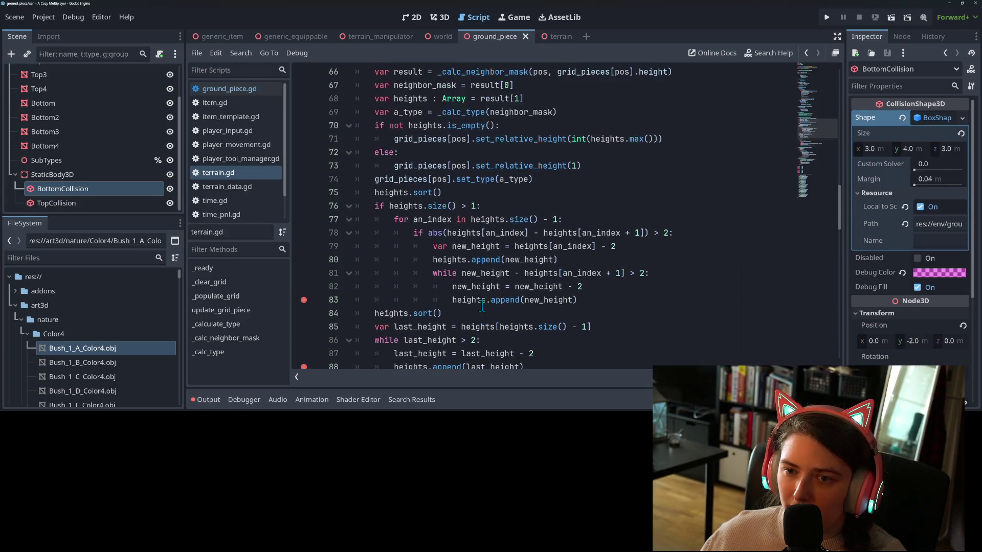
scroll(479, 303, "down", 6)
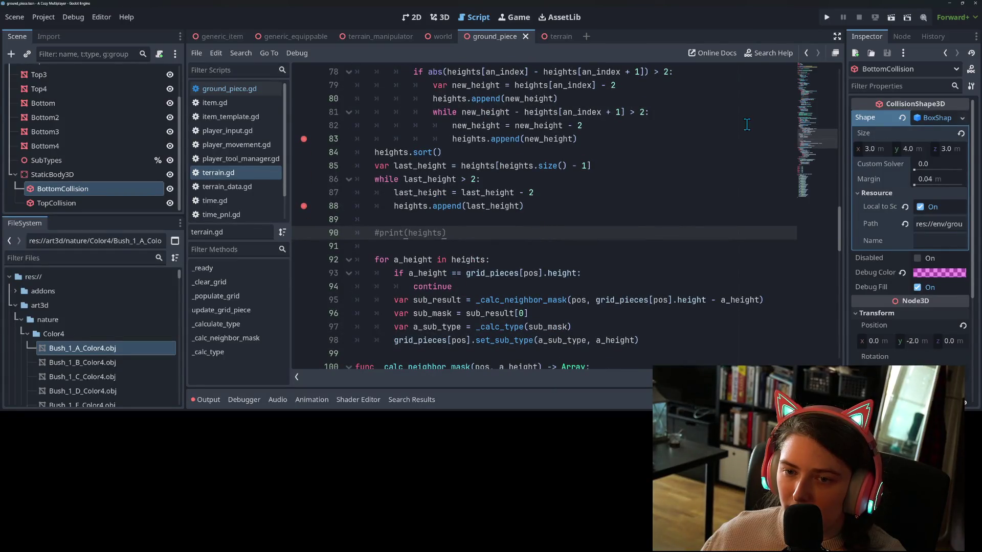
Run the project, inspect the empty heights and size() at the line 85 error, then stop debugging.
left_click(823, 19)
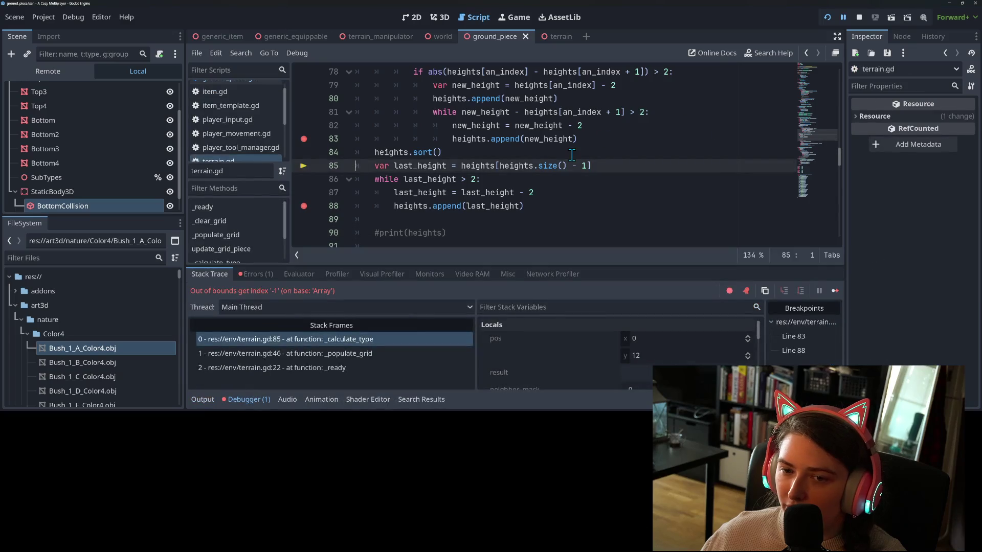
mouse_move(511, 163)
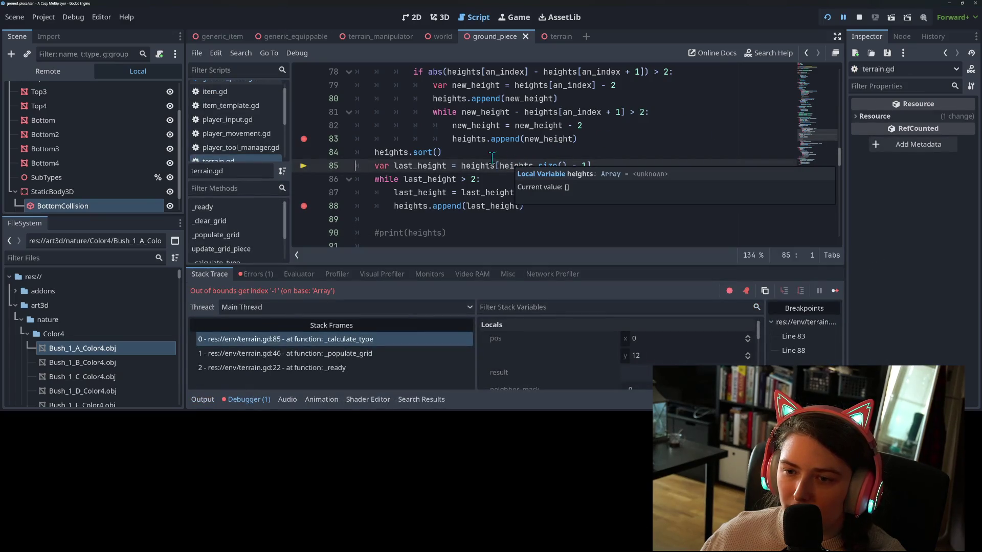
left_click(462, 165)
double_click(475, 164)
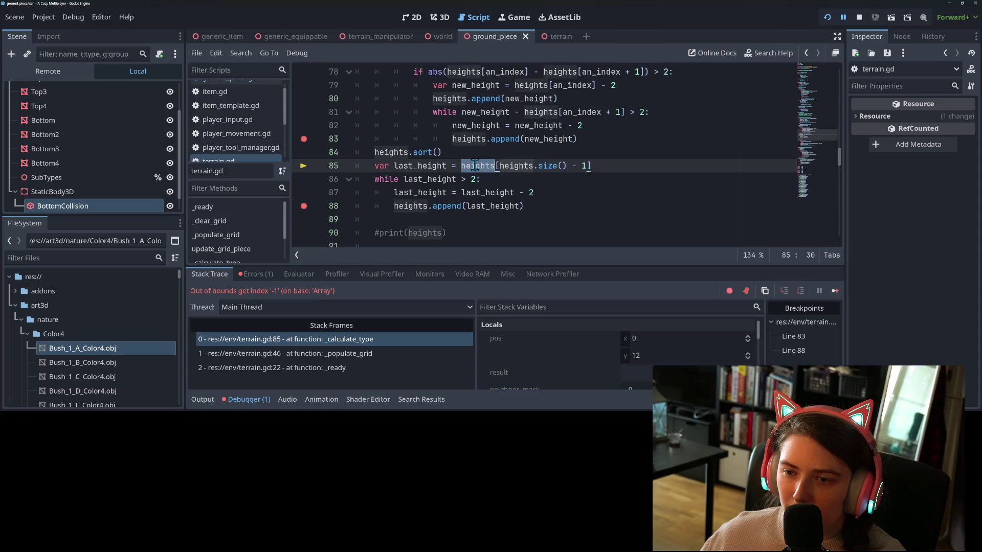
mouse_move(477, 164)
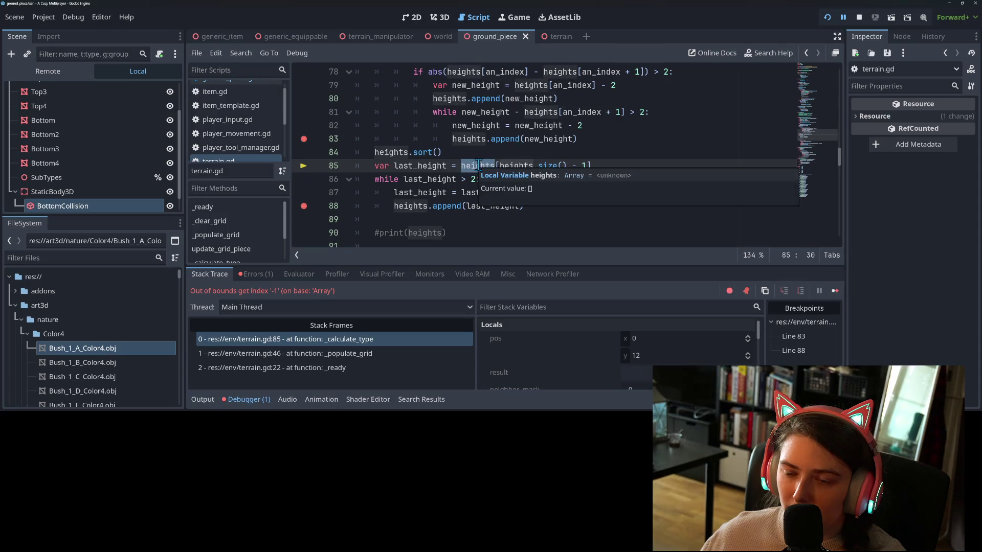
double_click(549, 165)
mouse_move(549, 165)
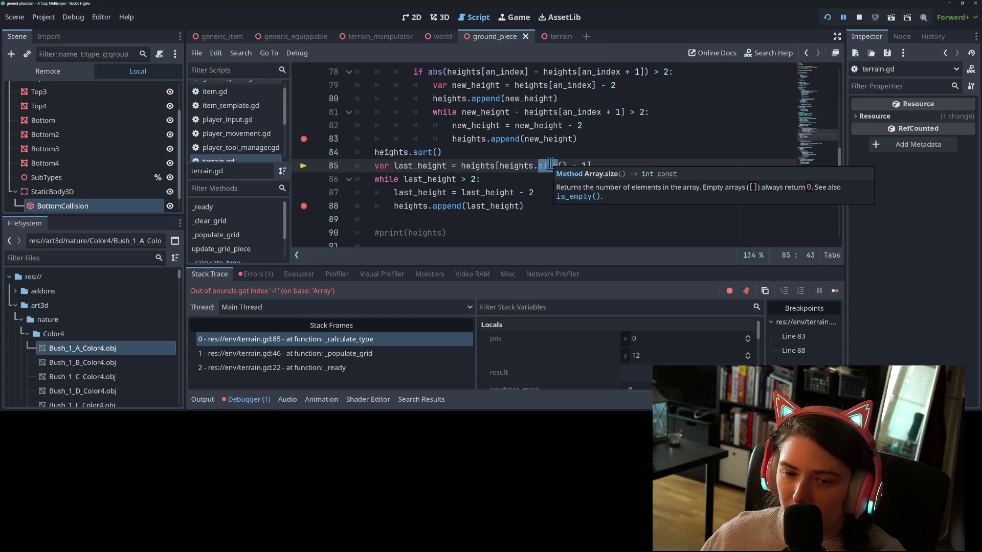
left_click(456, 166)
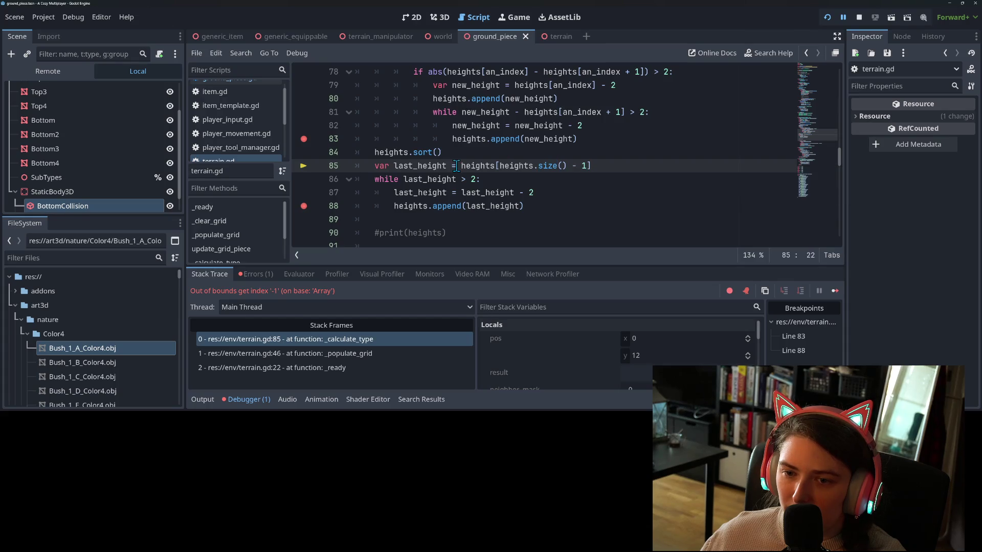
key("F8")
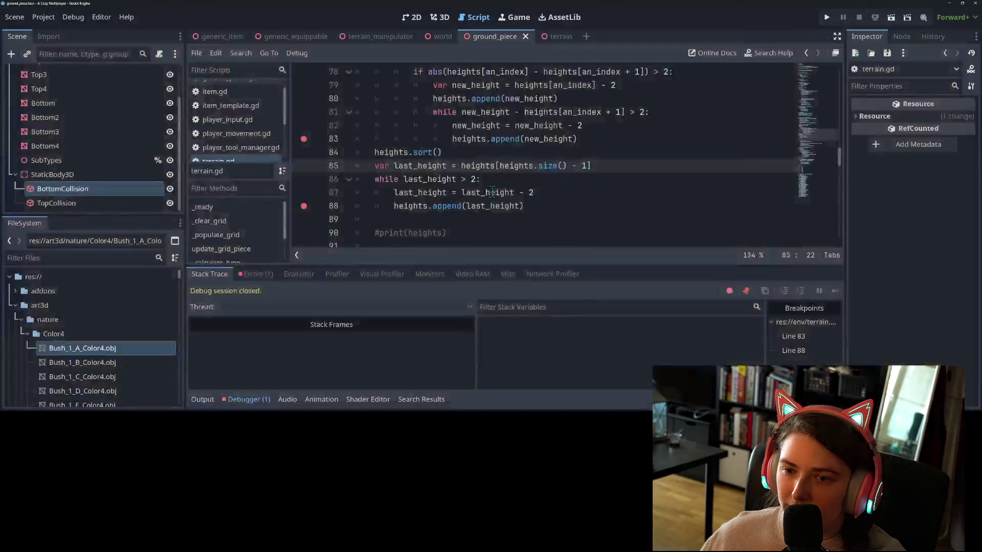
Add 'if heights.size() > 0:' after heights.sort() and indent the last_height lines under it.
left_click(436, 157)
left_click(480, 158)
key("Return")
type("if")
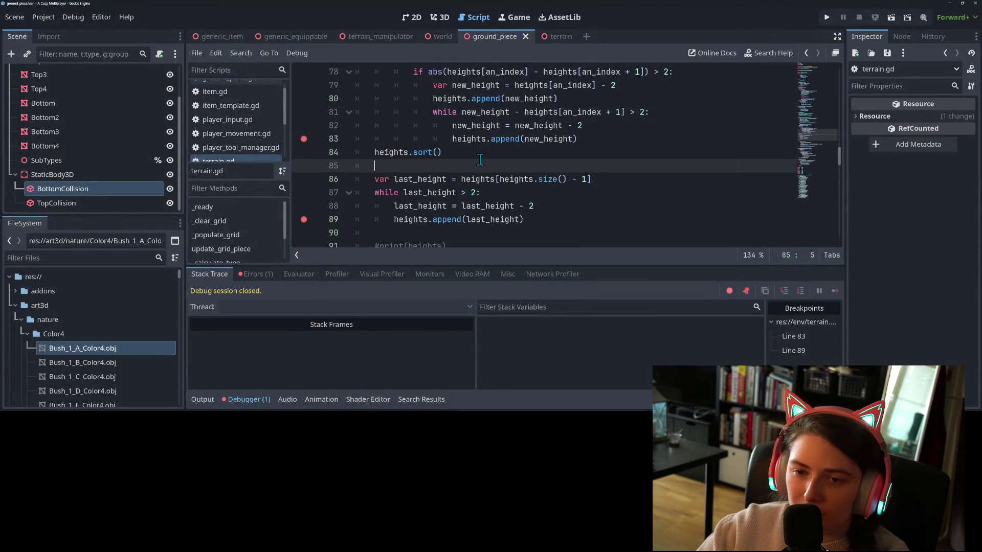
type(" he")
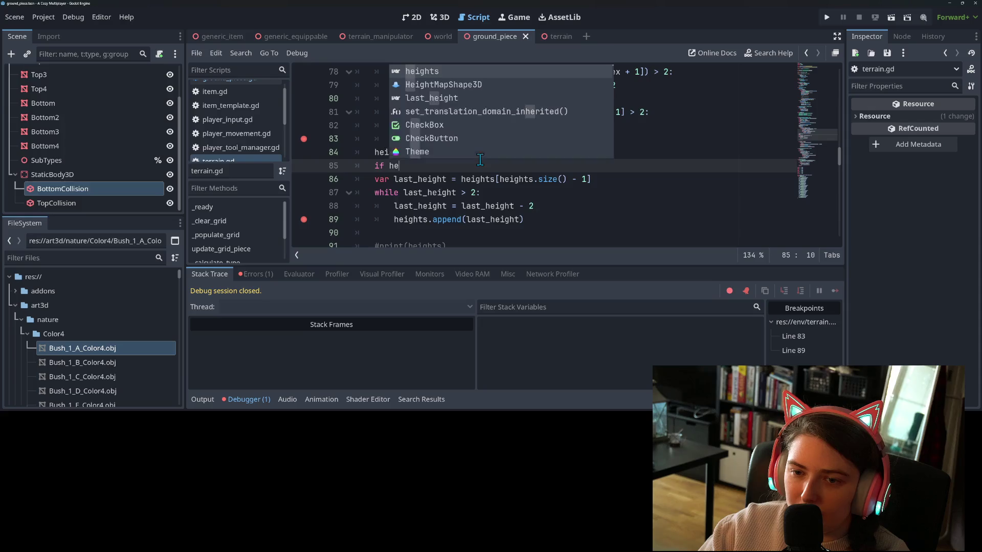
type("ights.size() > ")
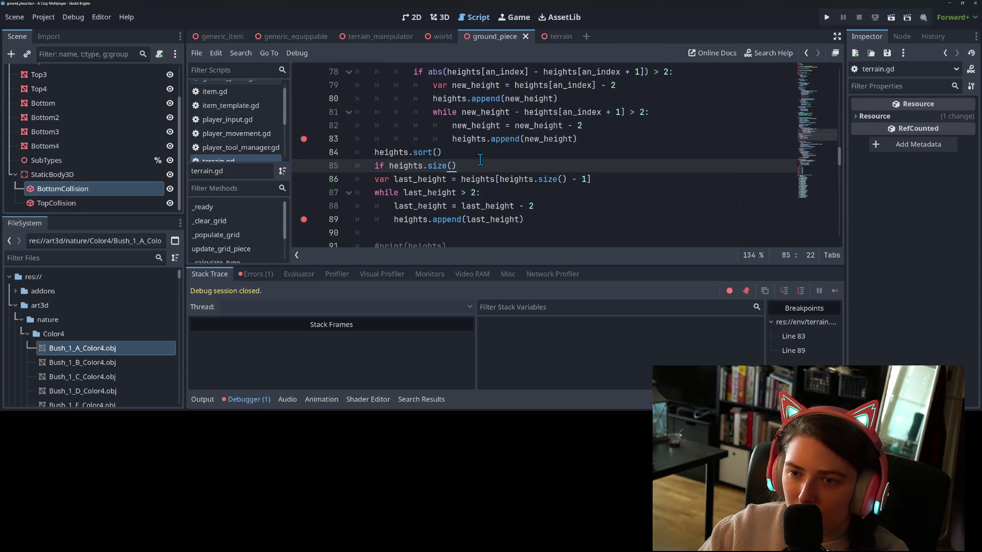
type("0:")
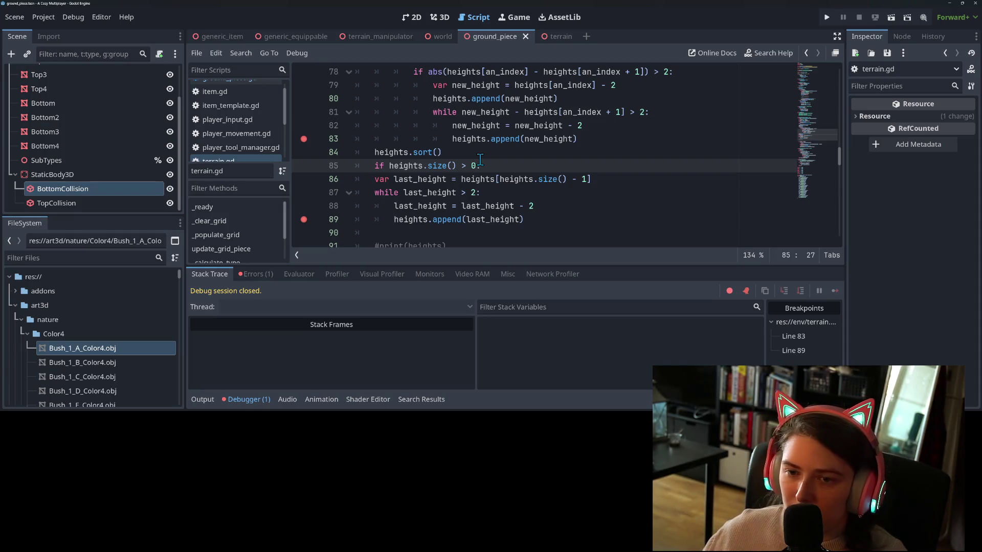
mouse_move(418, 179)
left_mouse_down()
mouse_move(450, 182)
mouse_move(453, 219)
left_mouse_up()
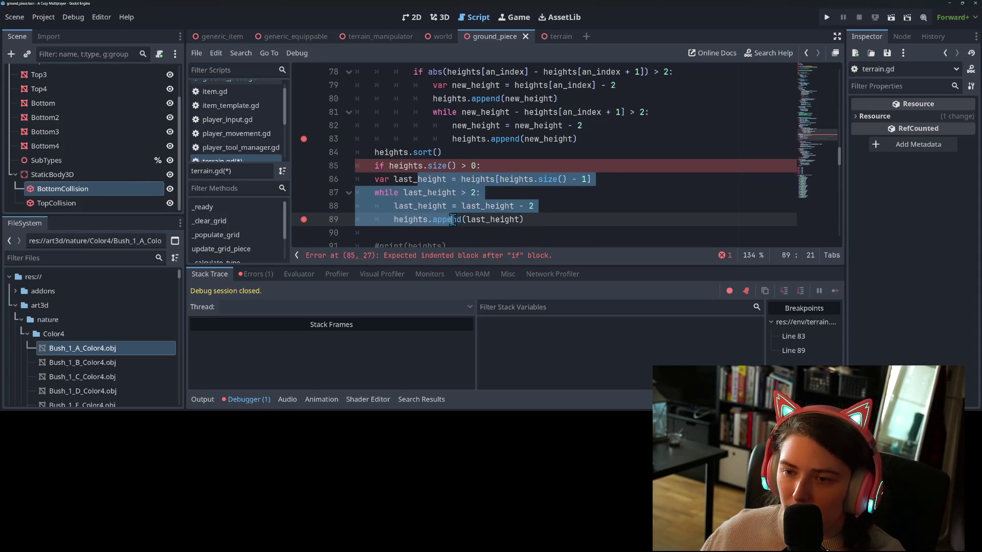
key("Tab")
left_click(580, 224)
scroll(491, 198, "down", 2)
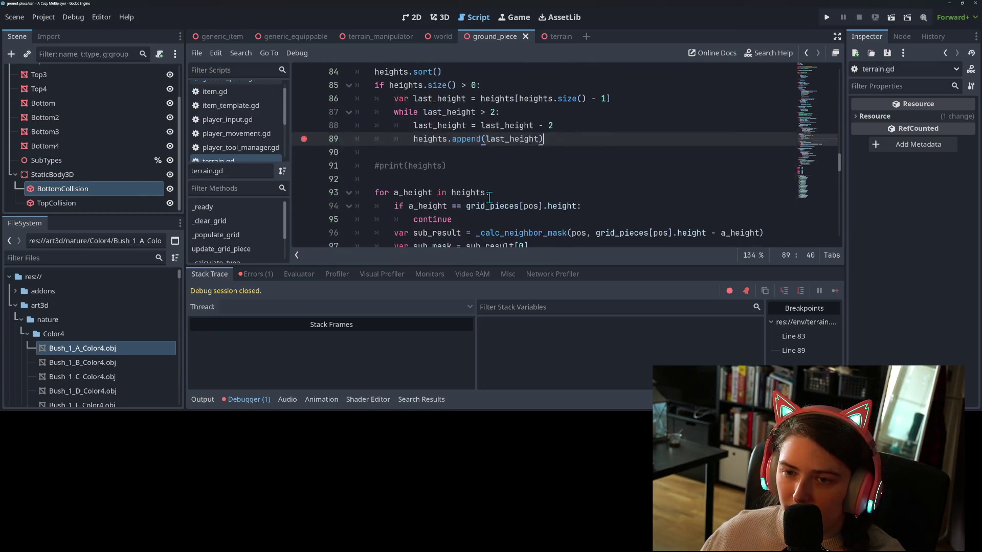
scroll(490, 197, "down", 2)
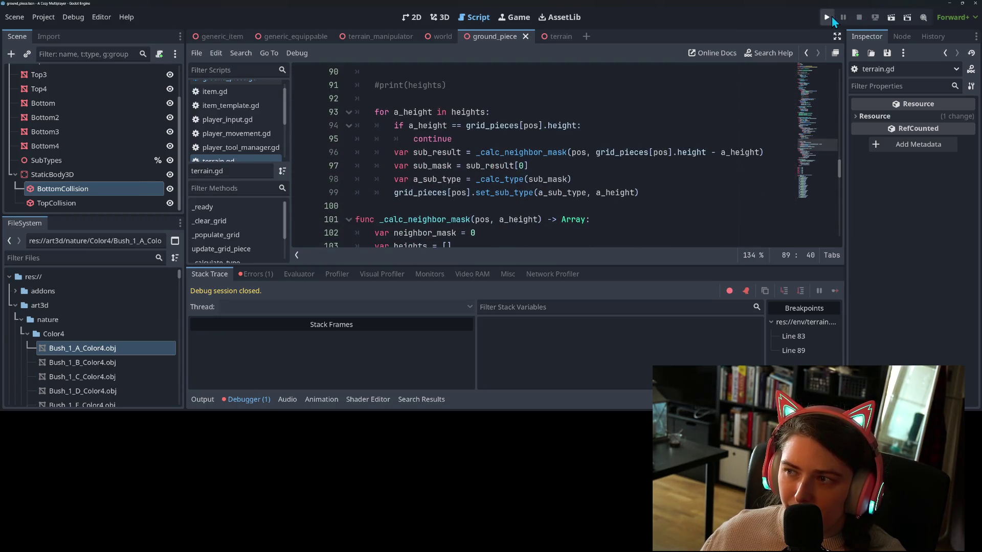
Run the game again, walk the witch to the broom and pick it up with Q.
left_click(831, 17)
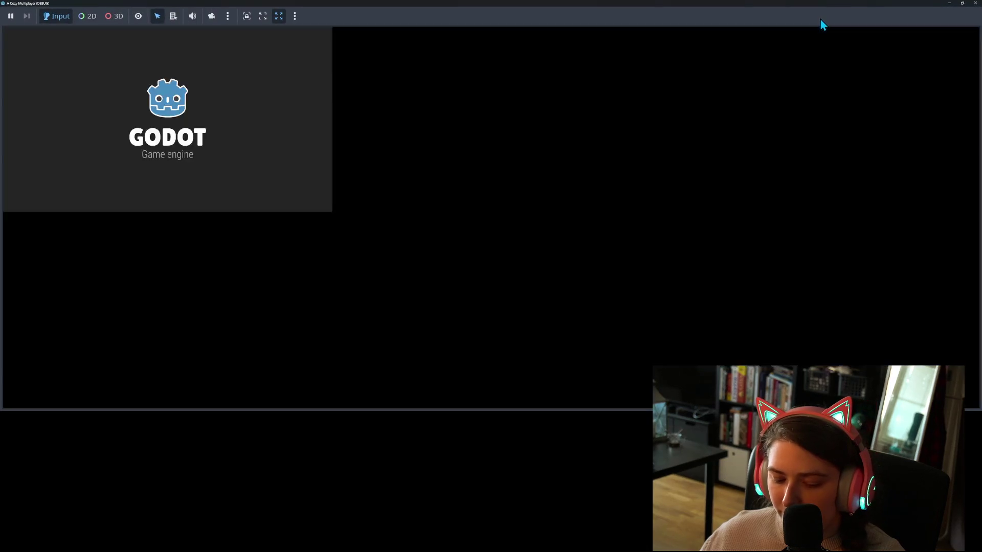
key("w")
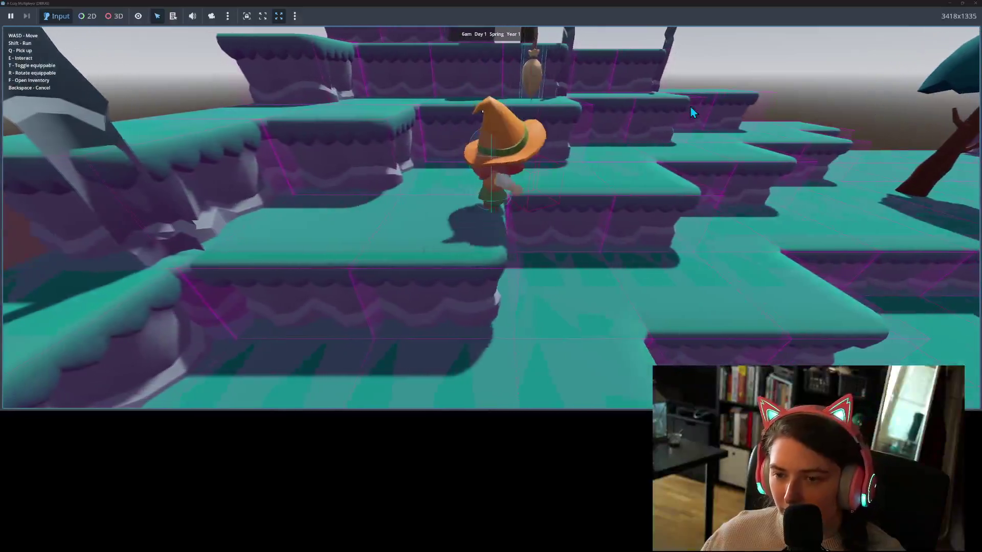
key("a")
key("a")
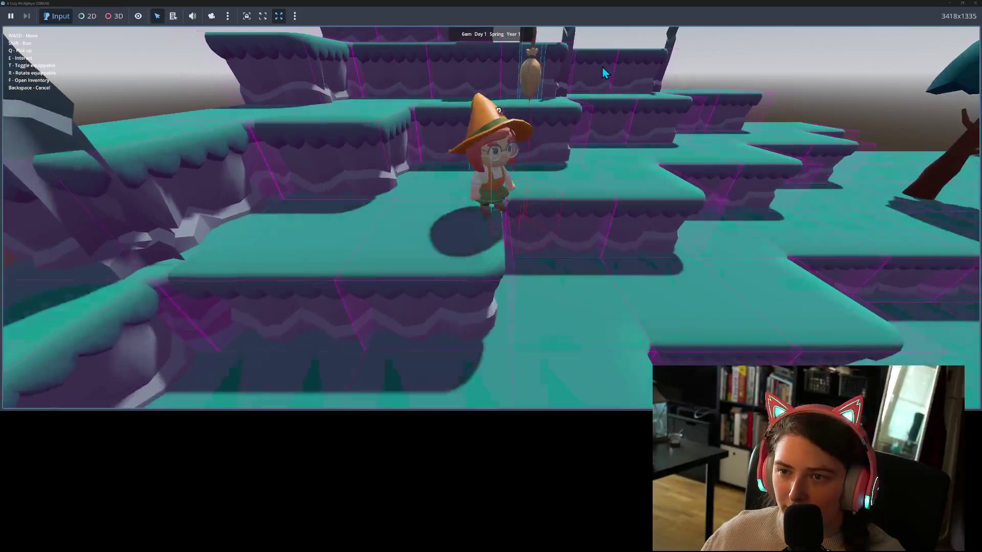
key("w")
key("a")
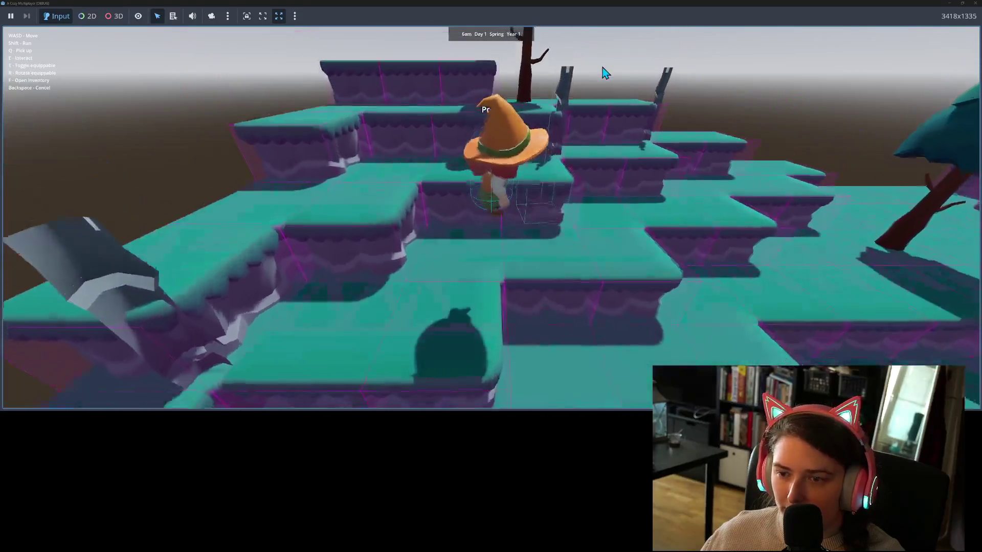
key("q")
Walk the witch past the tree to the pillar and use the broom on a ground tile with E.
key("s")
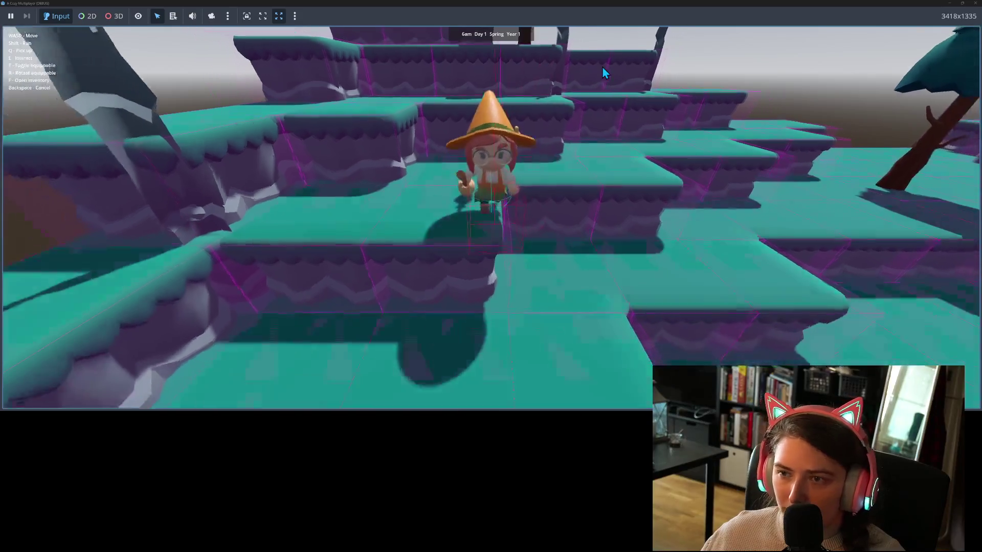
key("w")
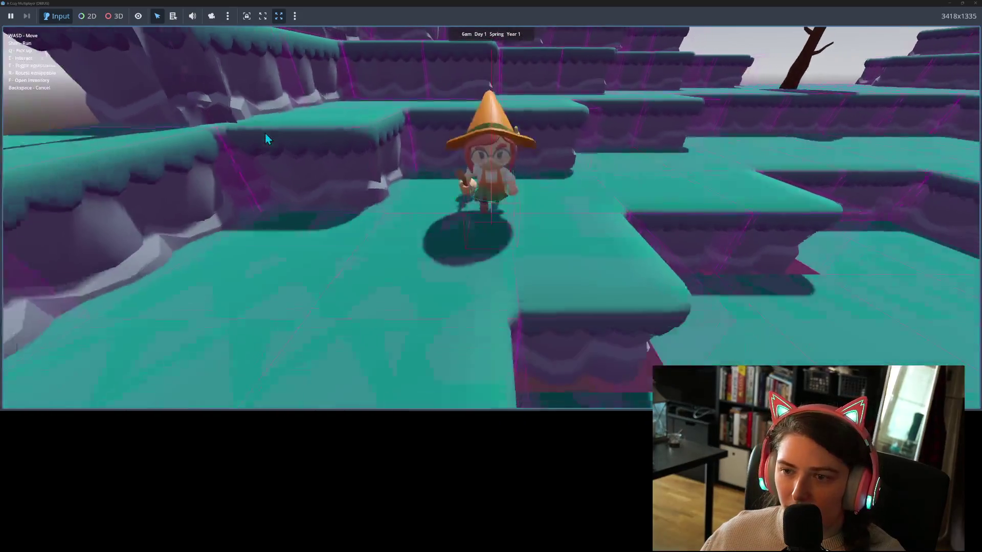
key("s")
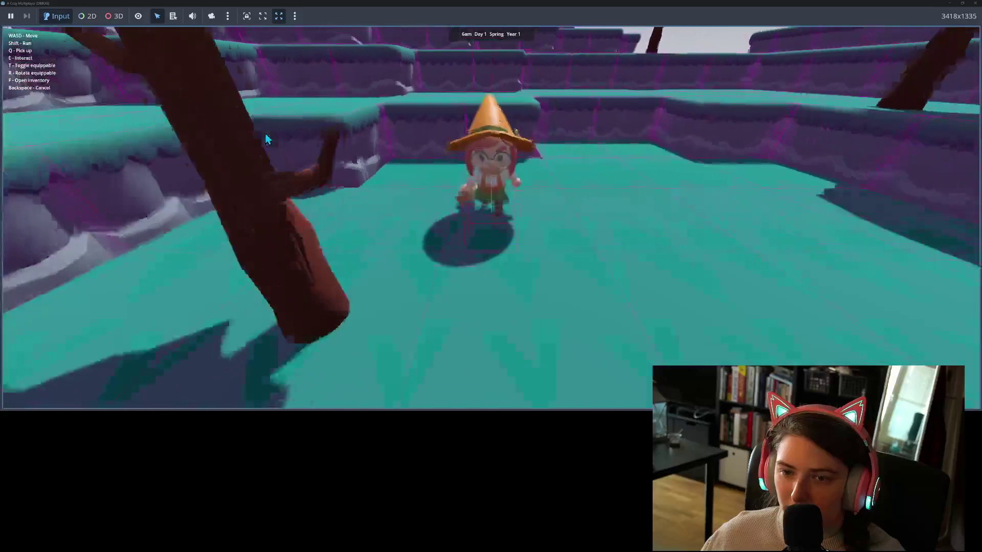
key("w")
key("a")
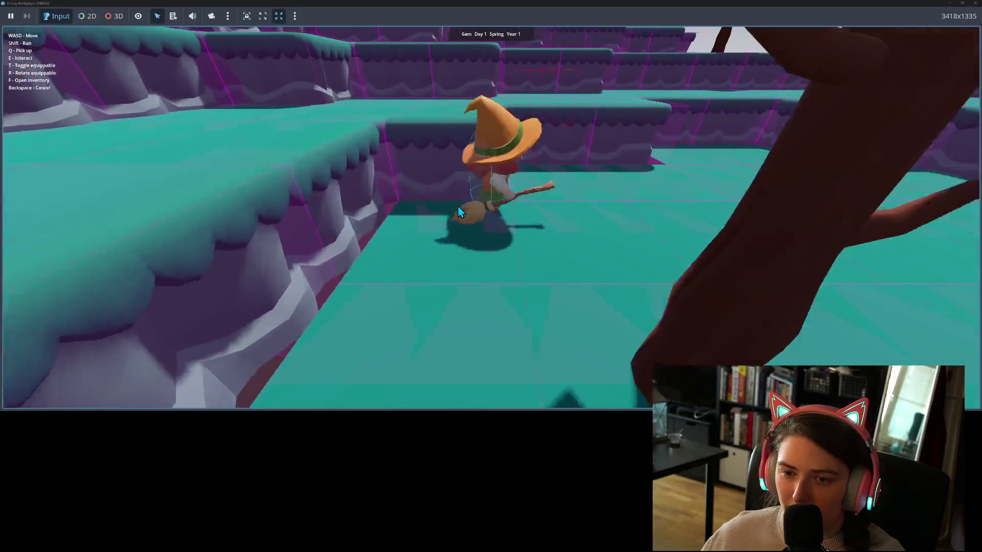
key("w")
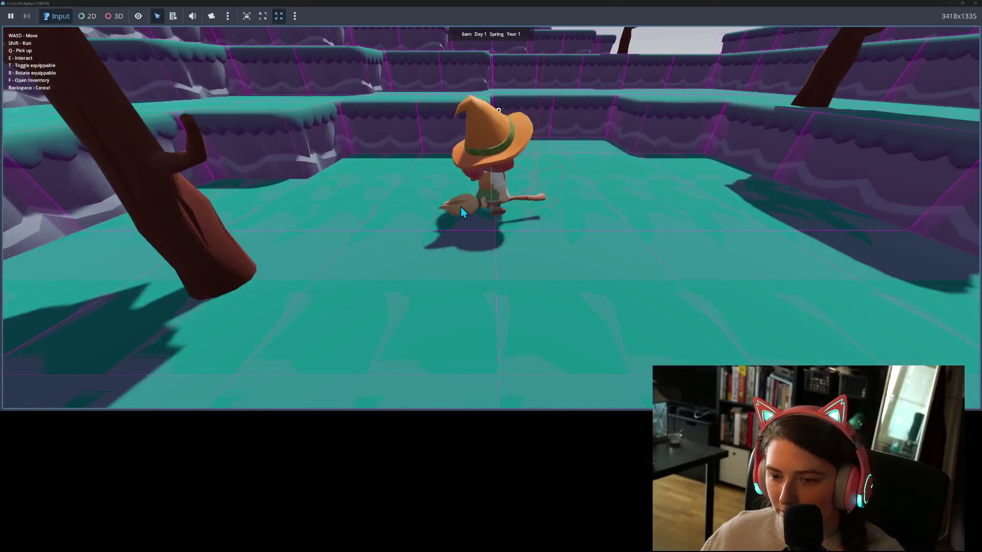
key("a")
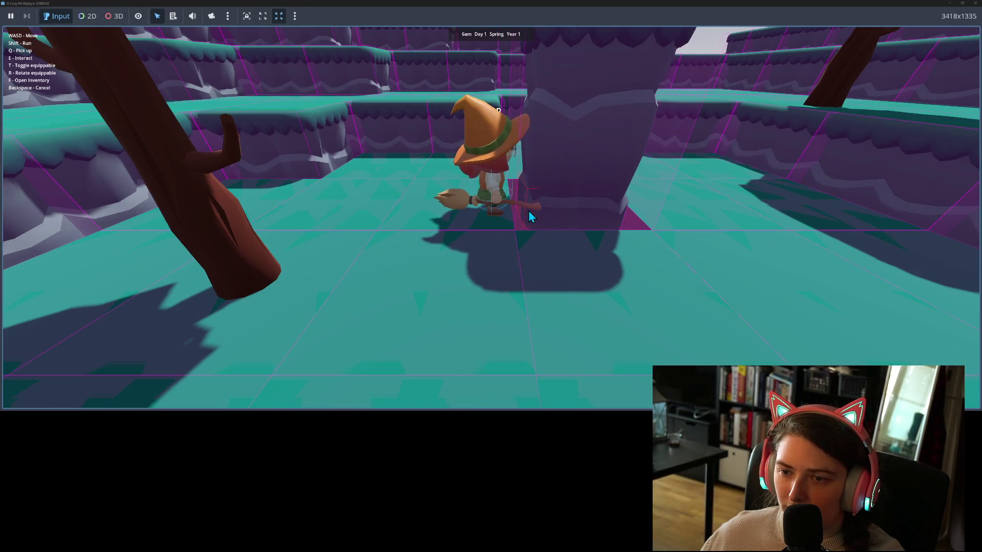
key("e")
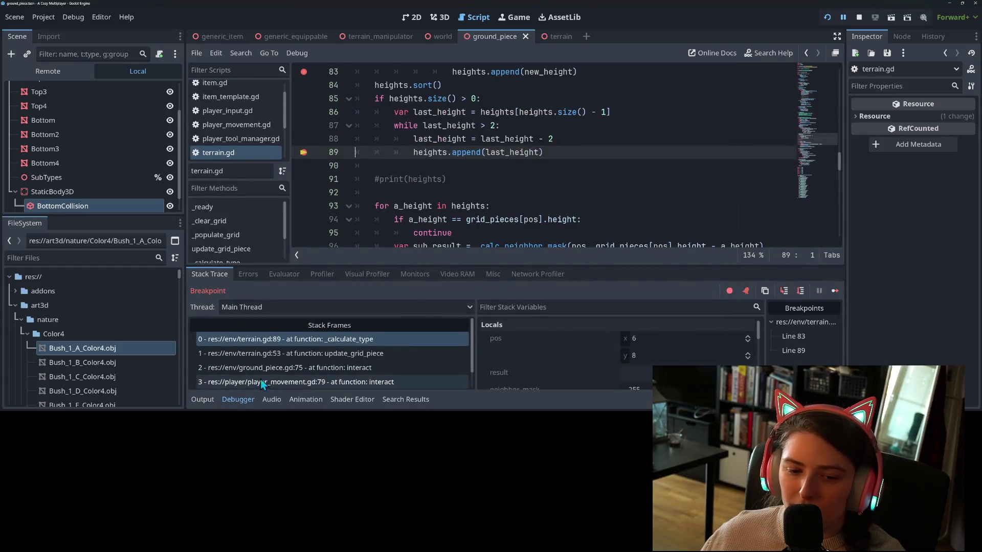
Uncomment print(heights) on line 91, save, and clear the output log.
left_click(203, 400)
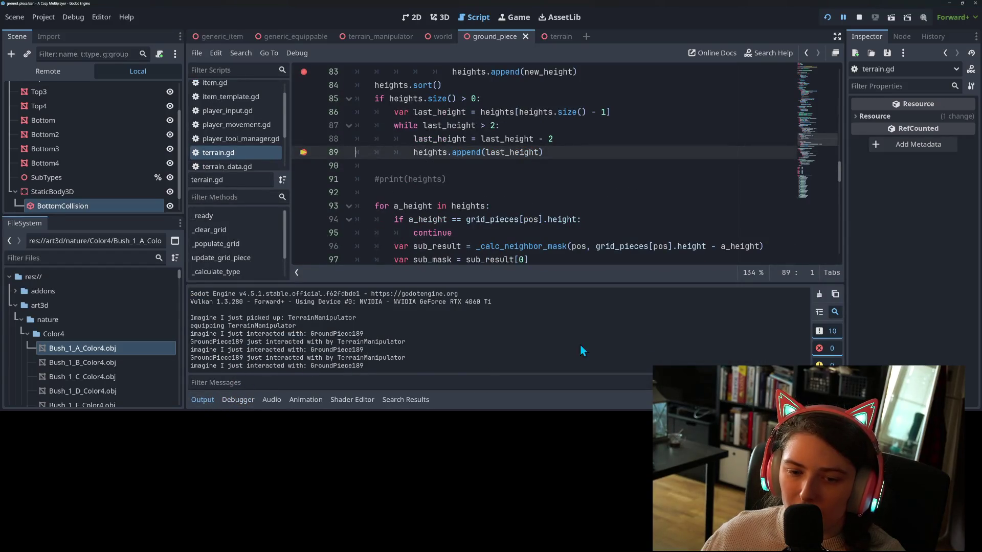
left_click(379, 179)
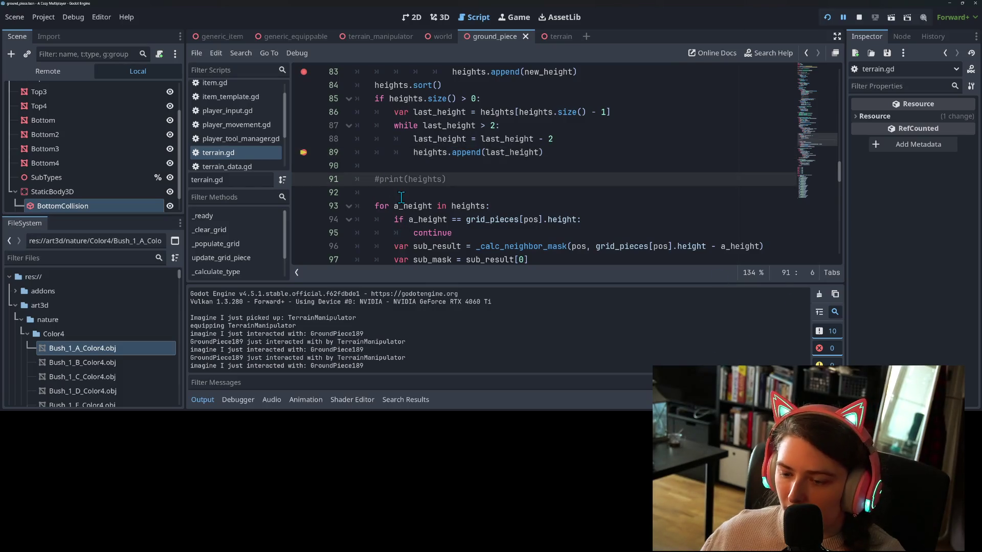
key("BackSpace")
key("ctrl+s")
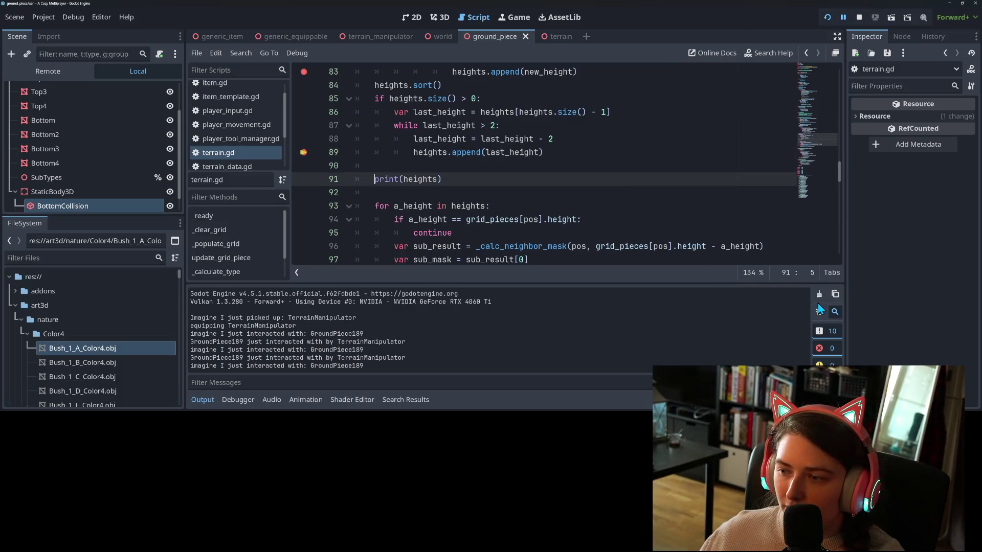
left_click(819, 297)
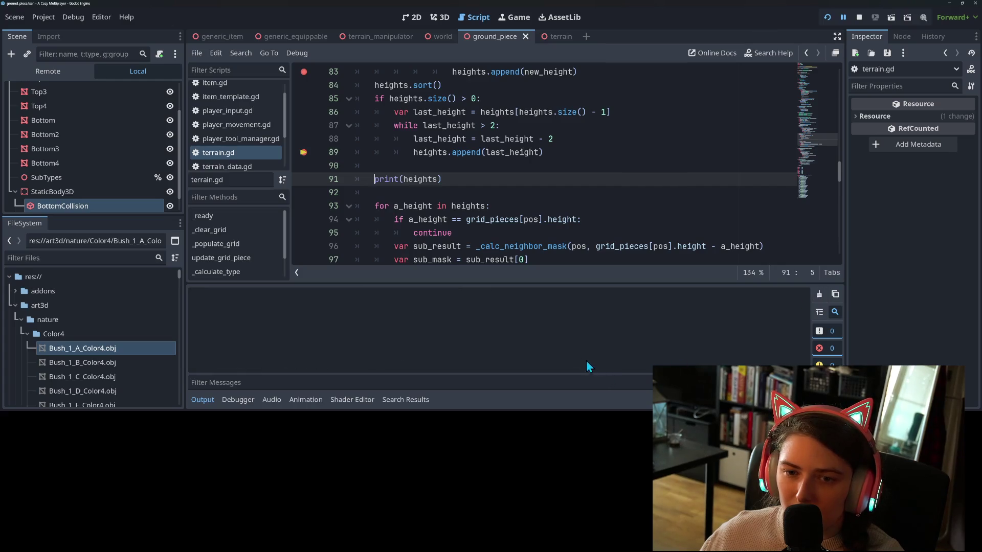
Resume from the breakpoint, use the broom on the ground piece again, inspect heights, and continue.
left_click(256, 399)
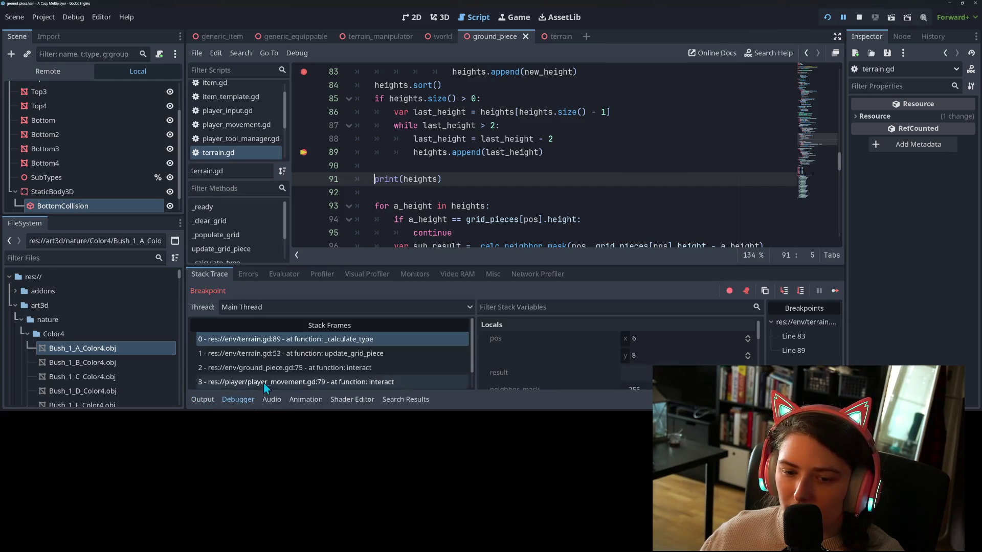
left_click(836, 293)
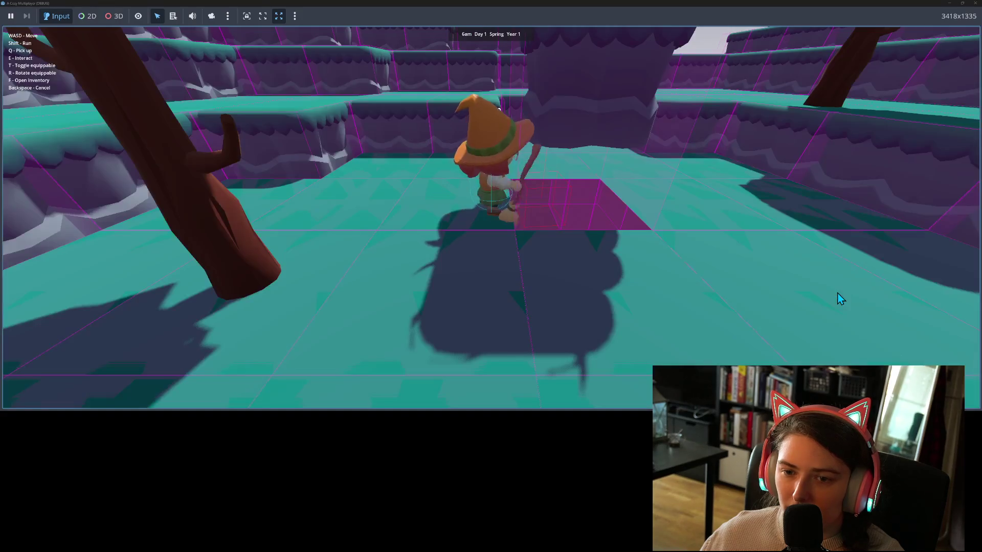
double_click(630, 6)
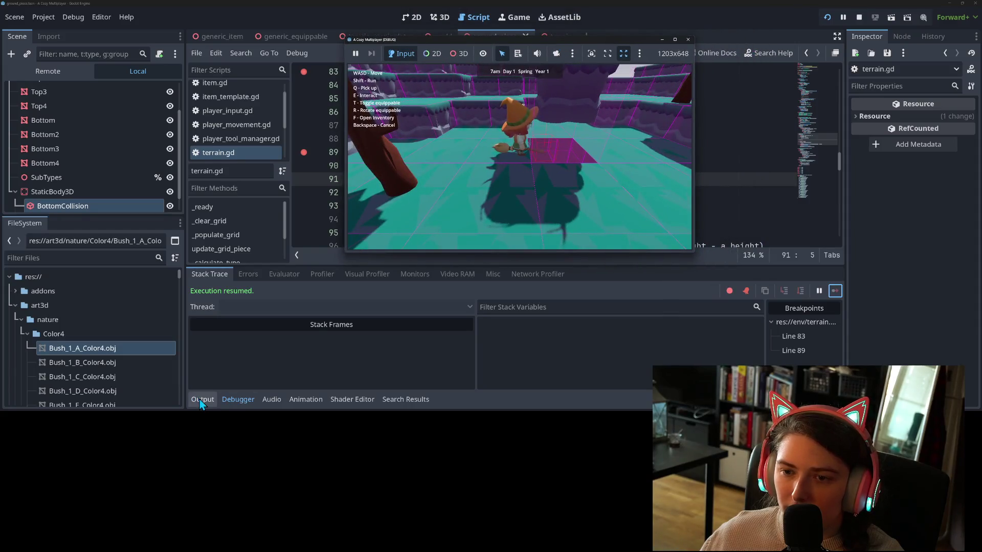
left_click(201, 402)
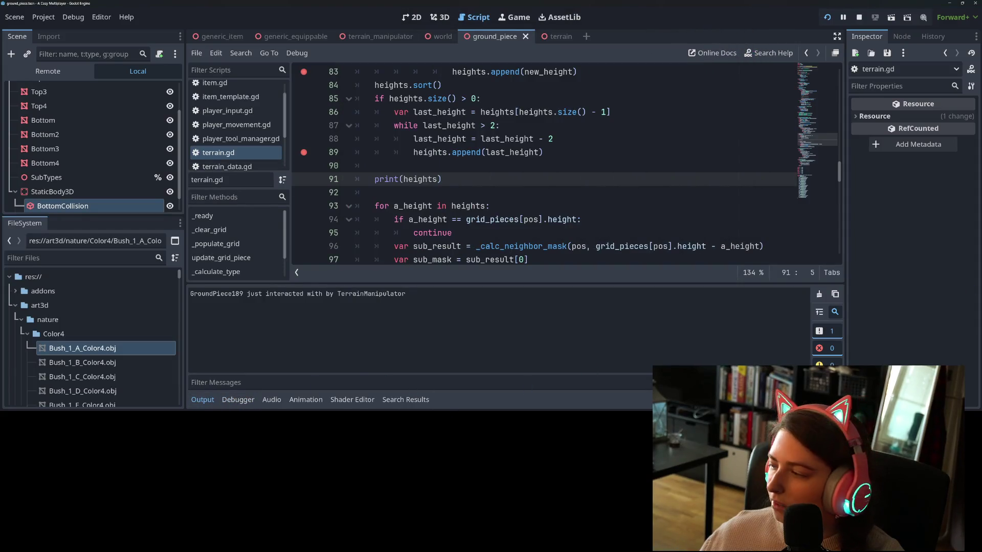
key("alt+Tab")
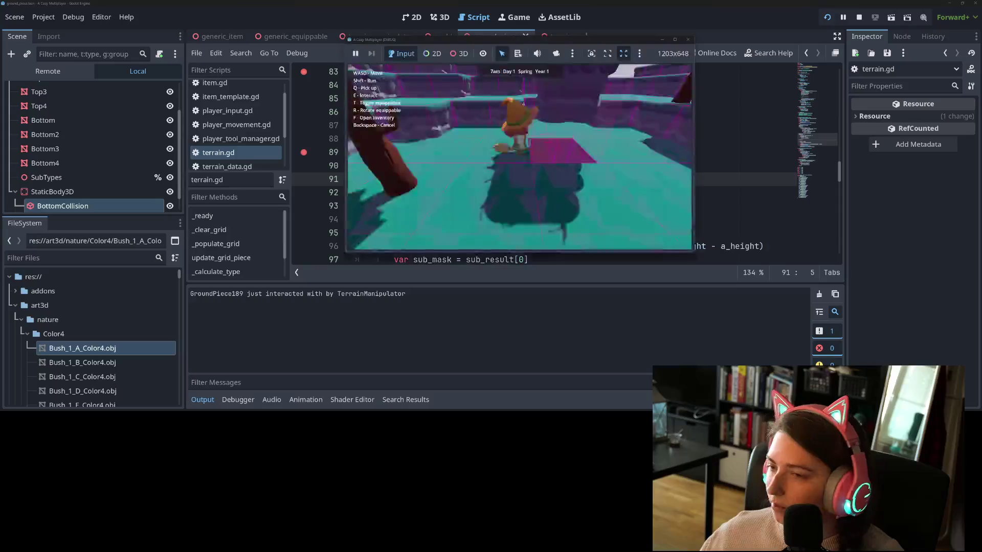
left_click(591, 158)
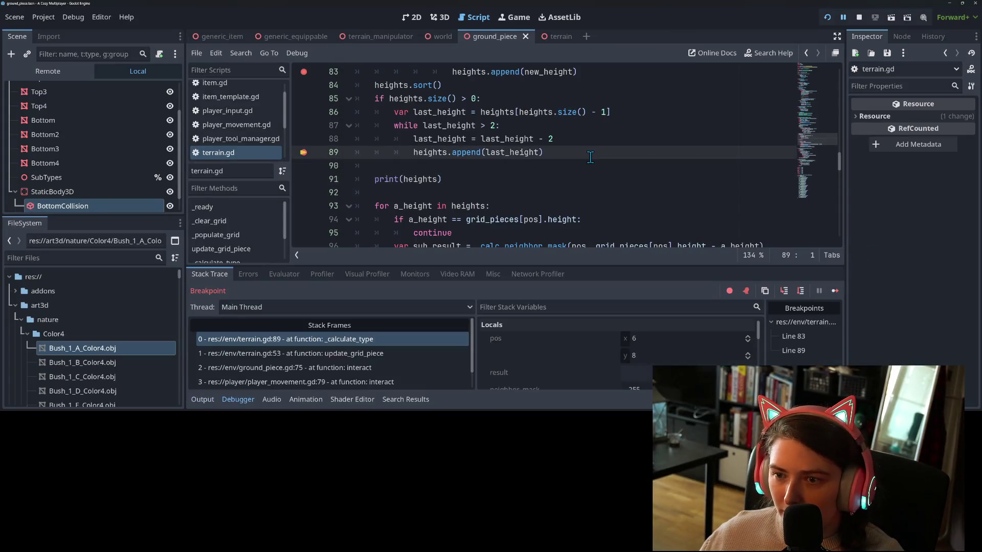
mouse_move(430, 154)
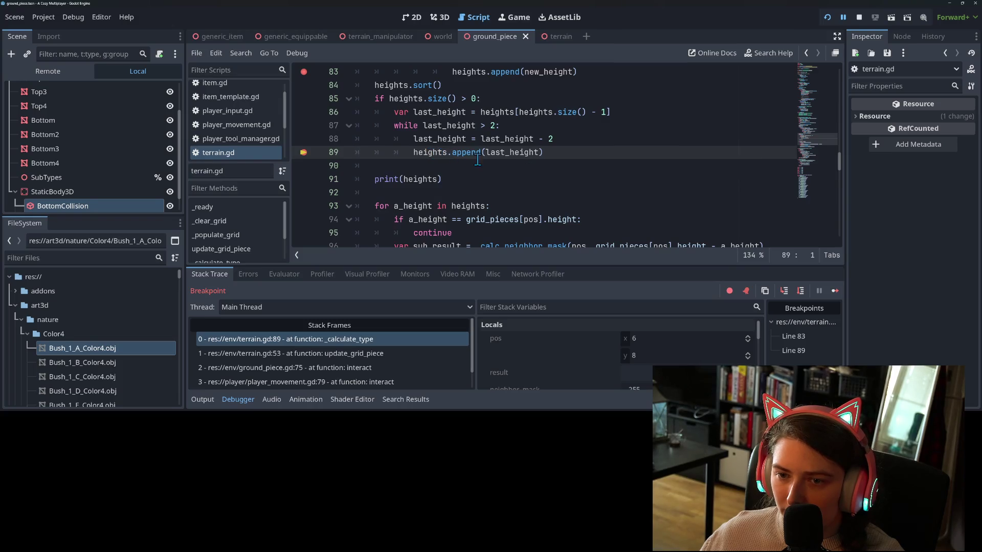
left_click(835, 291)
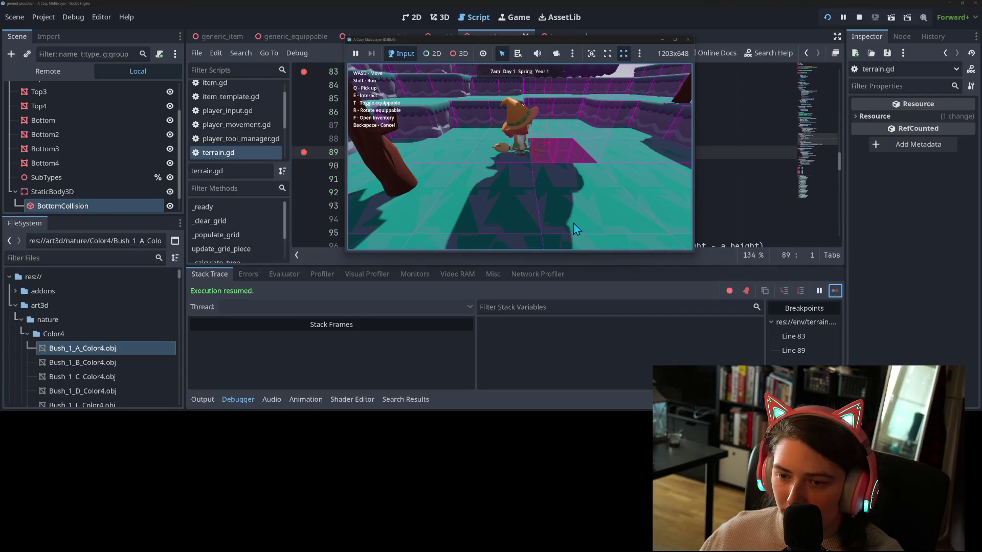
Move the witch, use the broom on another tile, check heights, and resume through the breakpoints.
key("f")
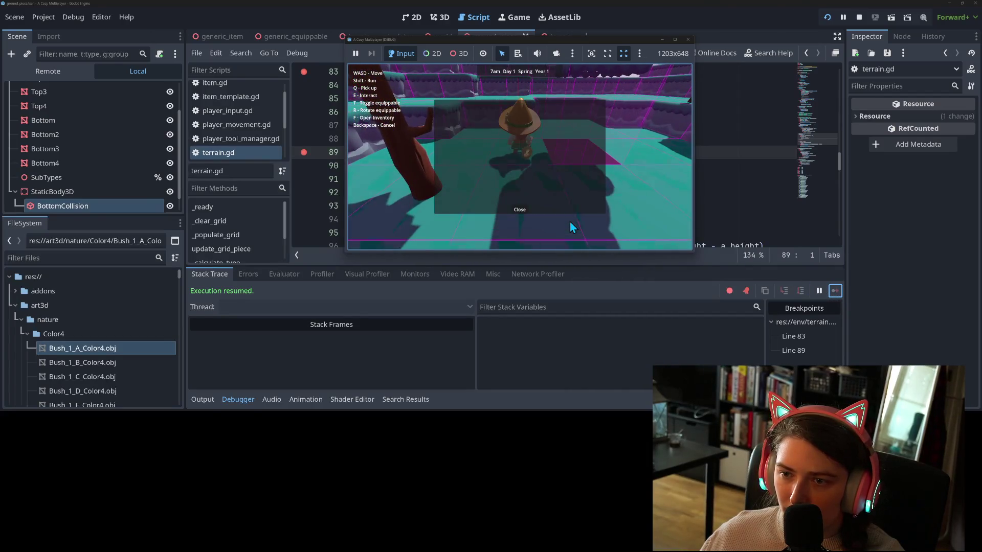
key("f")
key("w")
key("w")
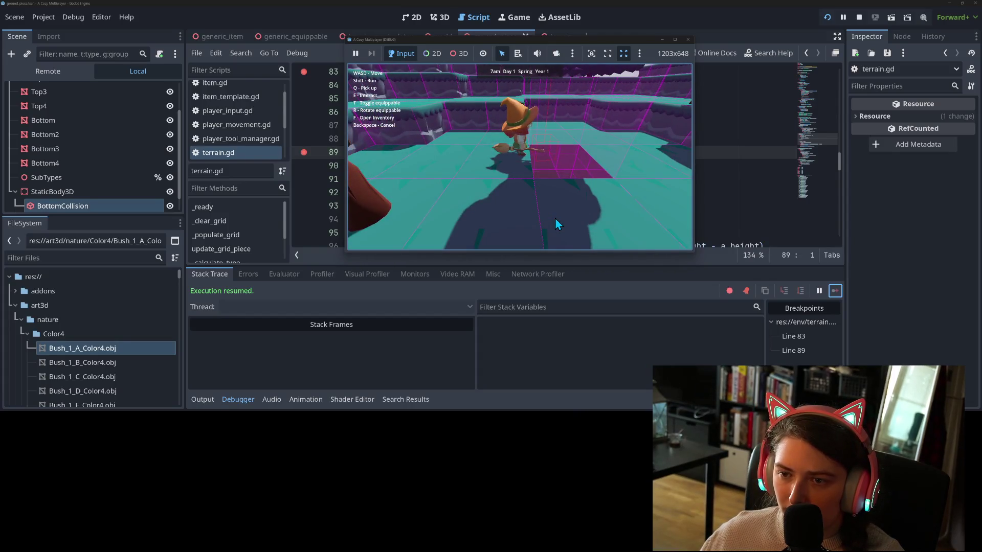
key("e")
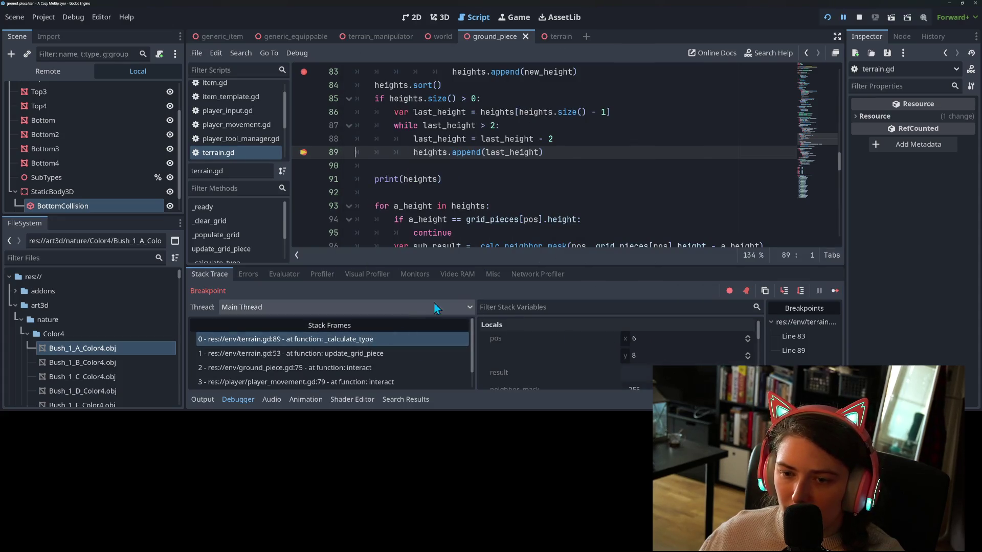
mouse_move(438, 154)
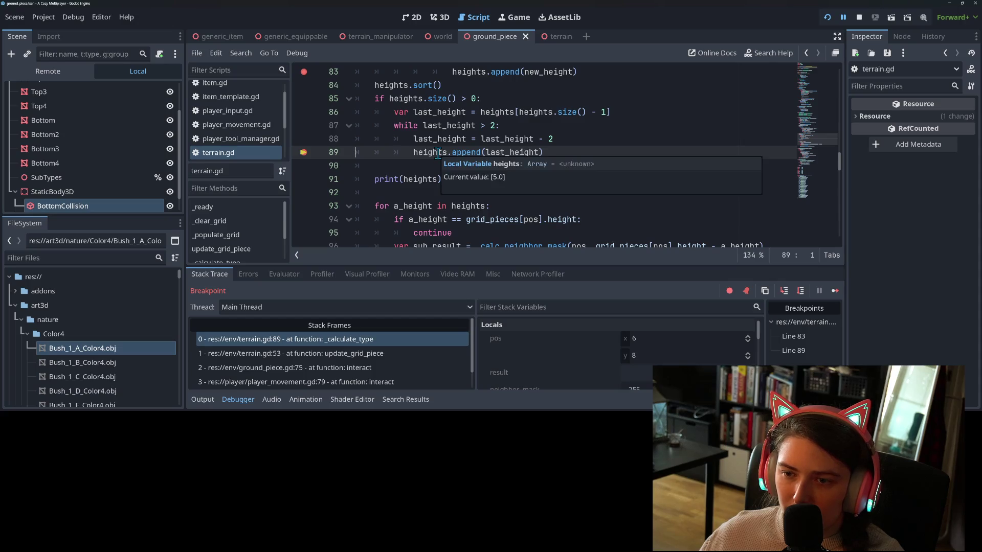
left_click(837, 296)
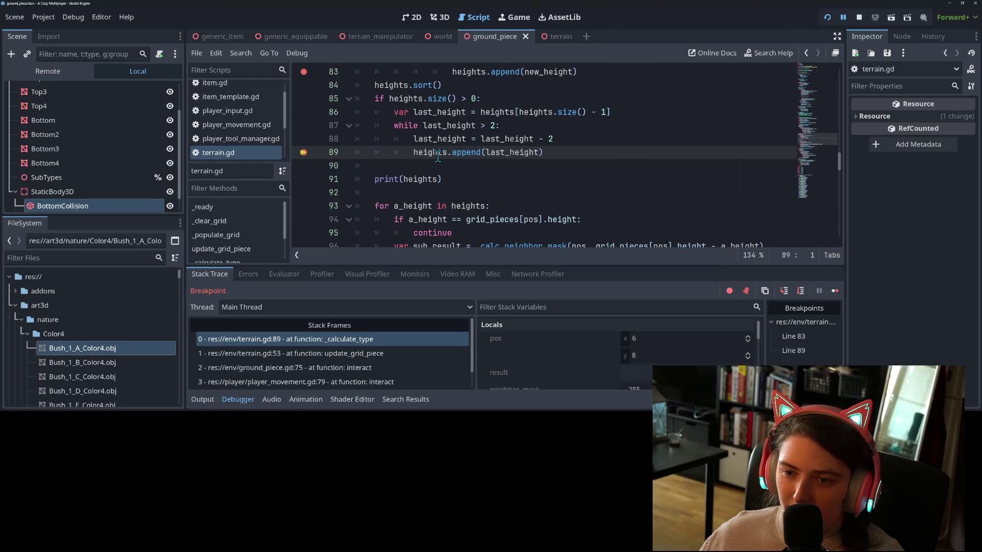
left_click(831, 293)
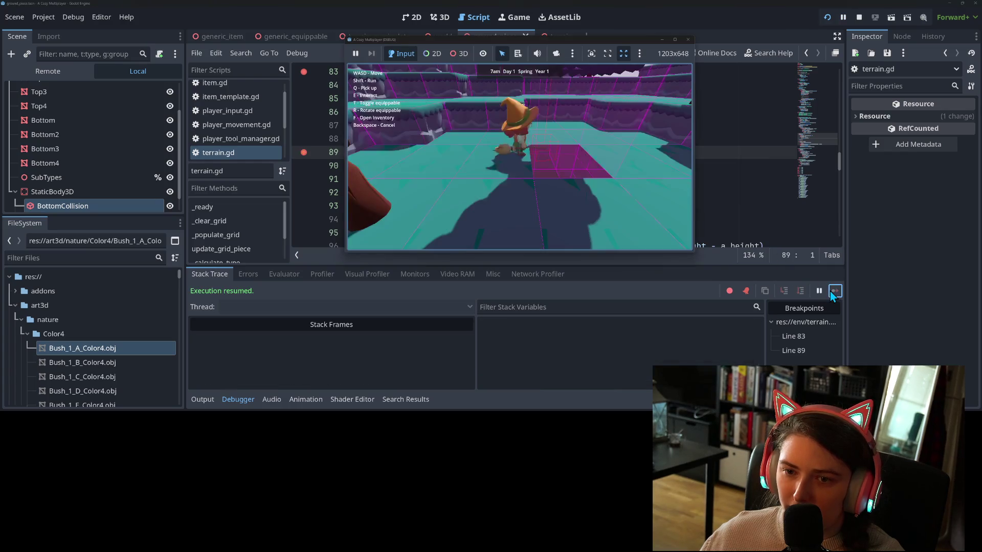
left_click(193, 401)
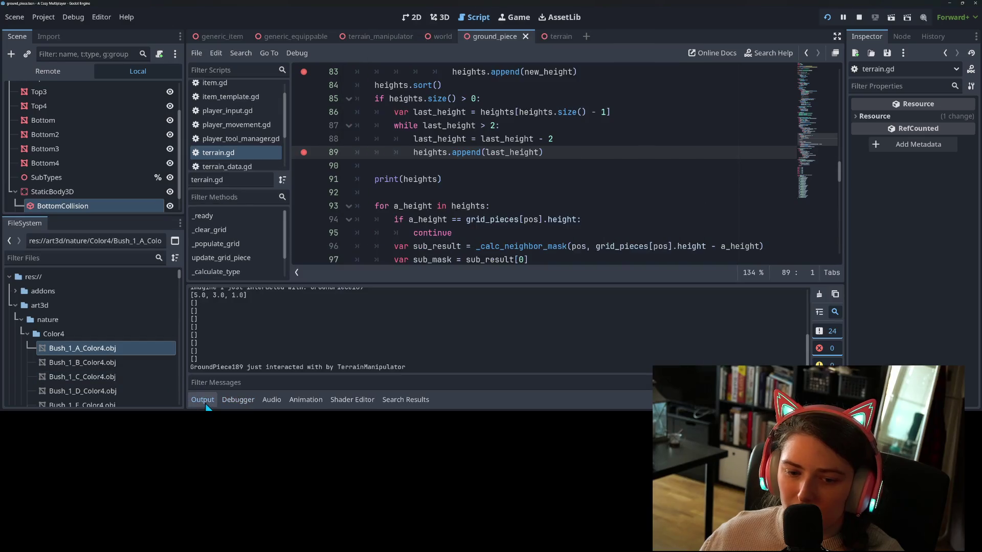
Scroll through the printed height arrays, then return to the running game window.
scroll(268, 333, "up", 2)
scroll(268, 332, "down", 1)
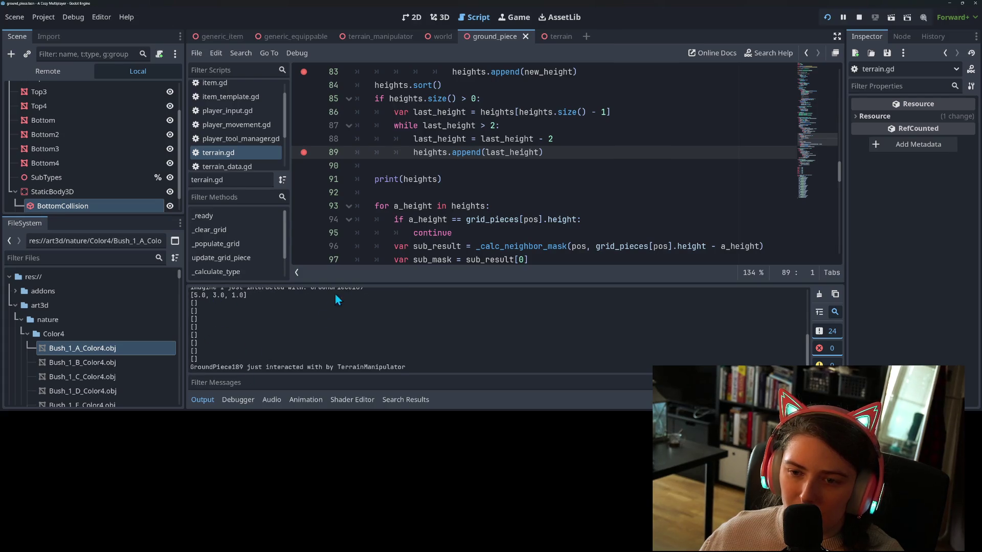
scroll(441, 199, "up", 3)
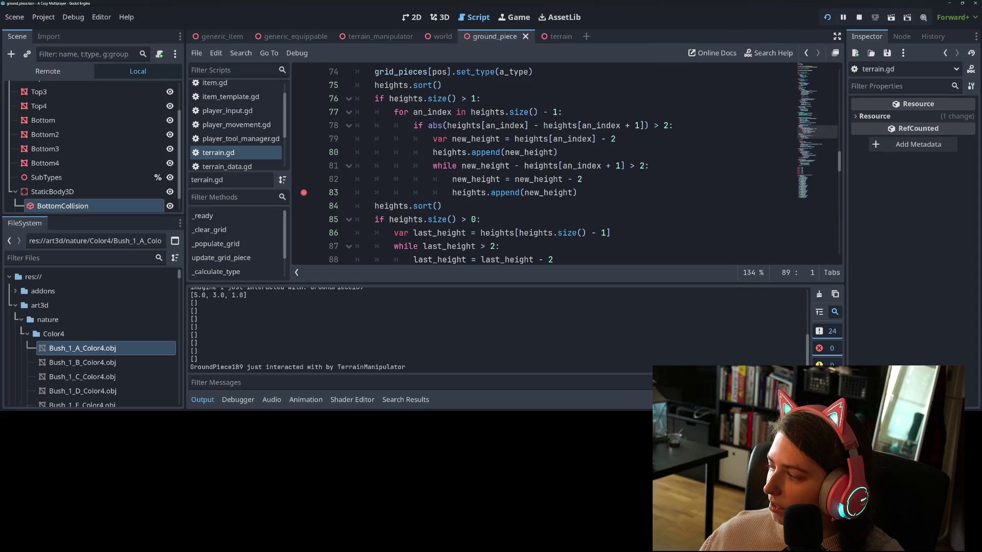
key("alt+Tab")
Walk toward the tree and raise the ground tile under the magenta marker twice.
key("a")
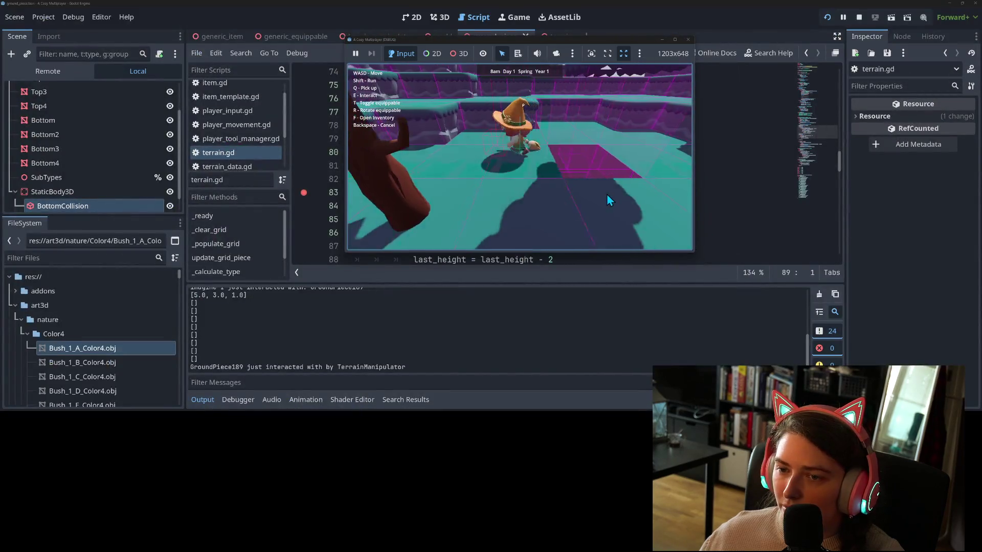
key("a")
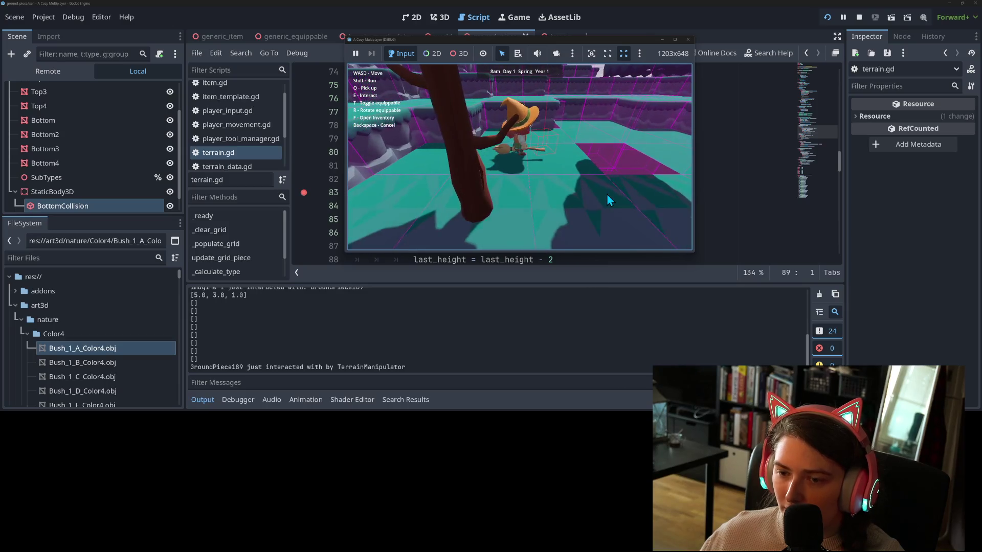
key("e")
key("d")
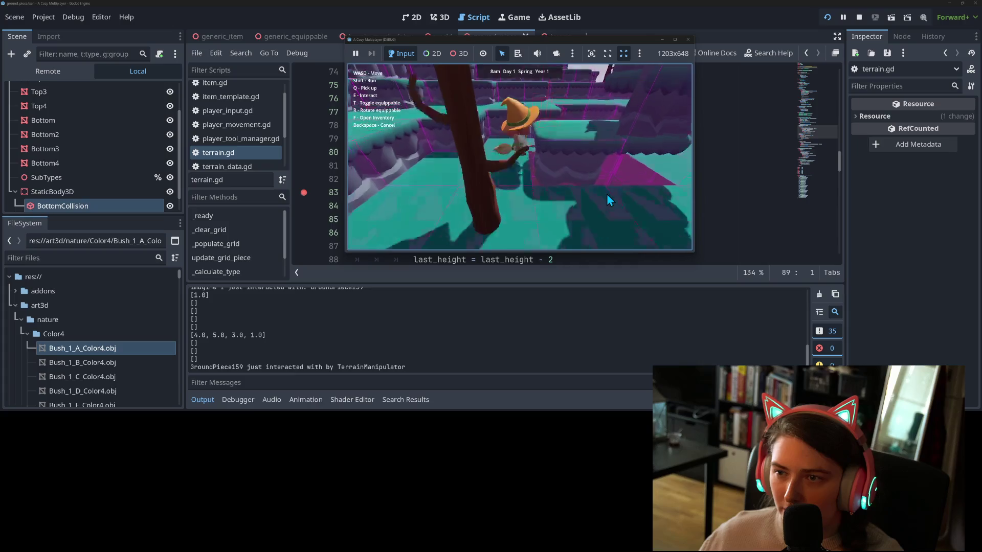
key("s")
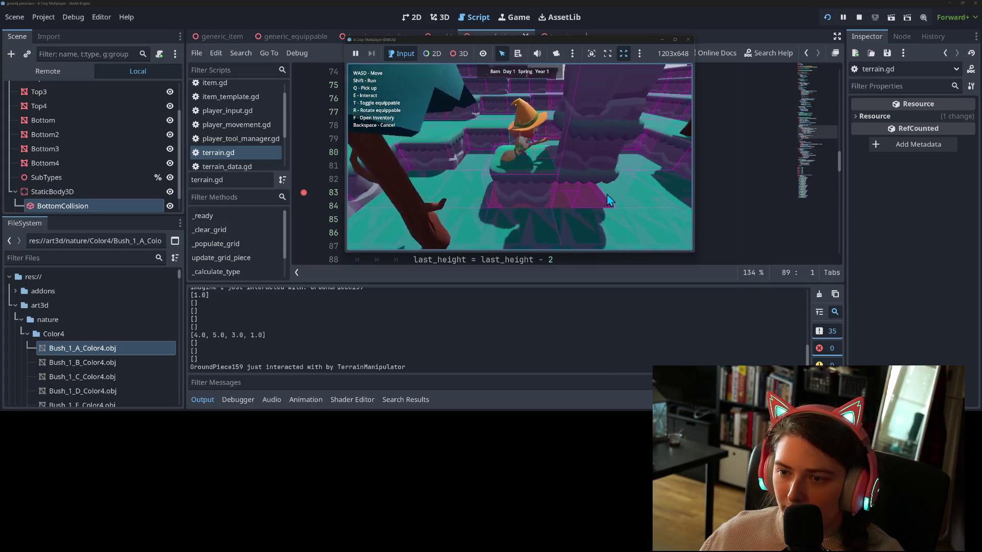
key("w")
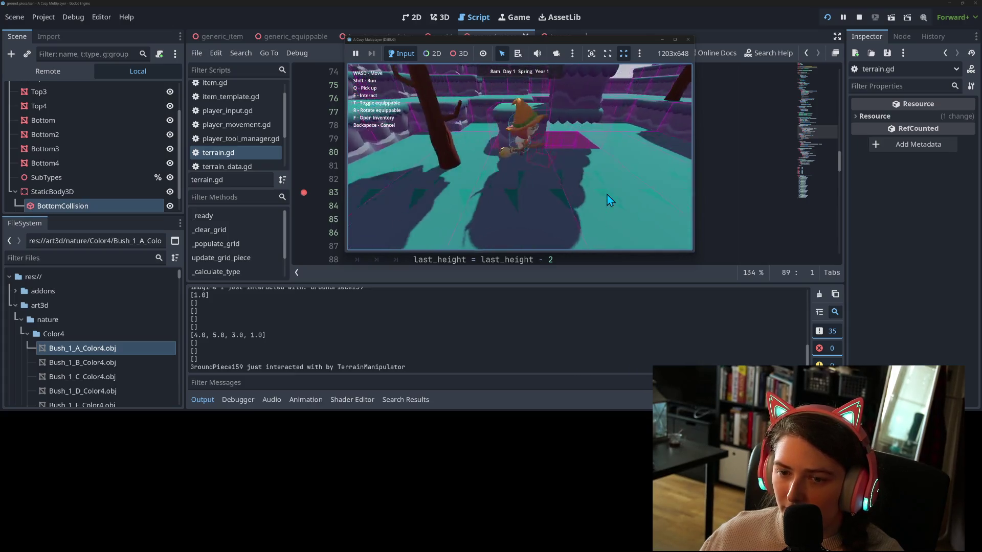
key("e")
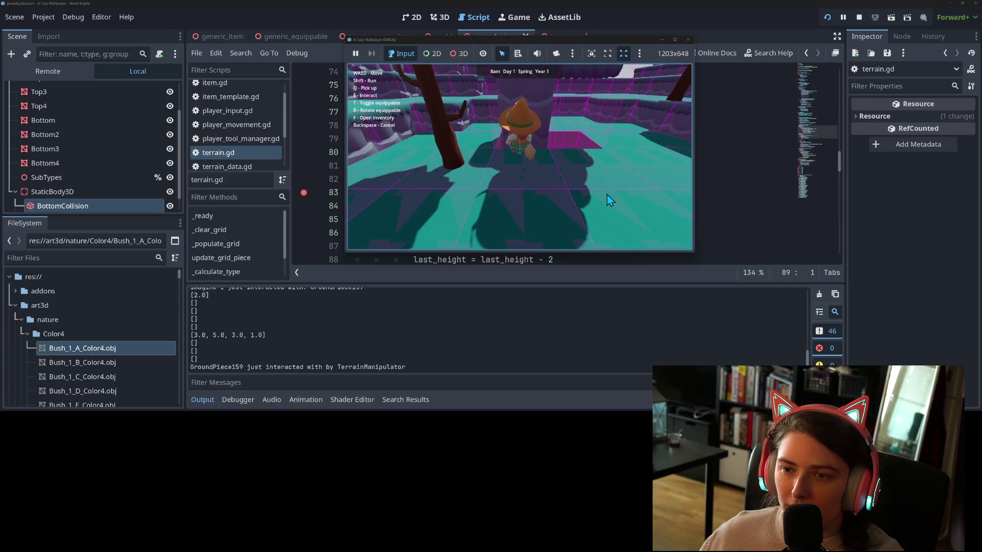
Walk past the wall, tree and tall stacked pillar onto the farther ledge, modifying more ground pieces.
key("w")
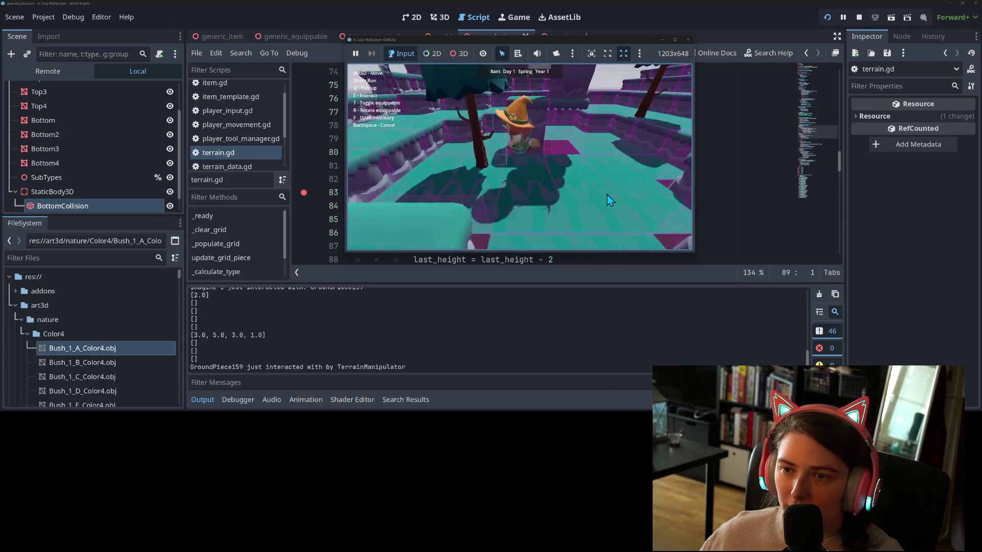
key("w")
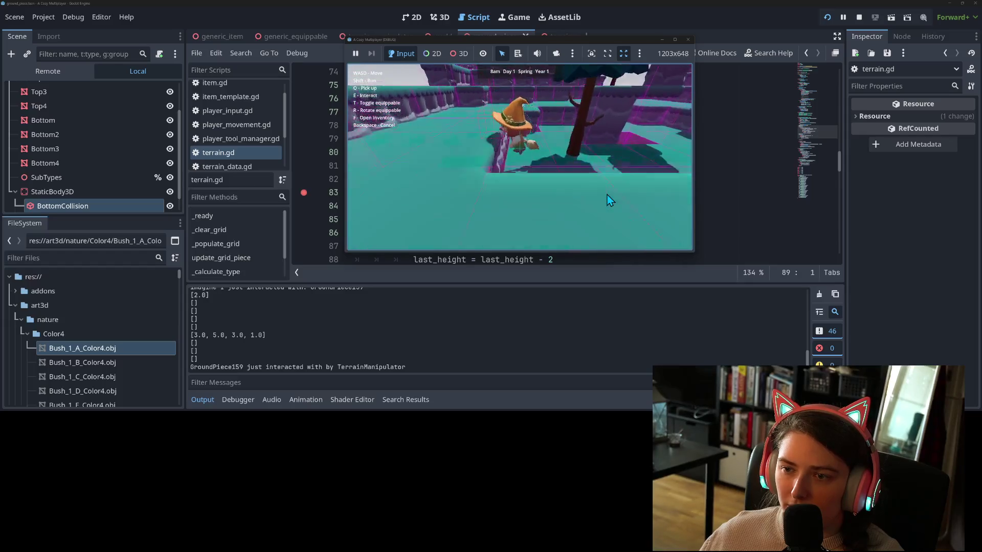
key("w")
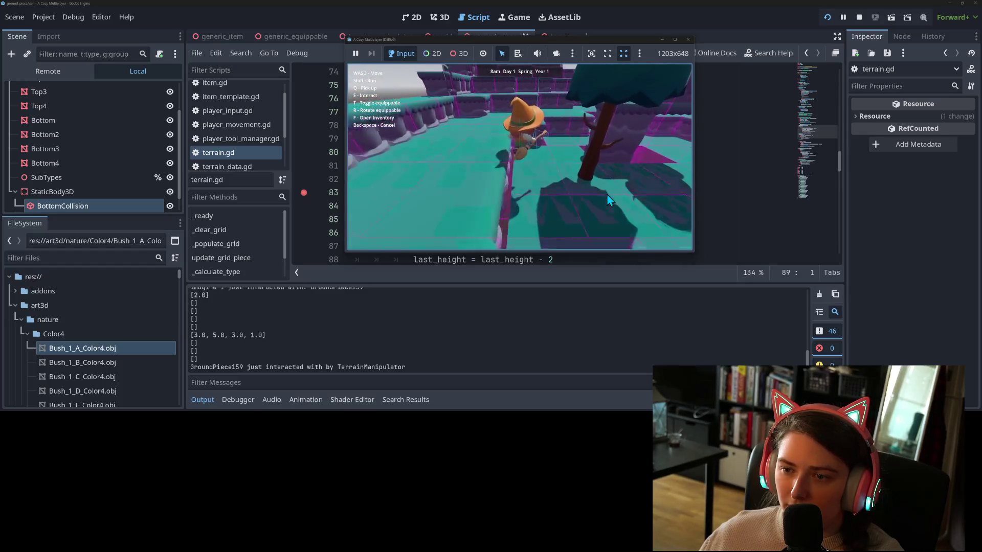
key("w")
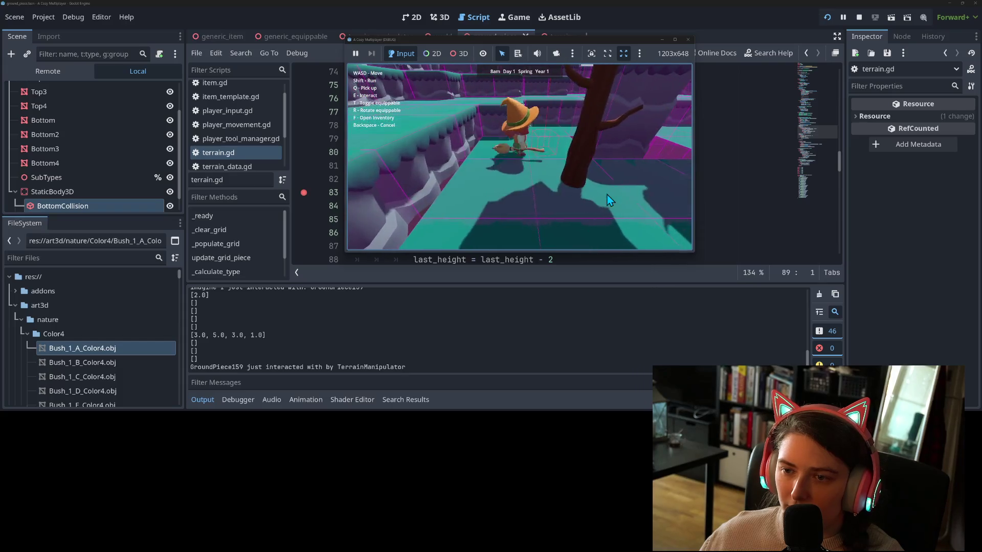
key("w")
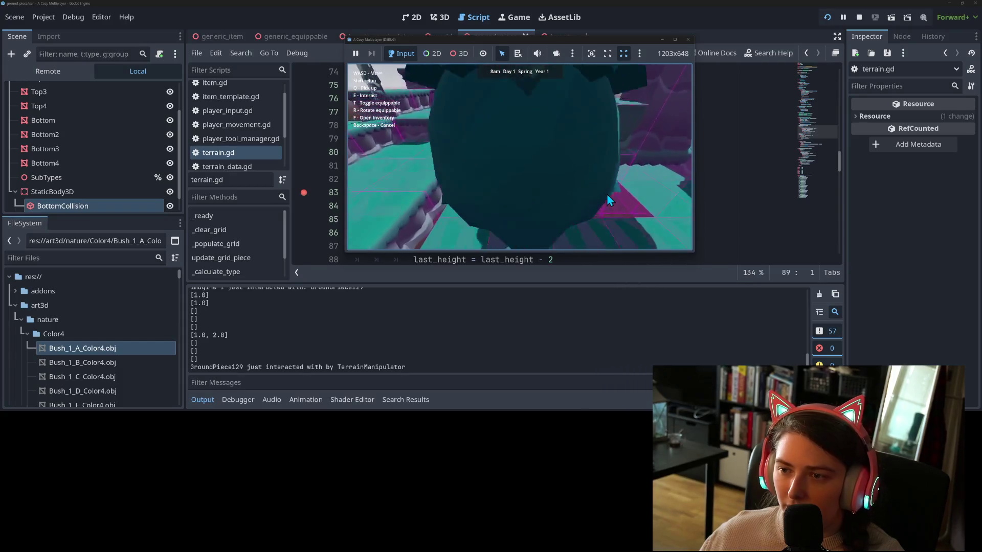
key("w")
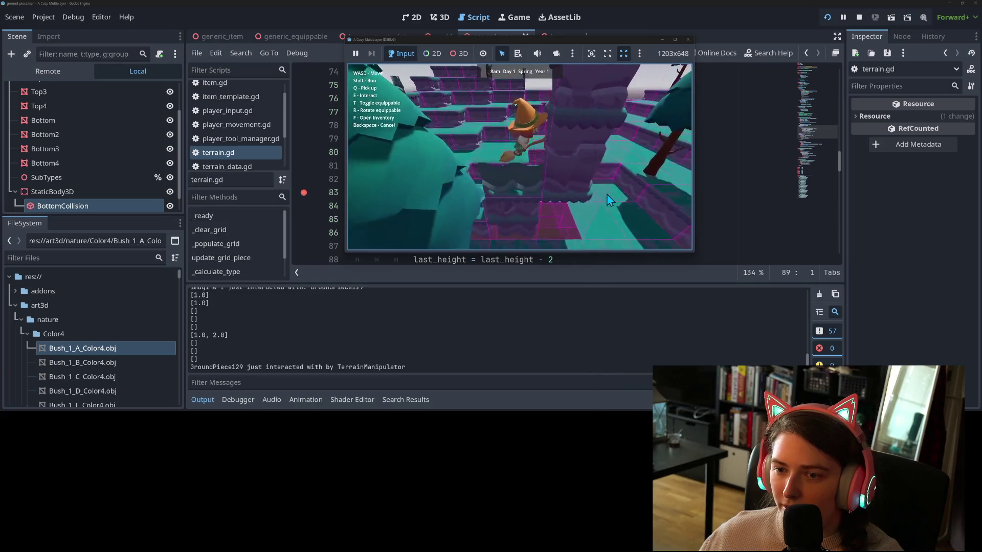
key("w")
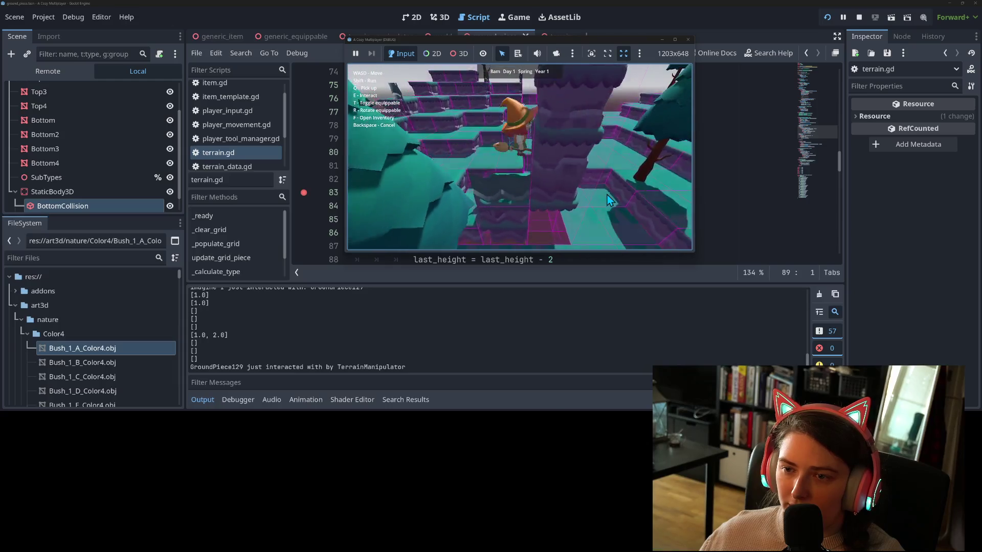
key("w")
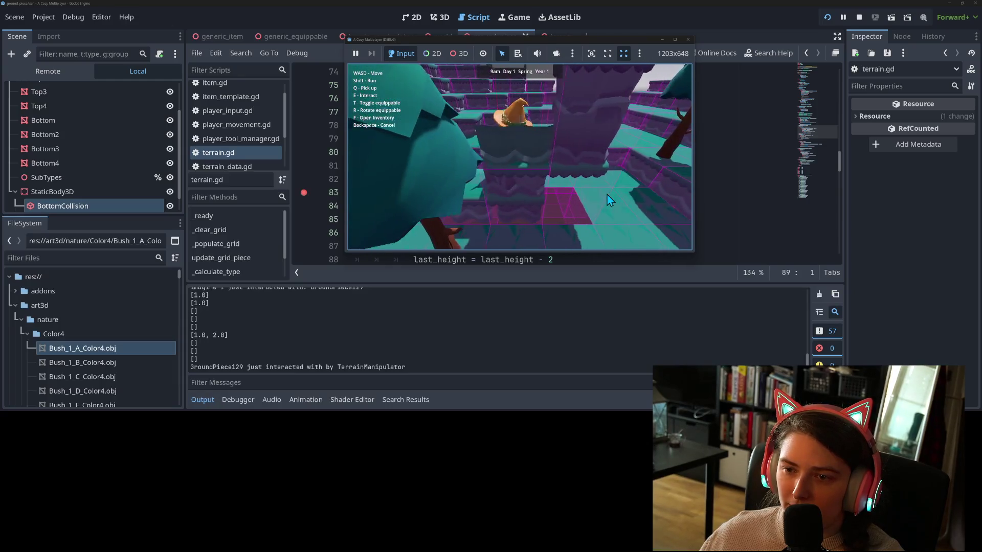
key("w")
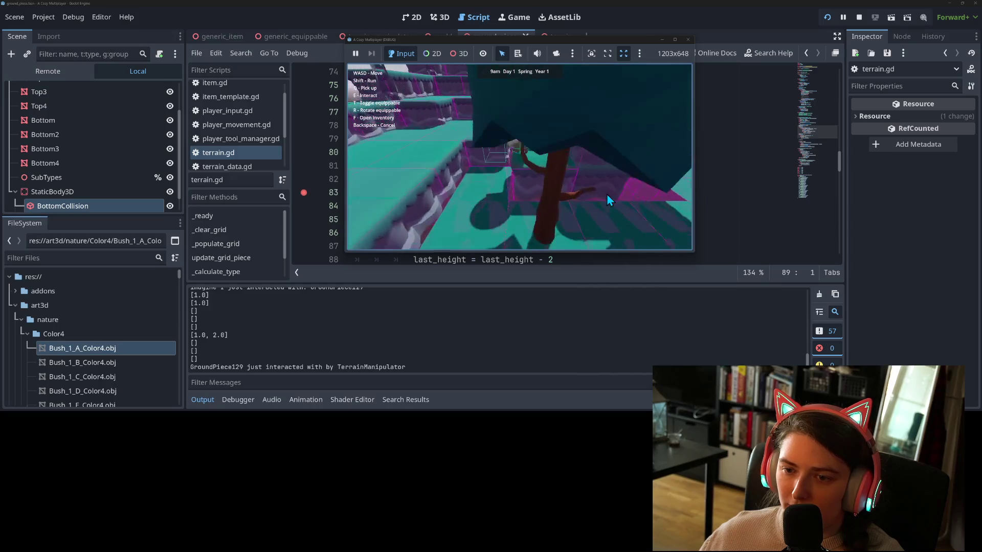
key("w")
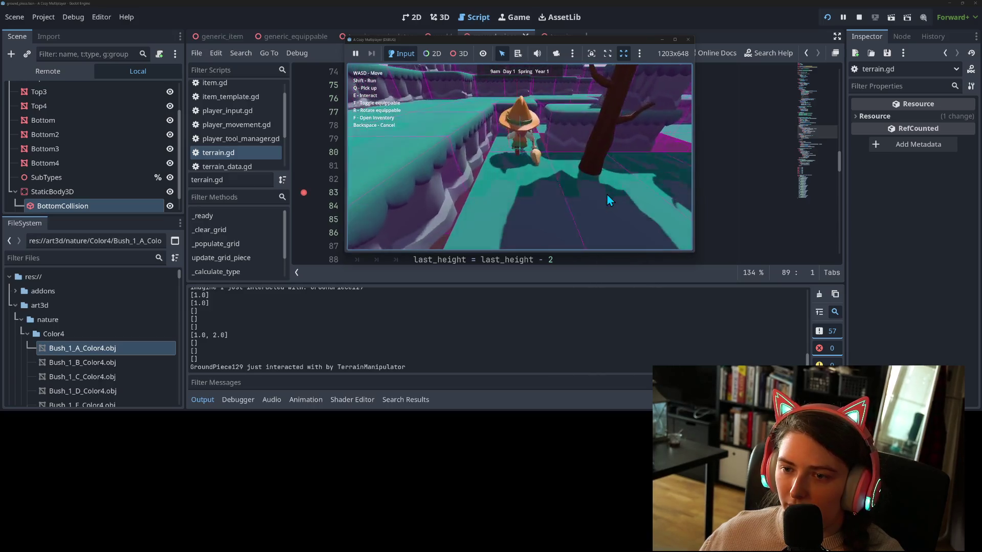
key("w")
key("w")
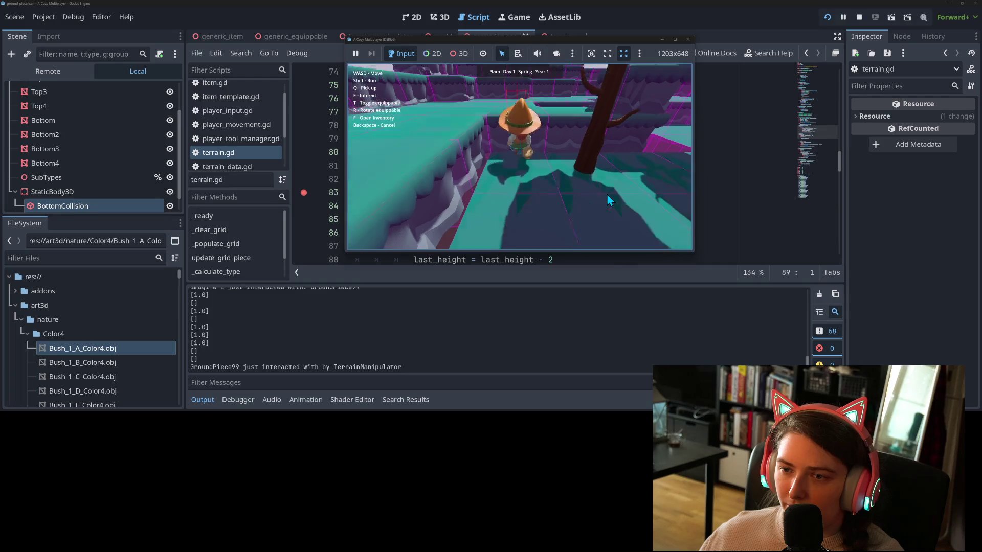
key("w")
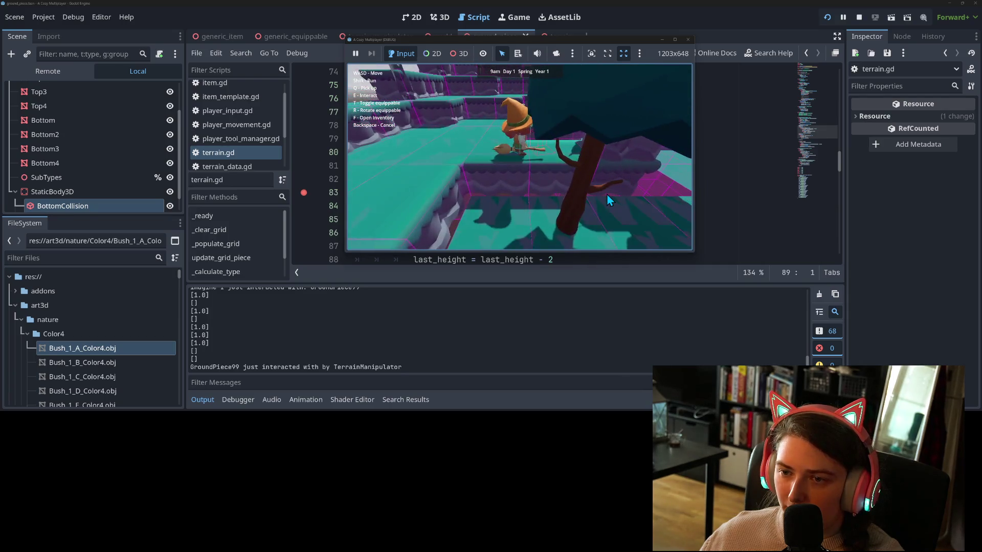
key("w")
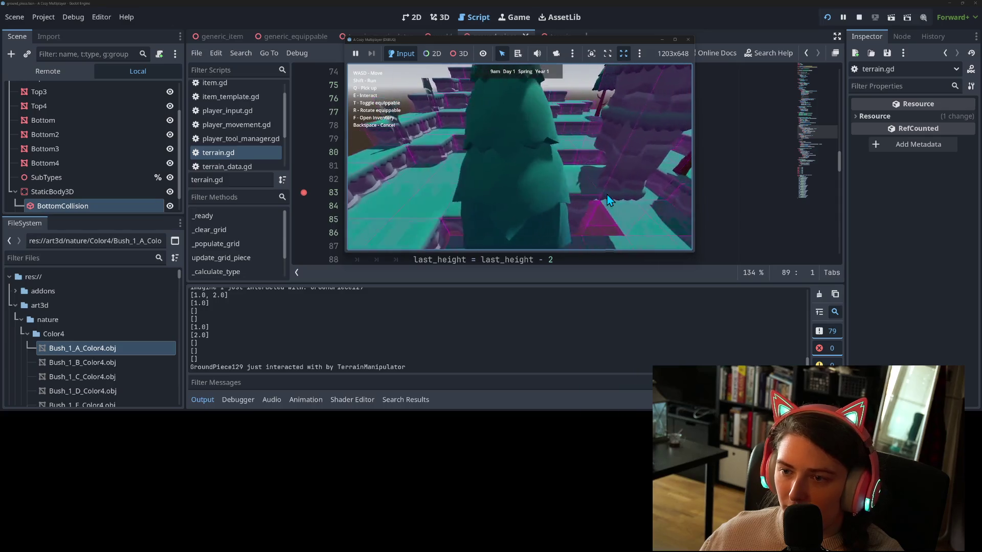
key("w")
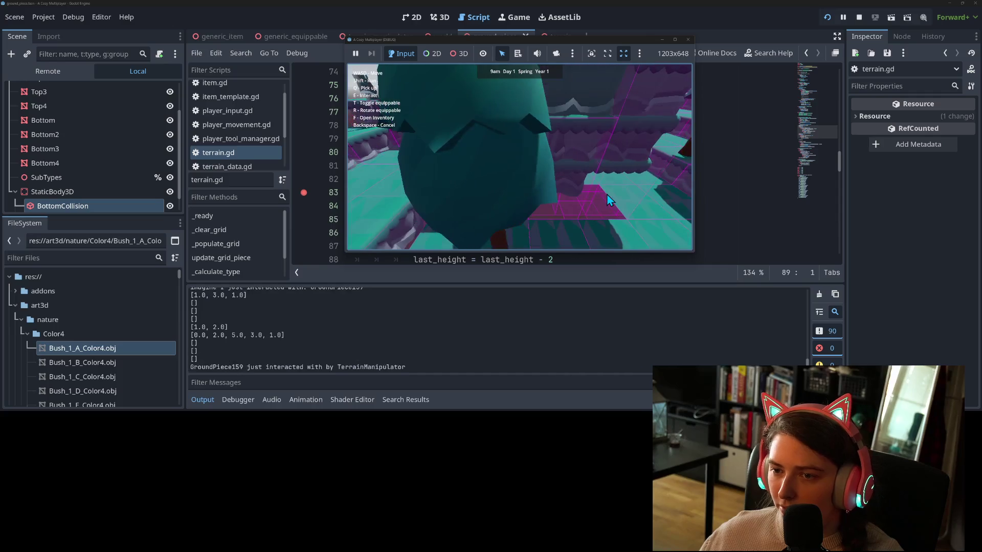
Walk around the stone pillar and purple terrain column to a spot behind the pillar.
key("w")
key("w")
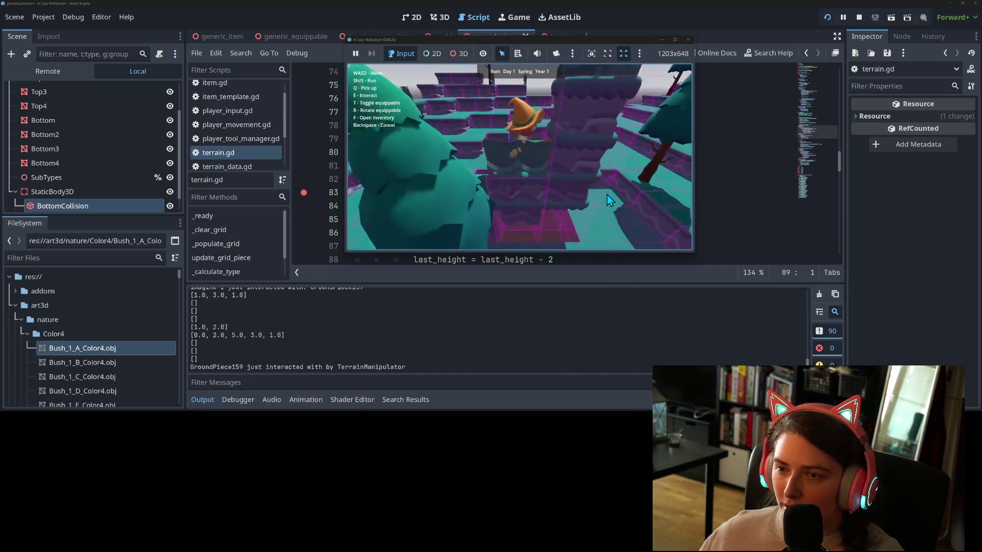
key("w")
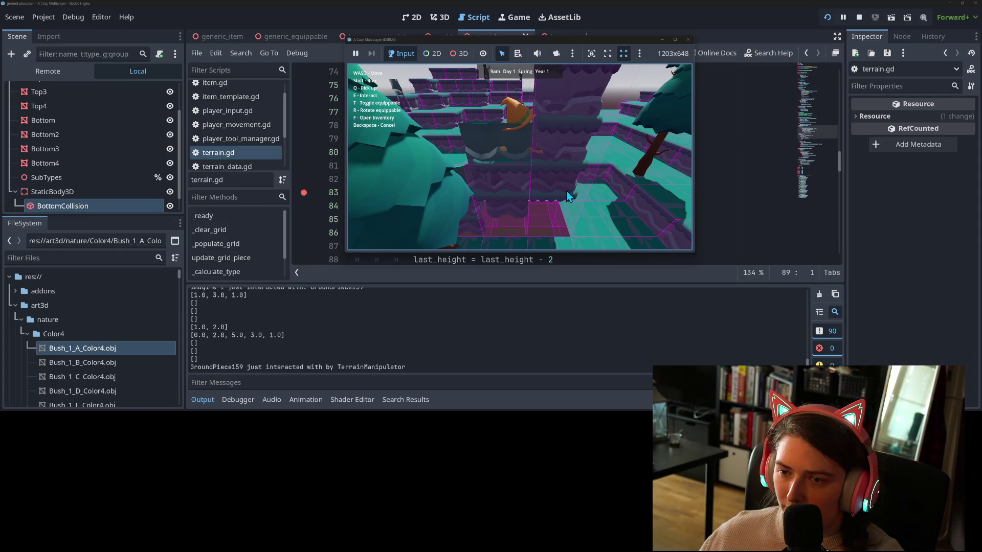
key("w")
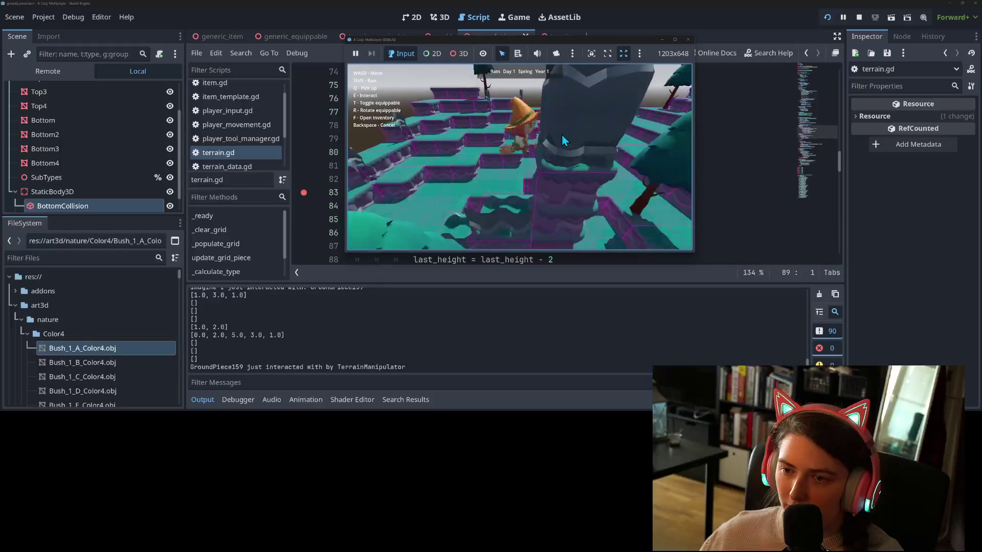
key("s")
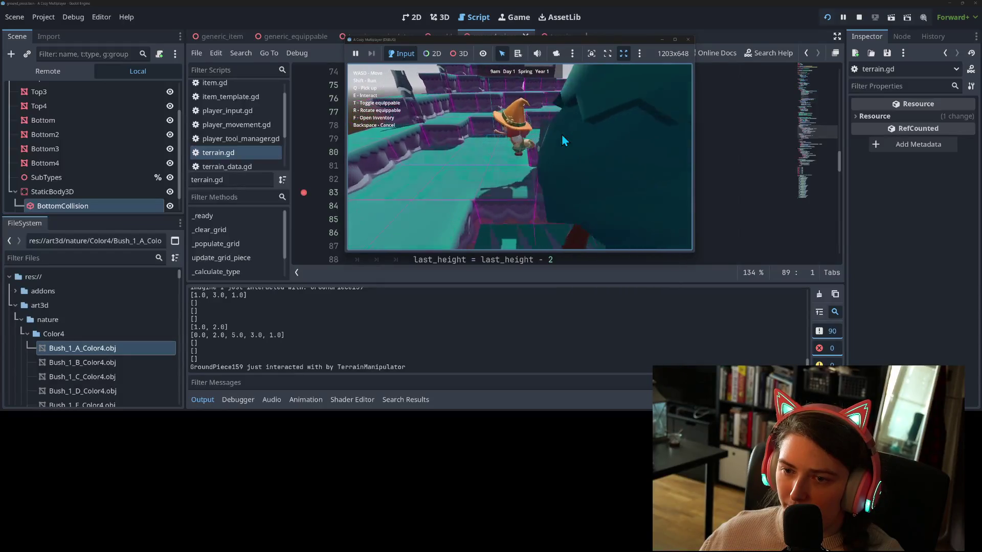
key("d")
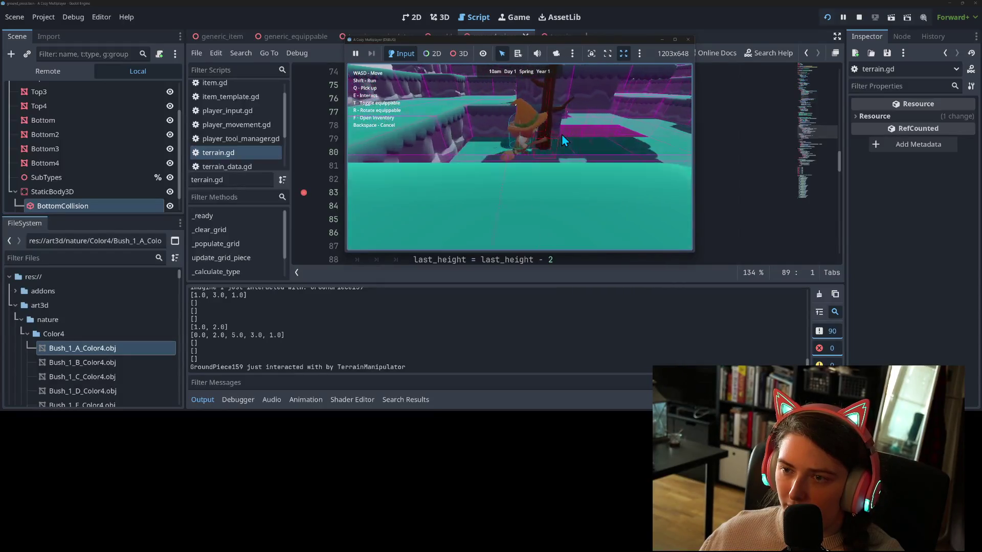
key("a")
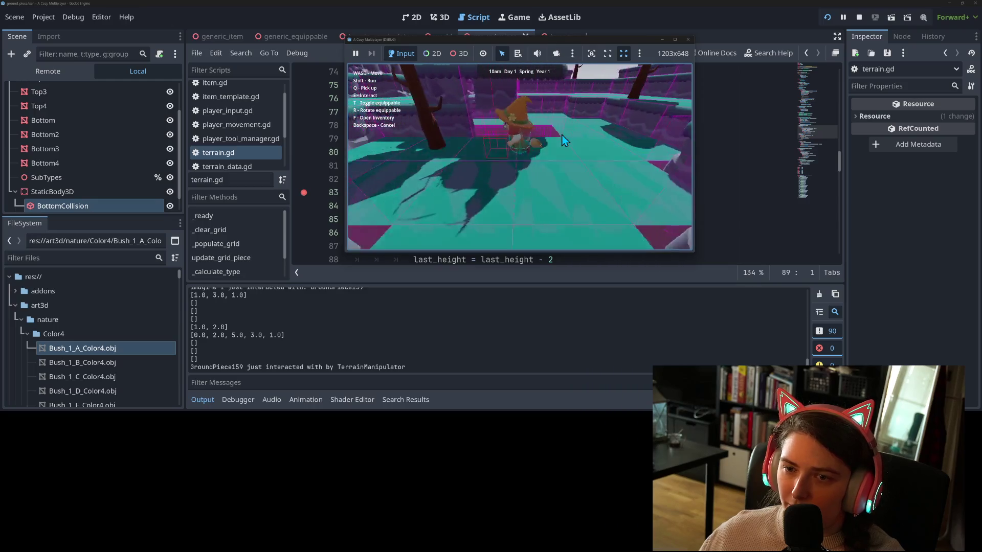
key("w")
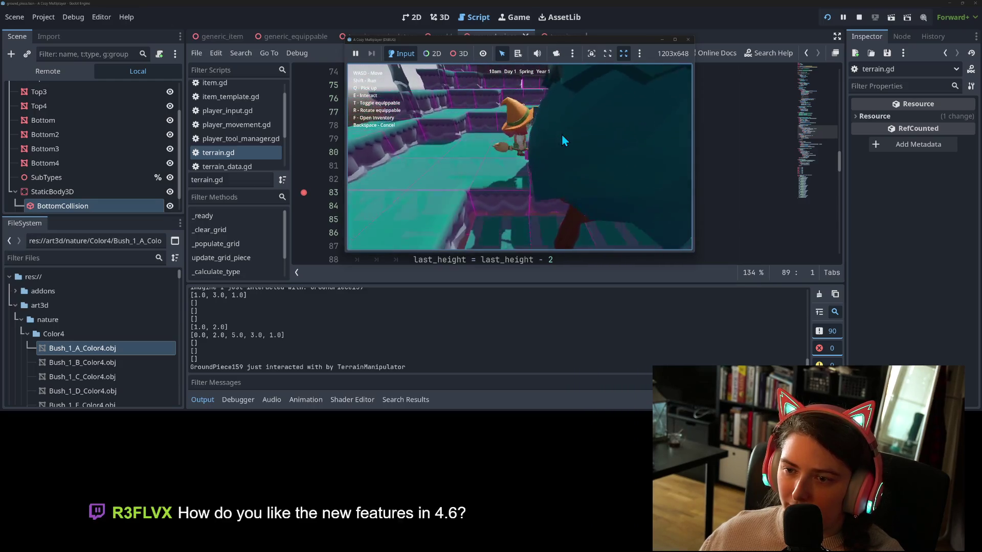
key("w")
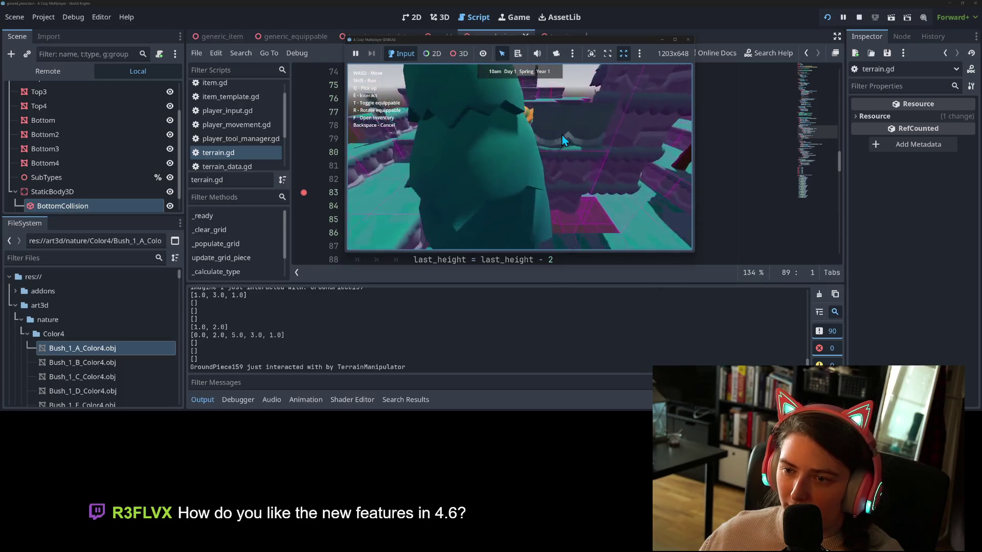
key("w")
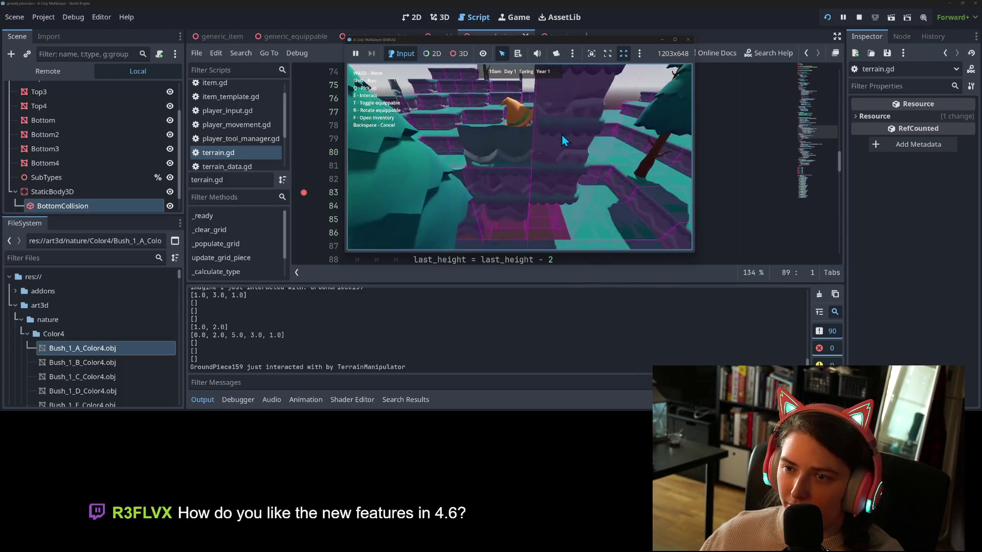
key("w")
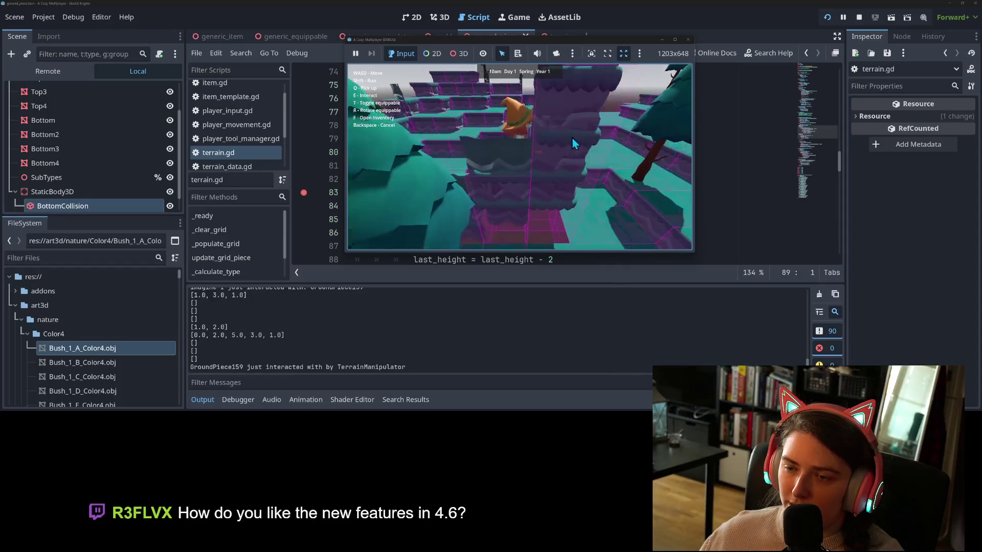
Raise one ground piece four times, toggle the terrain manipulator, and raise nearby pieces.
key("e")
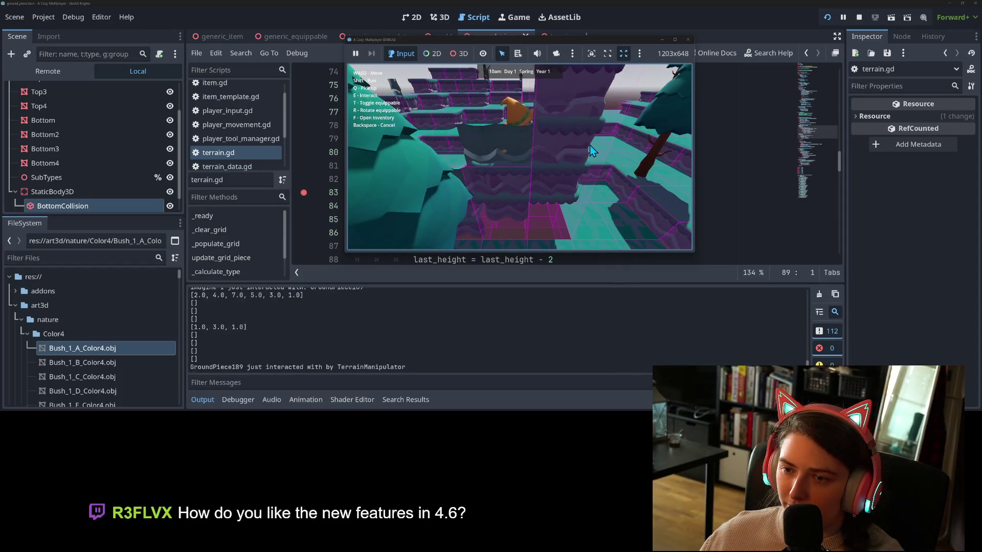
key("e")
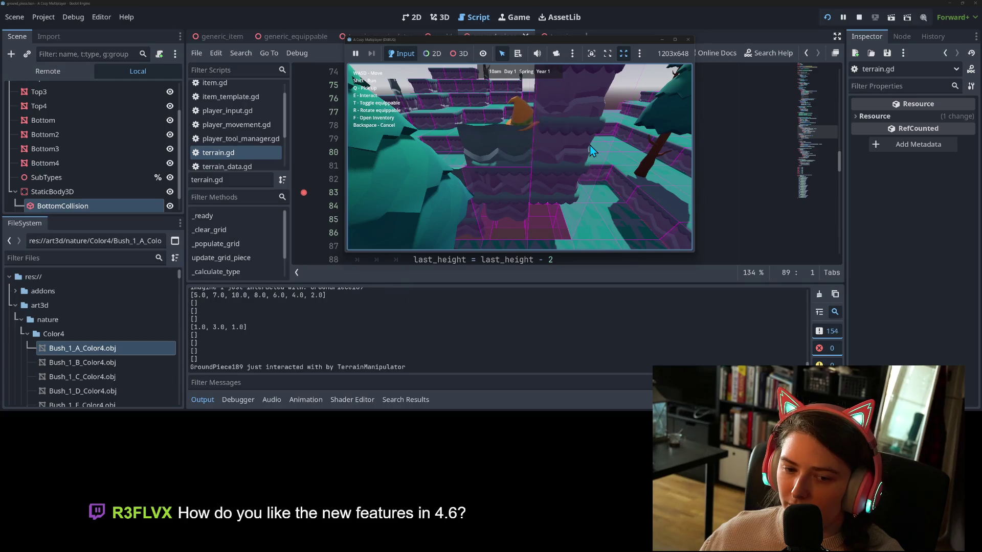
key("e")
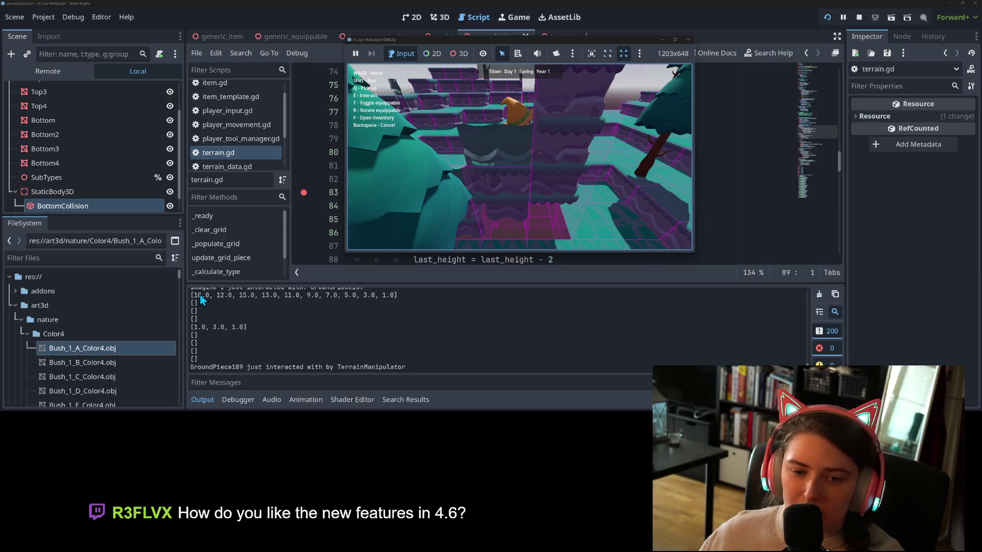
key("e")
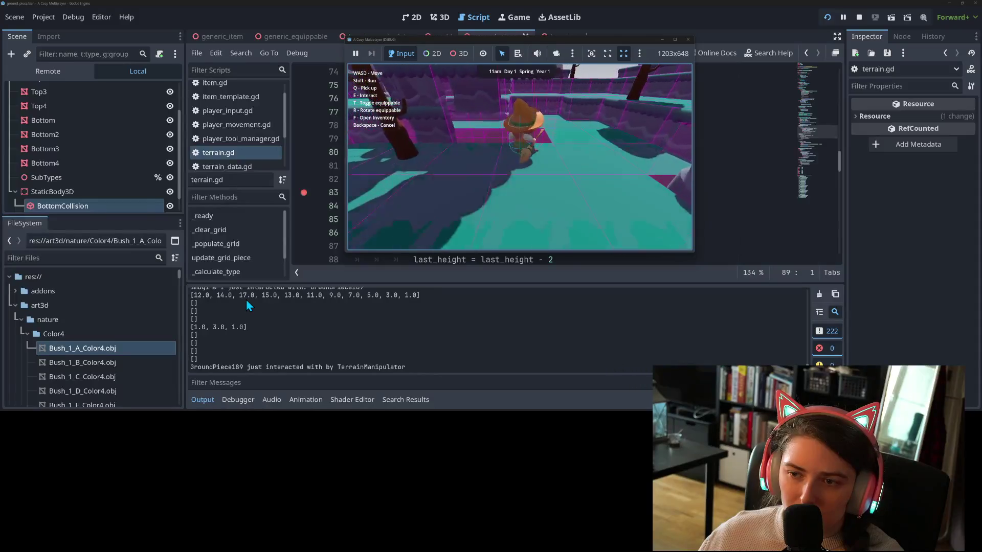
key("t")
key("e")
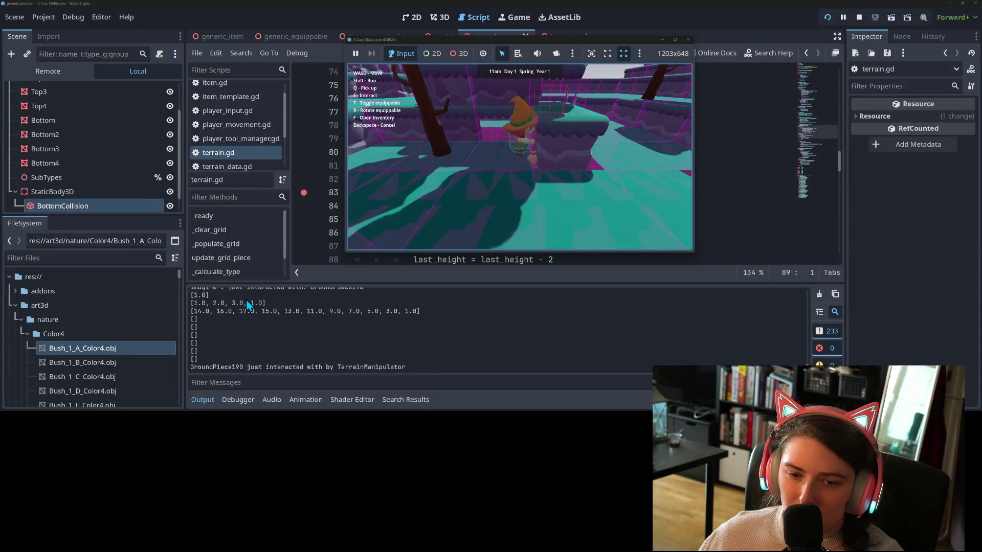
key("e")
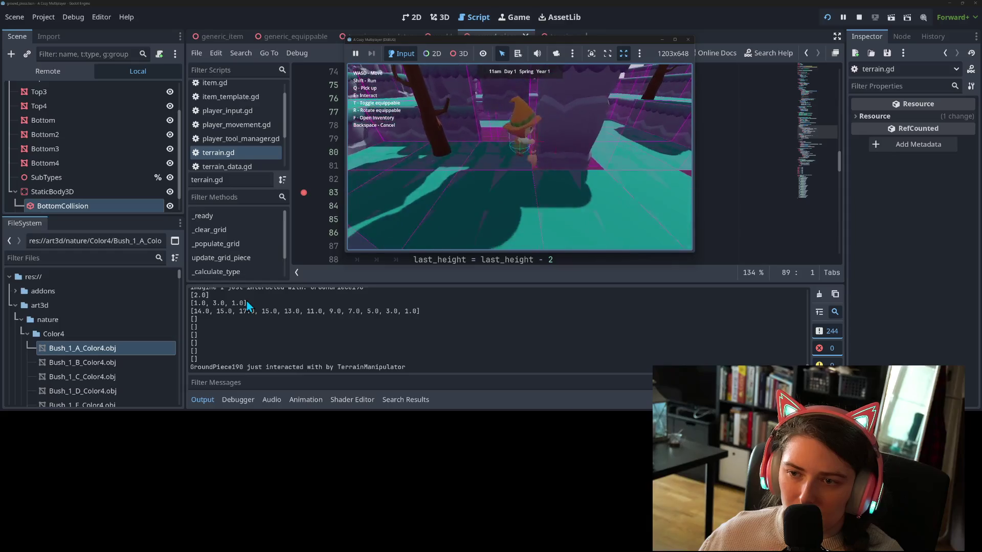
Raise a different ground piece past the tree, walk onto a raised block, and stop the game.
key("a")
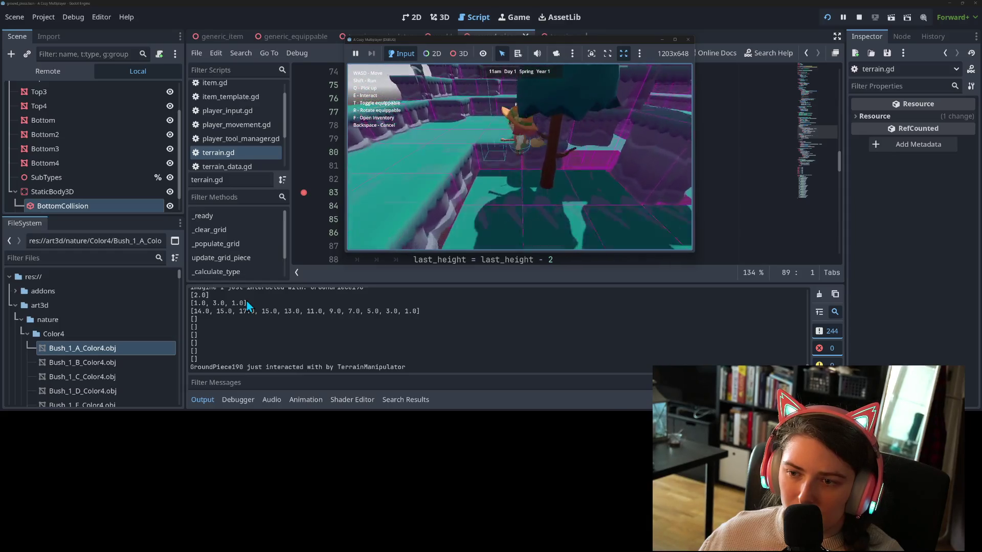
key("e")
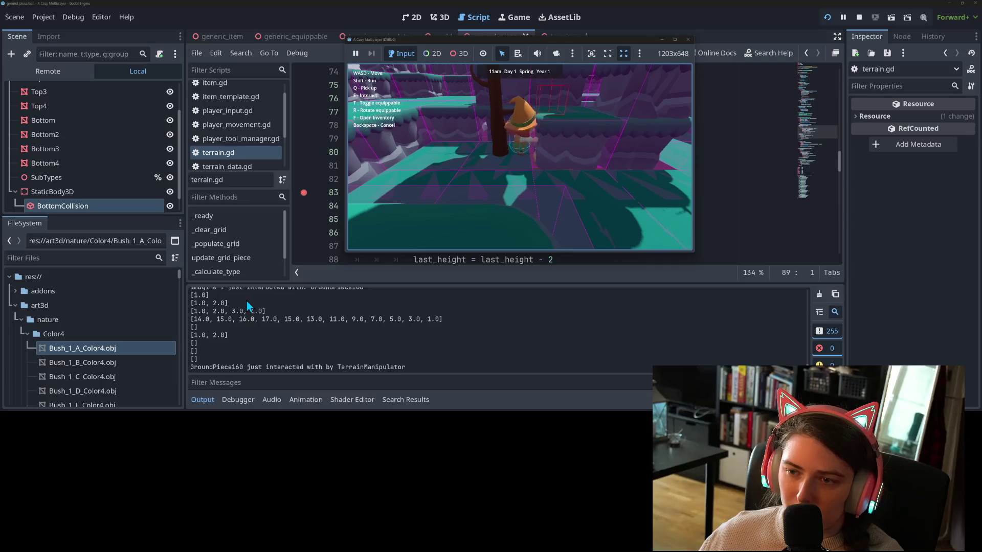
key("w")
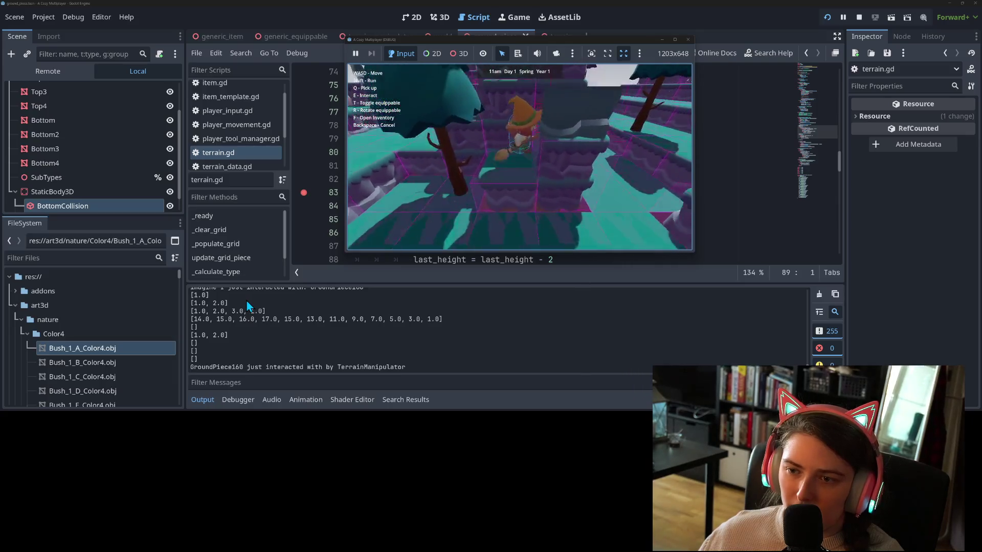
key("w")
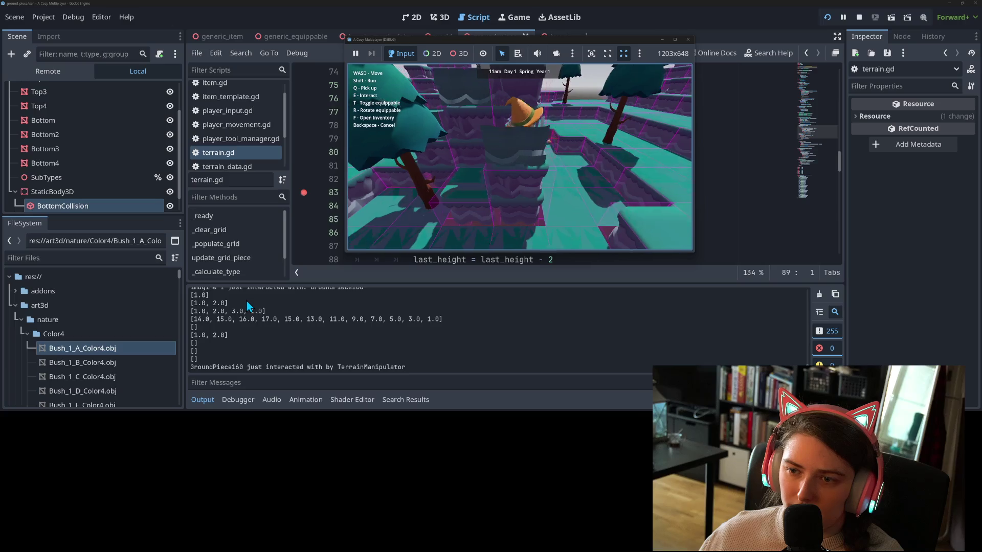
key("d")
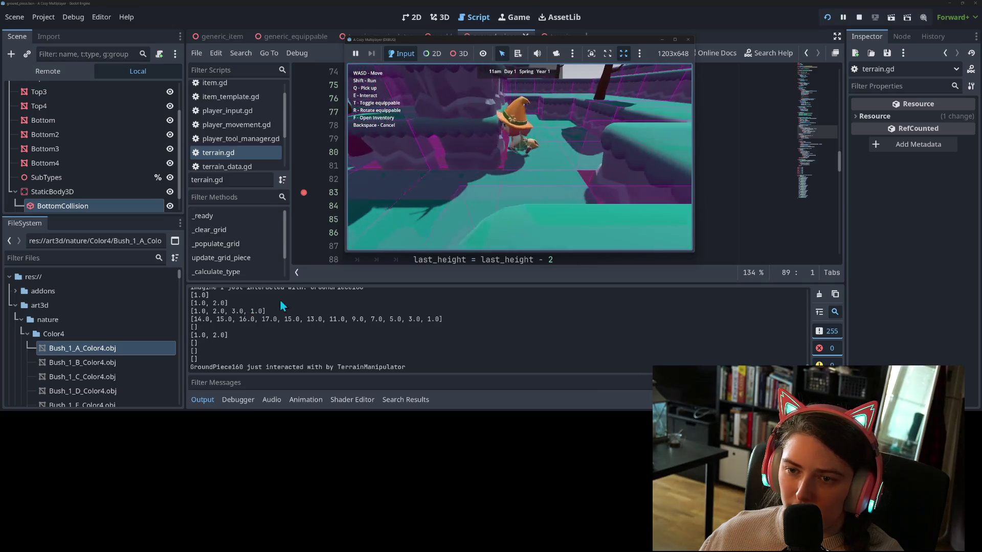
left_click(688, 39)
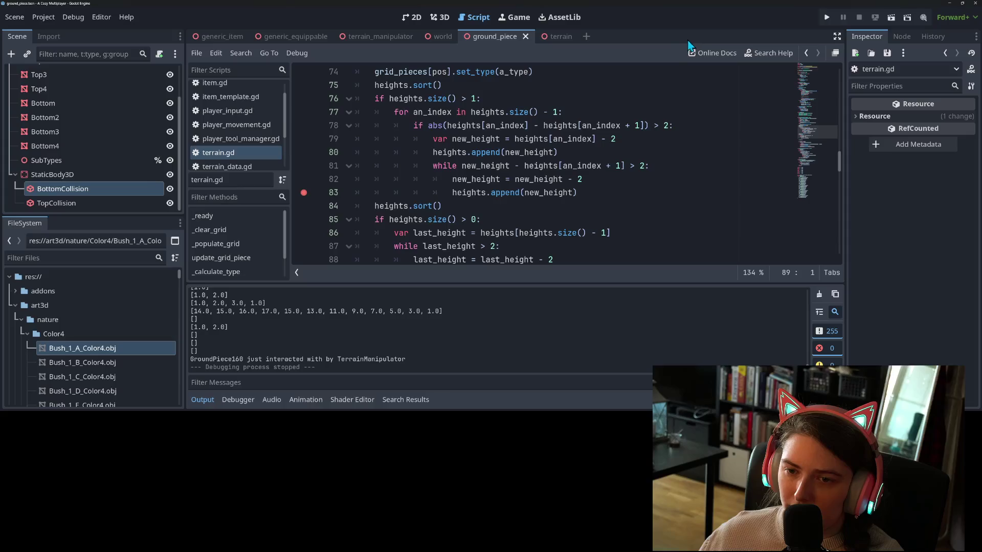
Open the GroundPiece script from the ground_piece scene and inspect the collision height formula on lines 57–58.
left_click(560, 38)
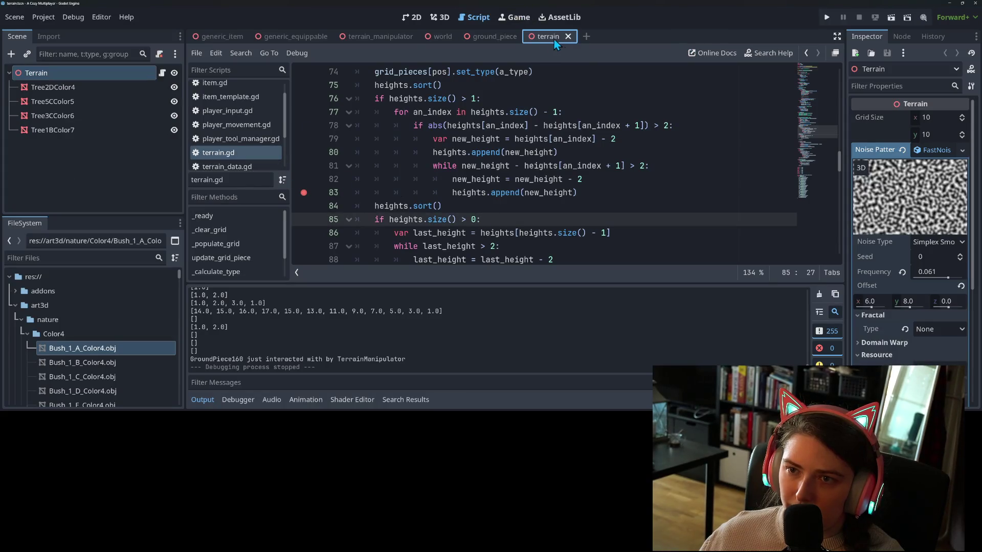
left_click(483, 38)
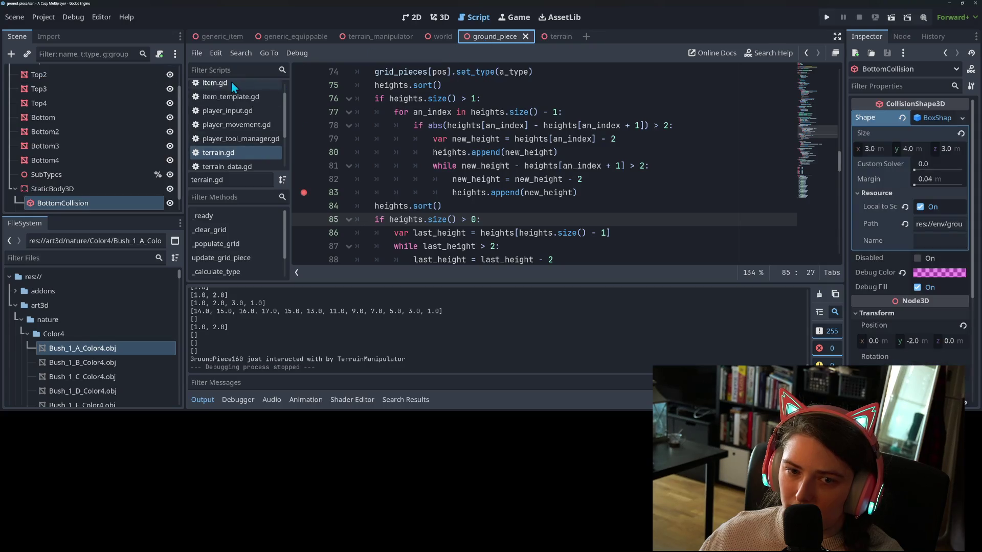
scroll(134, 139, "up", 2)
left_click(157, 74)
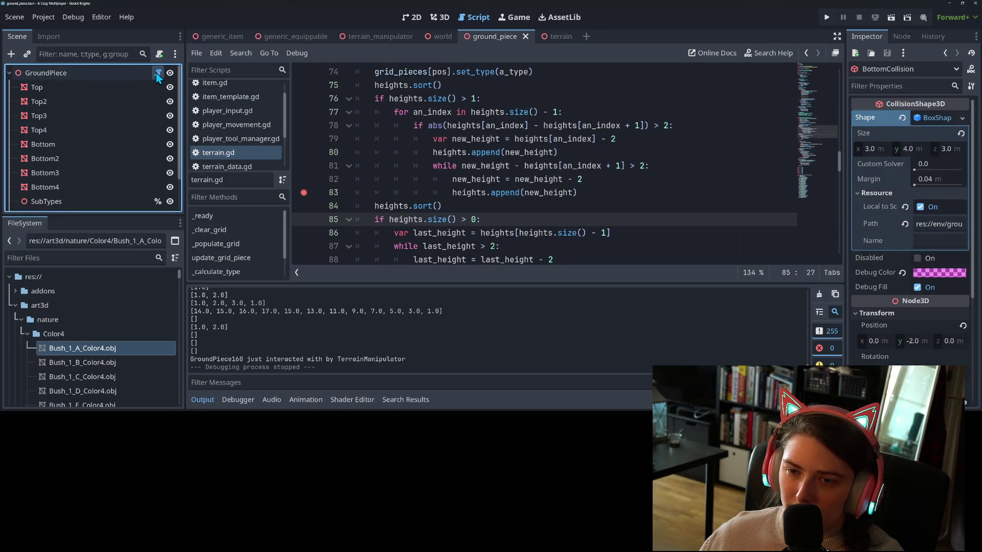
left_click(631, 164)
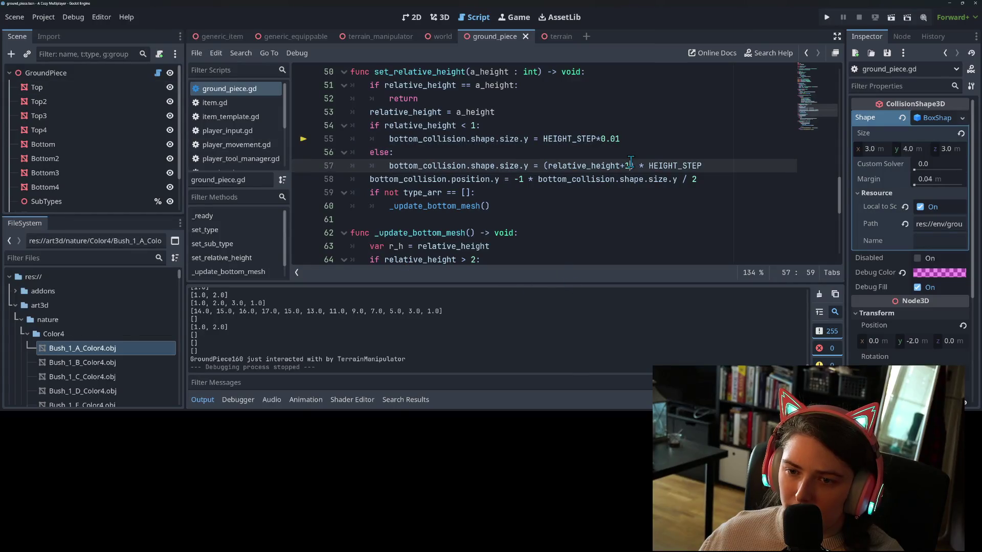
scroll(573, 176, "up", 1)
left_click(699, 221)
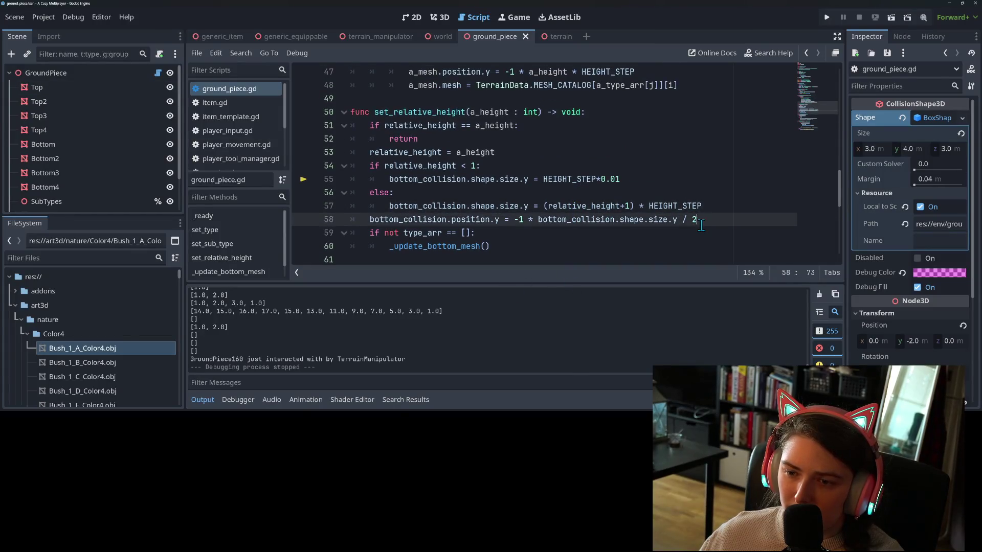
Trace bottom_collision uses, the set_sub_type function and its line 41 range in ground_piece.gd.
double_click(439, 204)
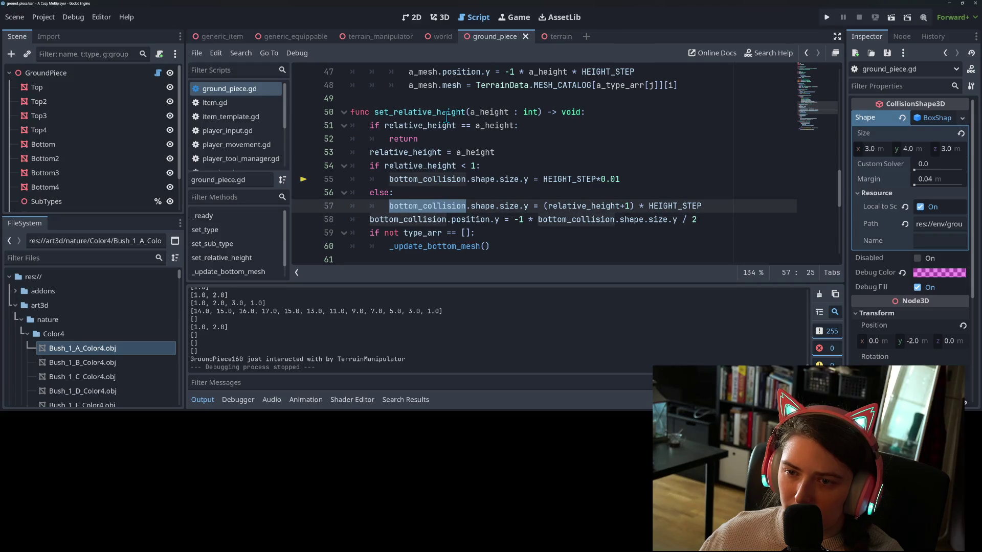
scroll(419, 185, "down", 7)
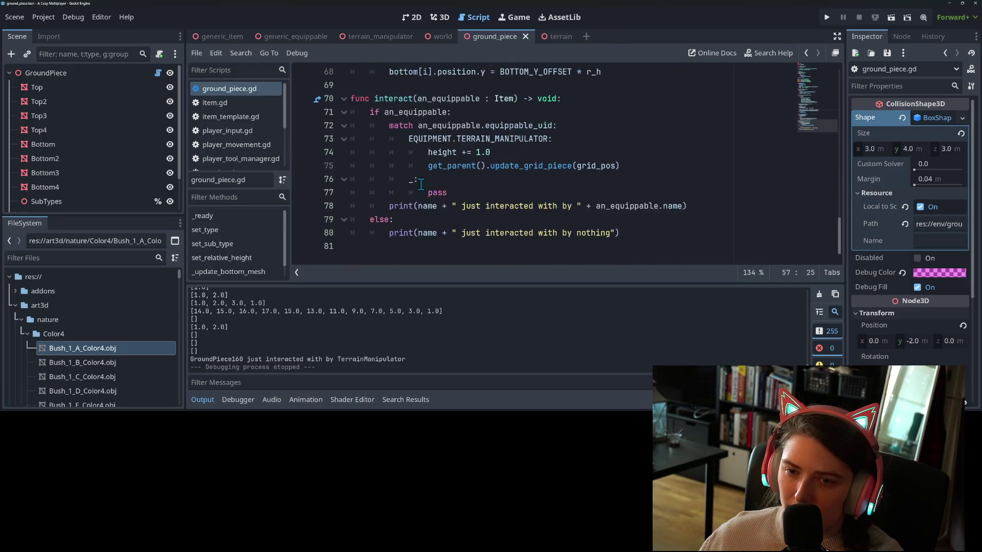
scroll(420, 184, "up", 12)
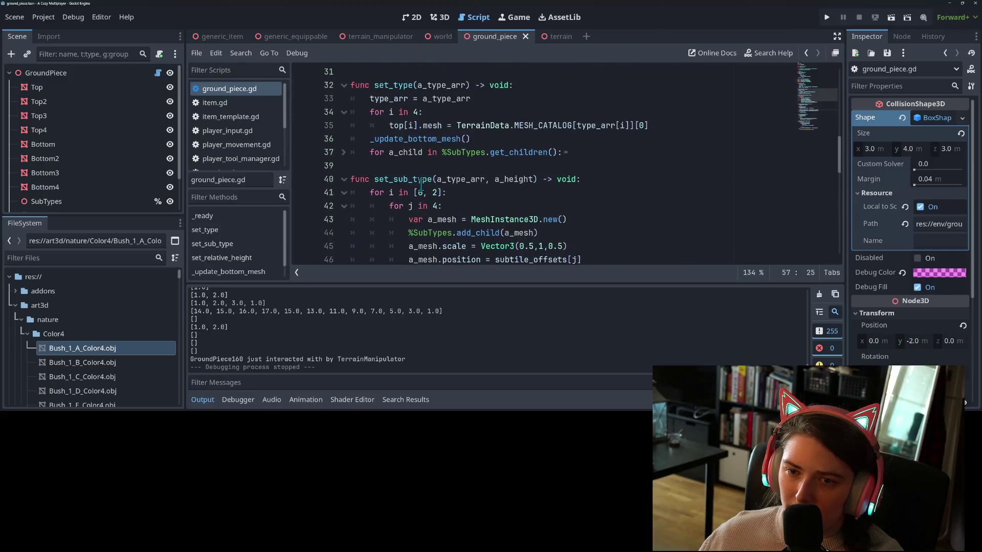
double_click(411, 183)
scroll(411, 183, "down", 1)
left_click(431, 152)
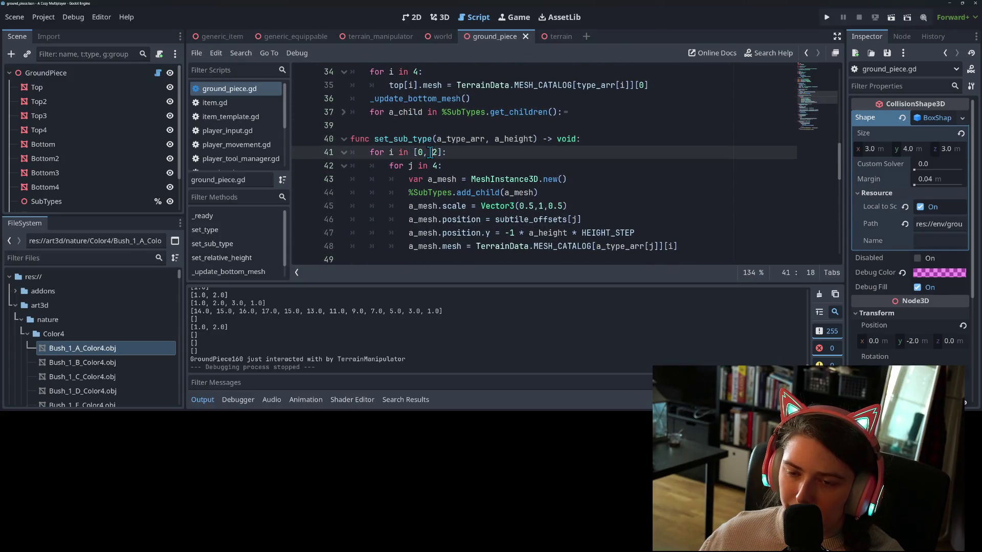
scroll(441, 154, "down", 1)
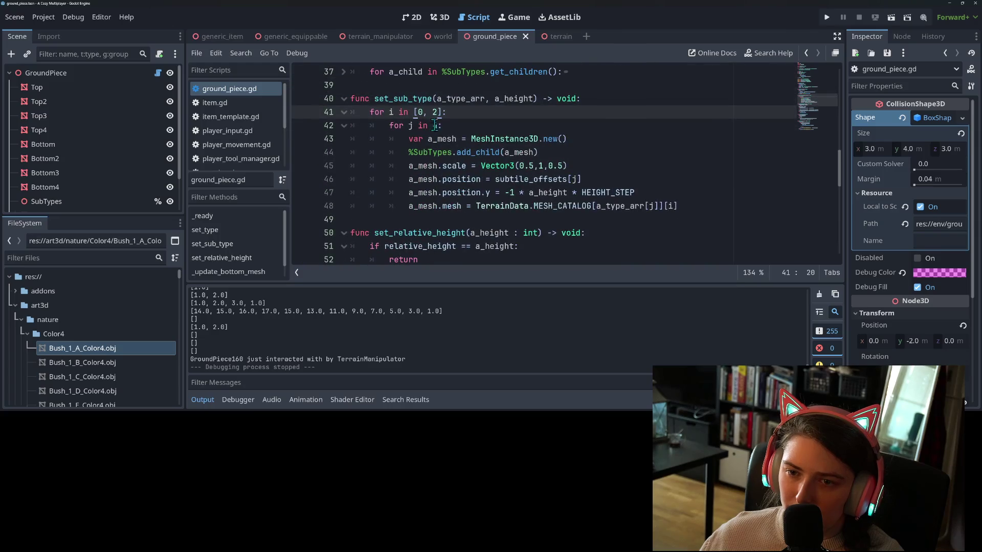
mouse_move(473, 139)
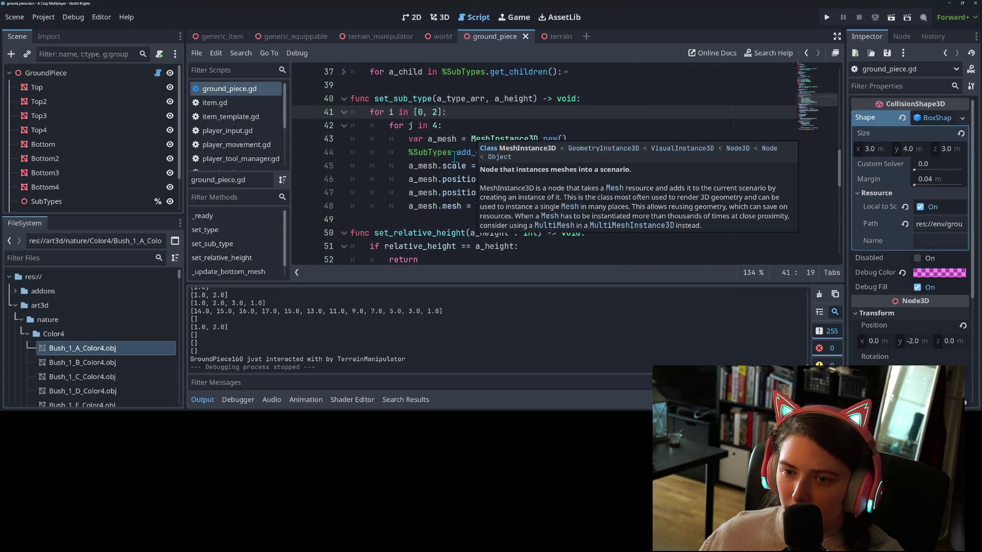
left_click(441, 164)
mouse_move(466, 166)
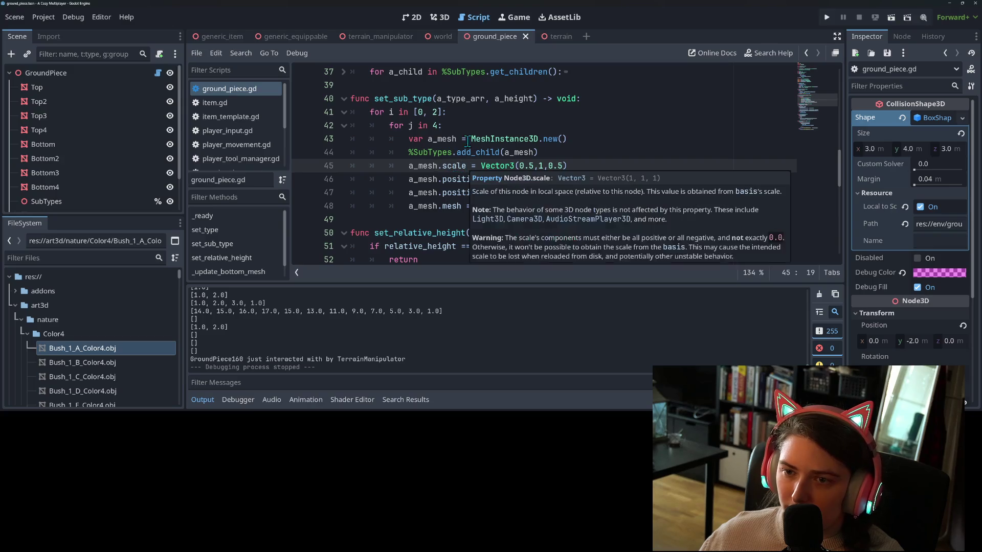
Review the a_height parameter and the TerrainData.MESH_CATALOG line 48, then open a new browser tab.
double_click(512, 100)
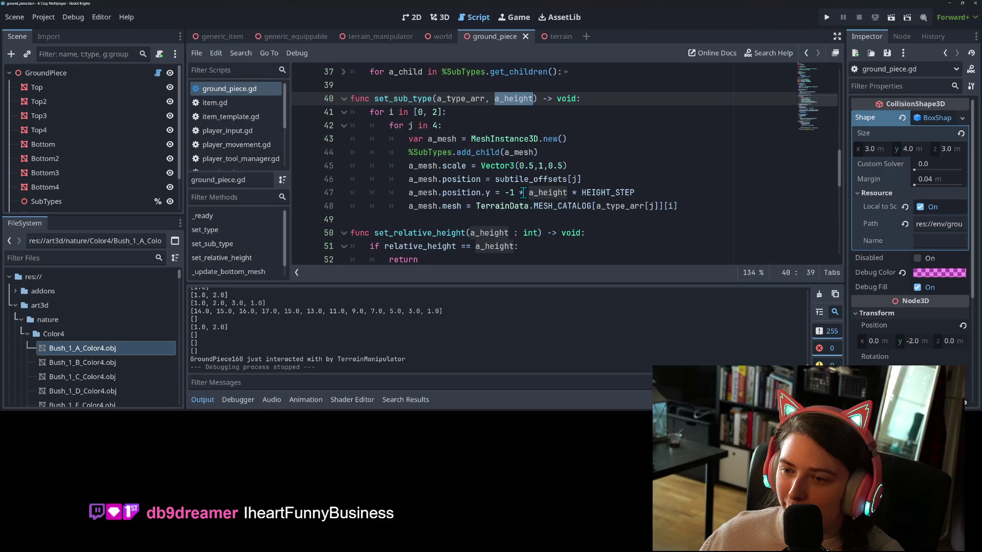
double_click(501, 205)
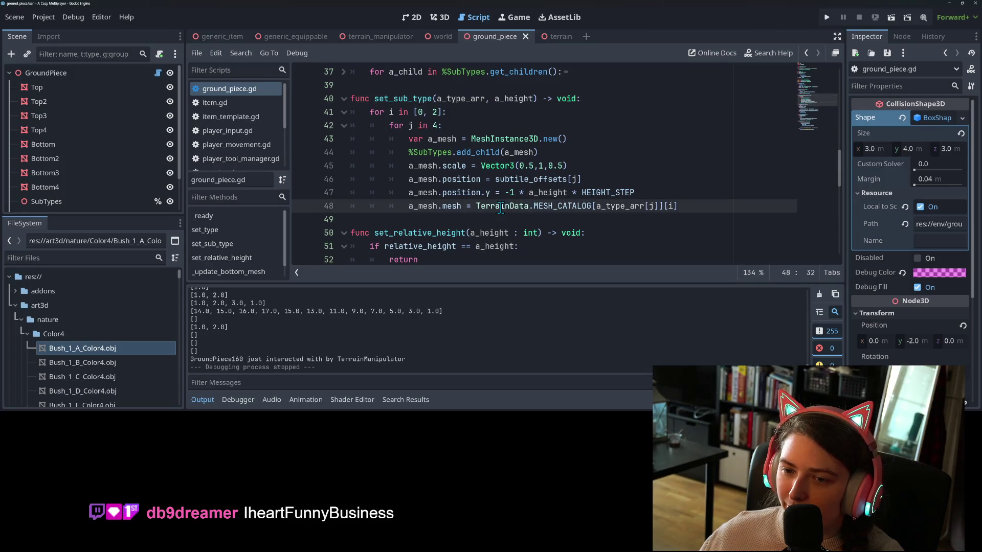
left_click(703, 208)
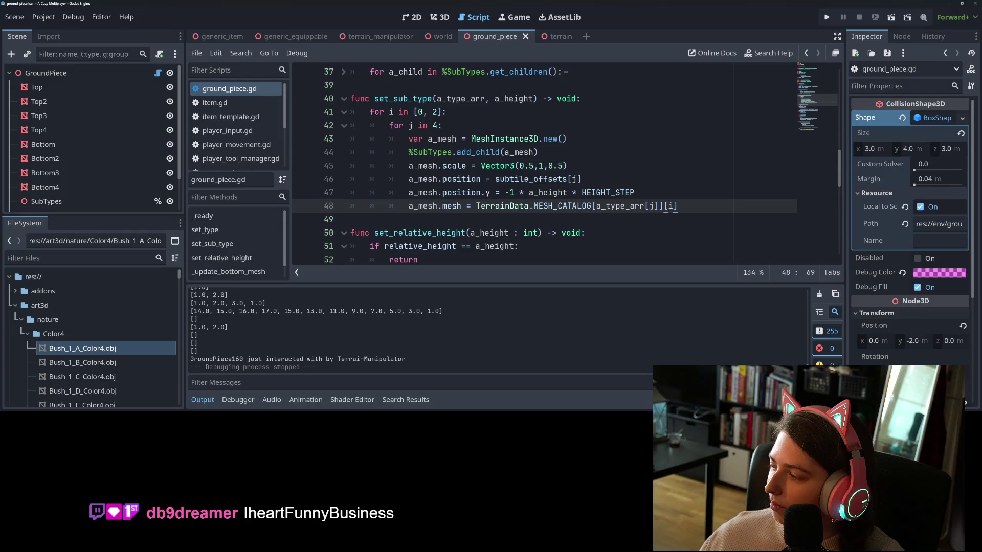
key("alt+Tab")
key("ctrl+t")
Search Google for 'godot 4.6' and open the Godot 4.6 dev 3 snapshot article.
type("godot 4.6")
key("Return")
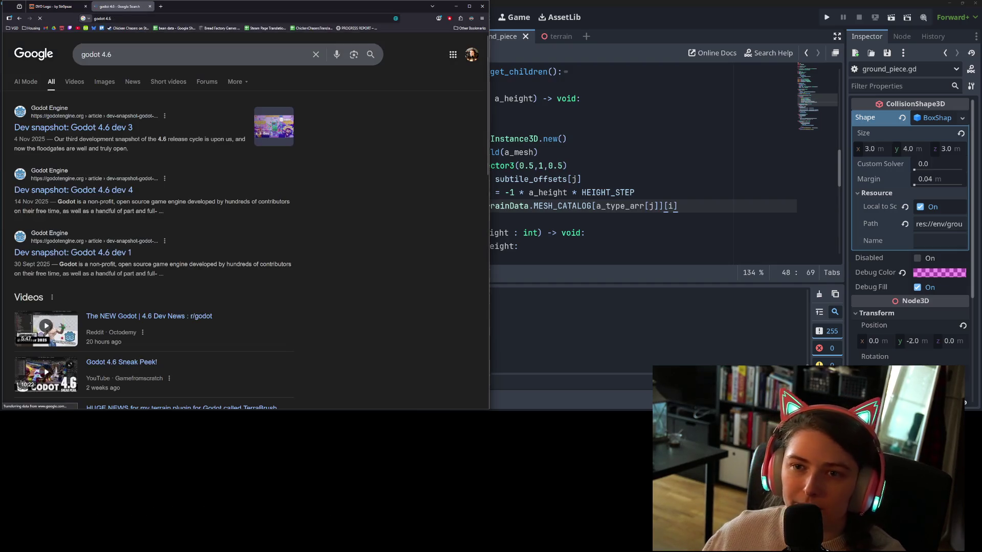
key("super+Up")
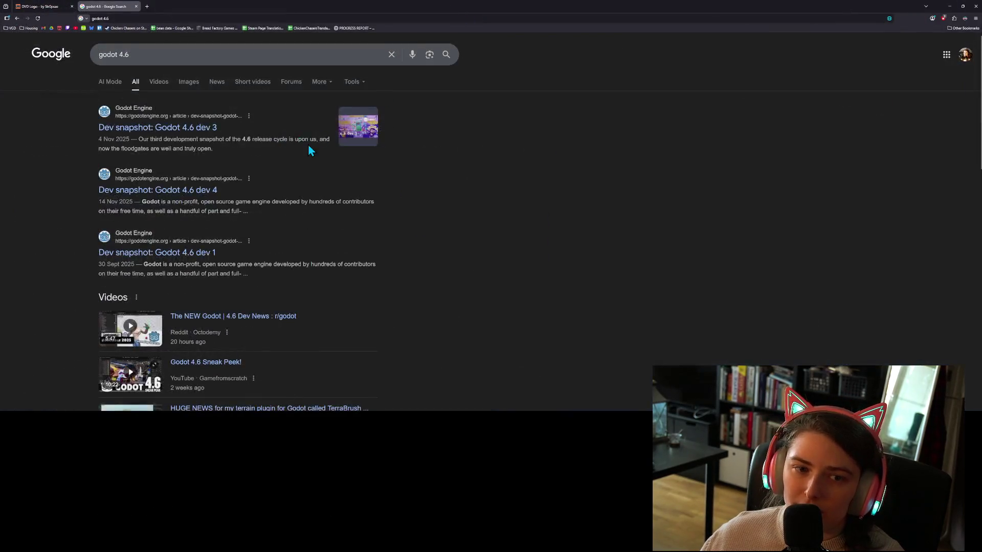
left_click(192, 127)
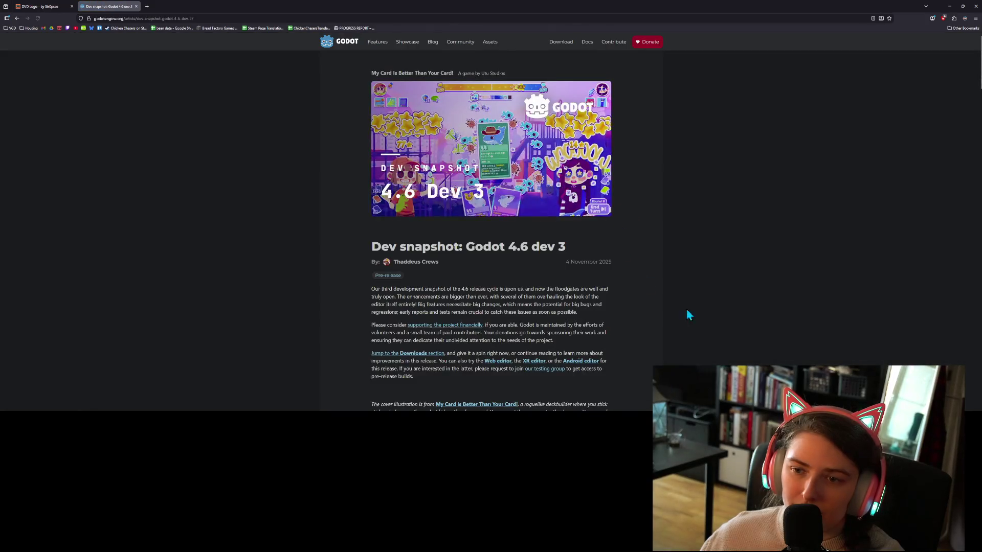
Read down the article's Highlights, briefly selecting text in the Classic Theme note.
scroll(710, 319, "down", 2)
scroll(709, 318, "down", 4)
scroll(705, 321, "down", 2)
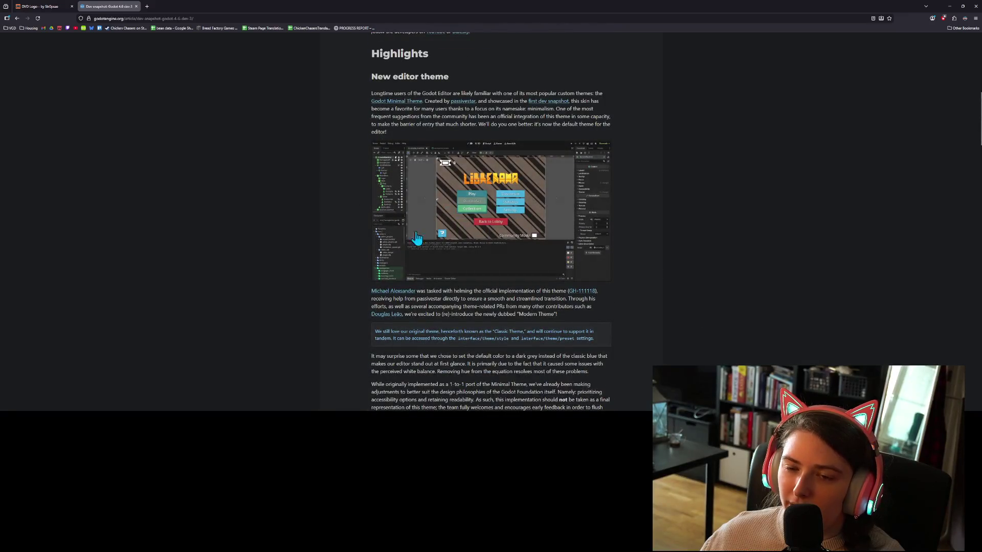
scroll(657, 296, "up", 4, "ctrl")
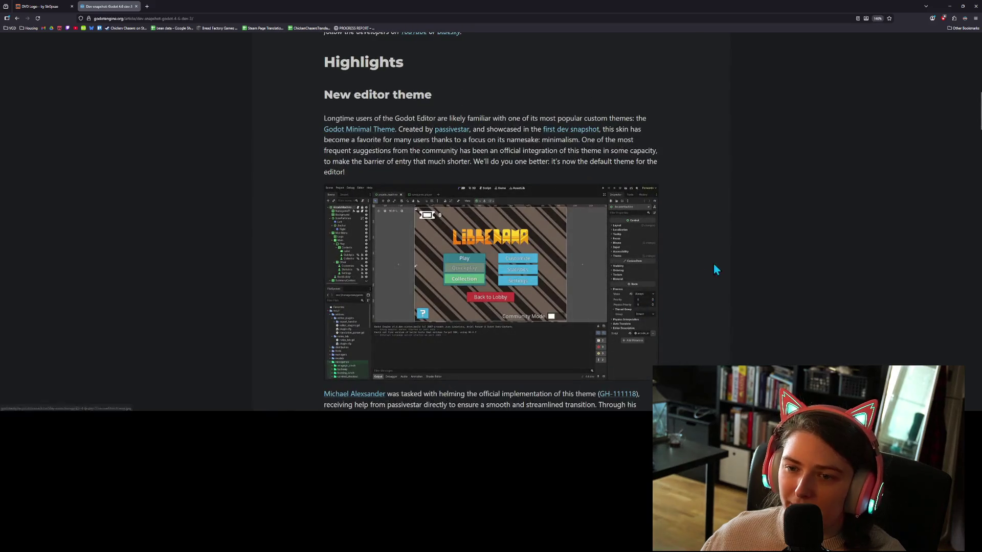
scroll(714, 265, "down", 2)
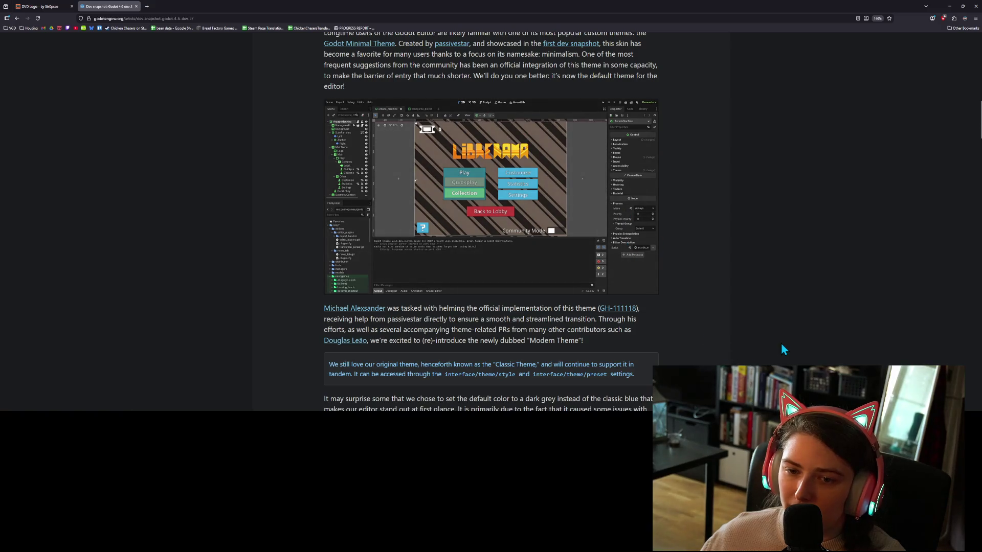
scroll(773, 340, "down", 3)
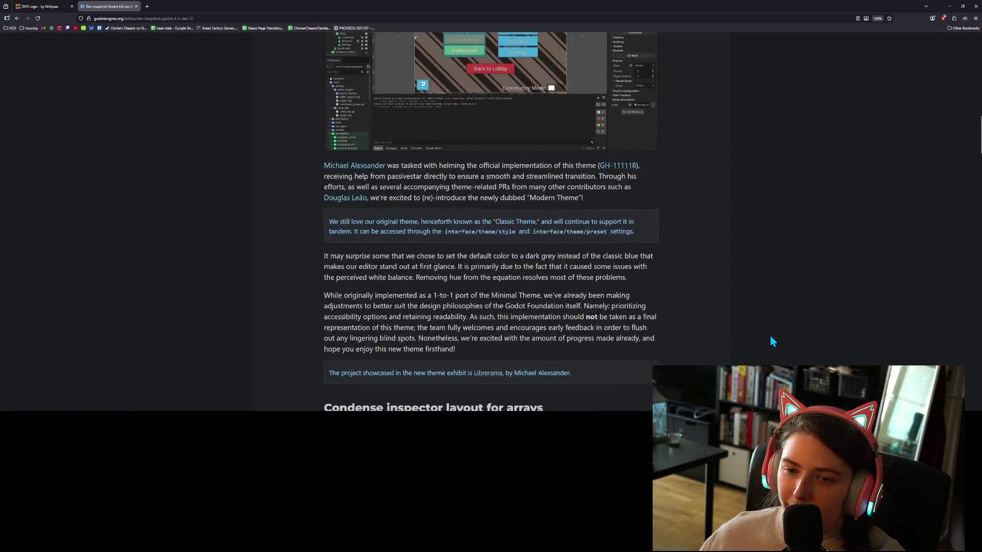
scroll(773, 341, "down", 2)
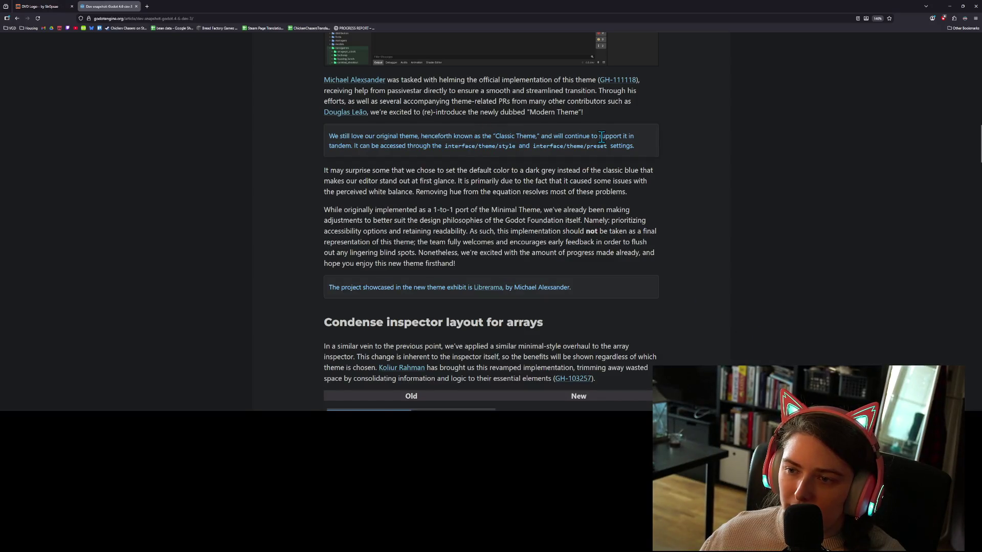
left_click_drag(360, 147, 637, 149)
left_click(633, 169)
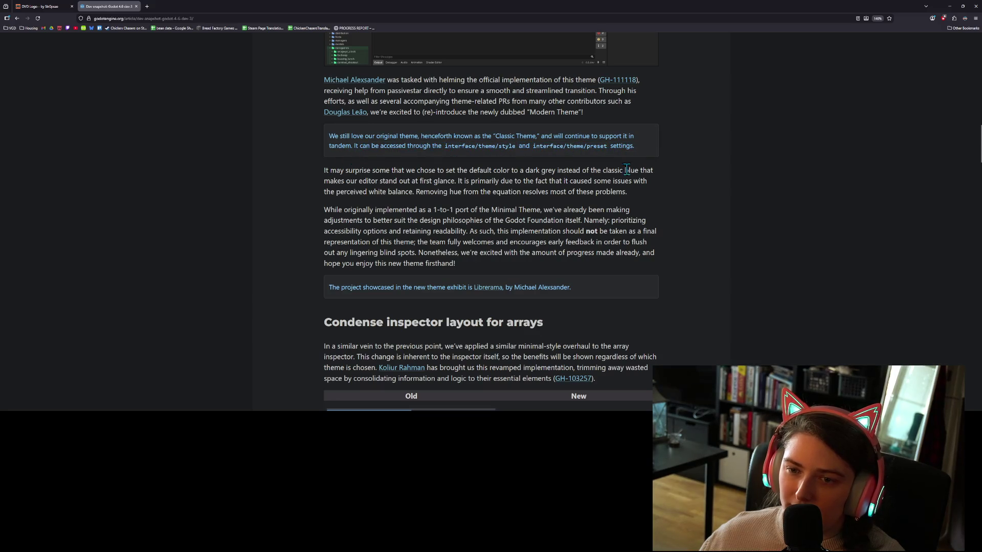
scroll(662, 246, "down", 3)
scroll(716, 256, "down", 3)
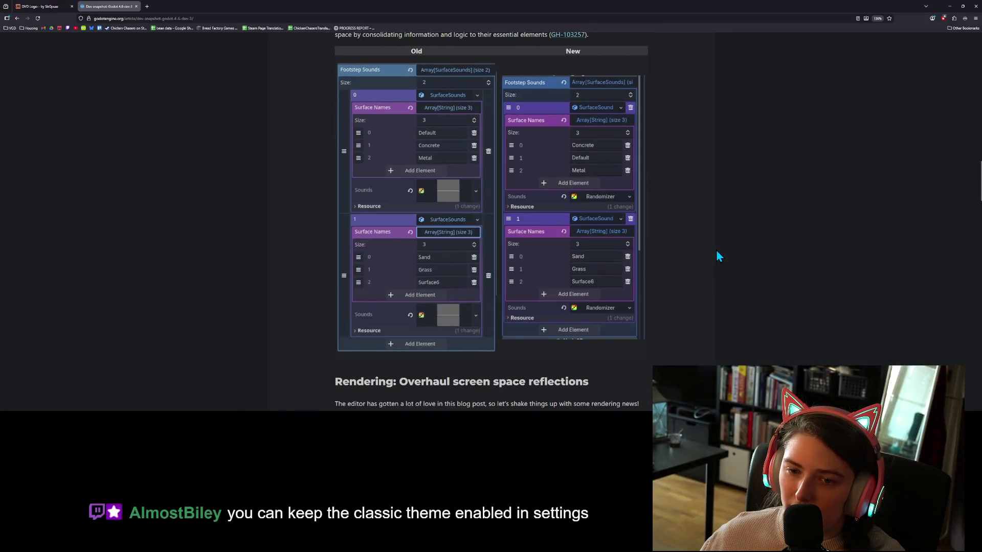
Zoom the 4.6 dev 3 article out, read down to its Changelog, and close the DVD Logo tab.
key("ctrl+minus")
scroll(716, 250, "up", 2)
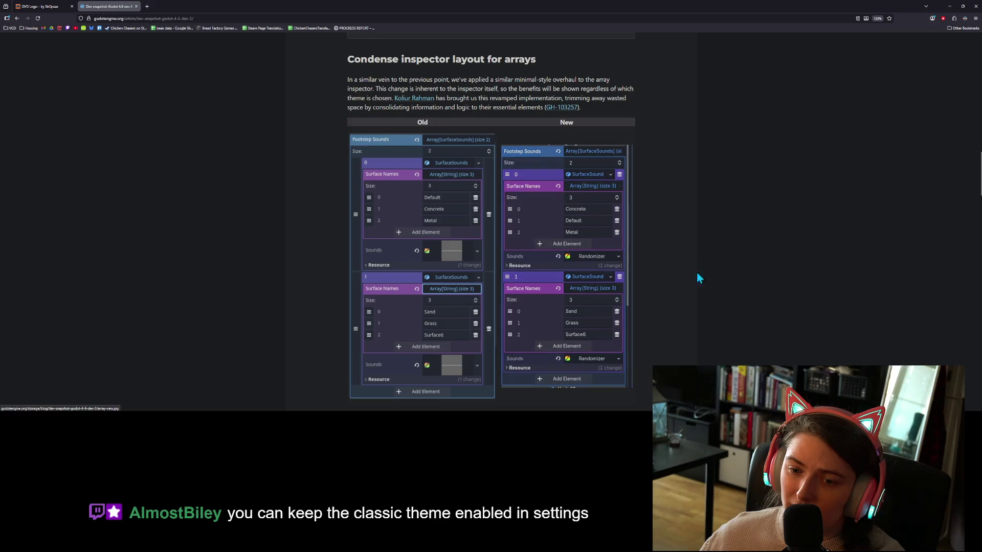
scroll(701, 278, "down", 4)
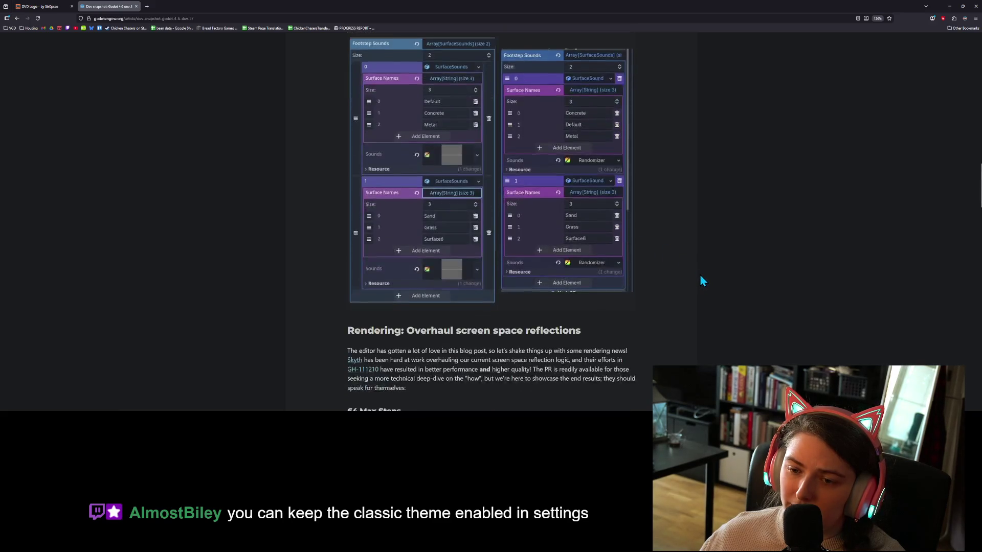
scroll(701, 279, "down", 1)
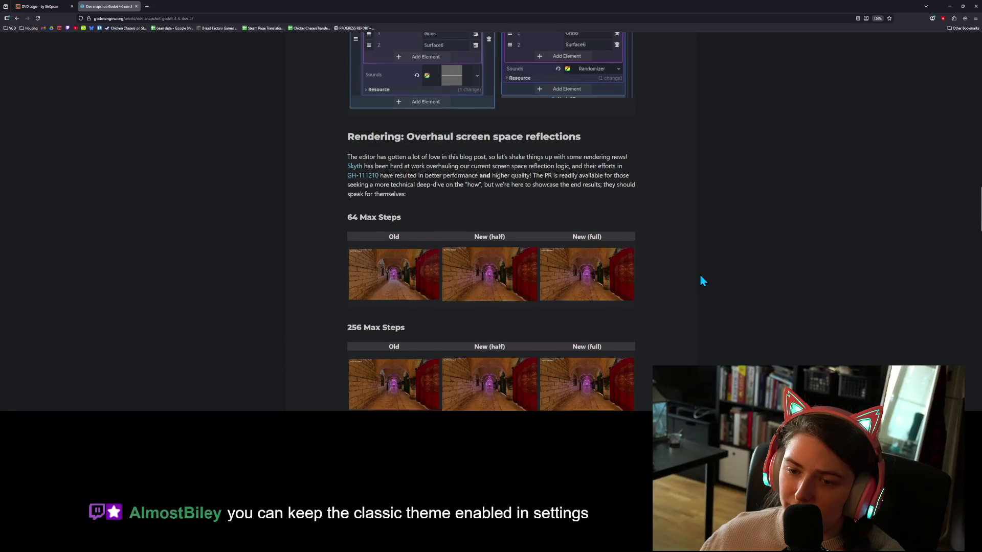
scroll(701, 279, "down", 3)
scroll(701, 277, "down", 1)
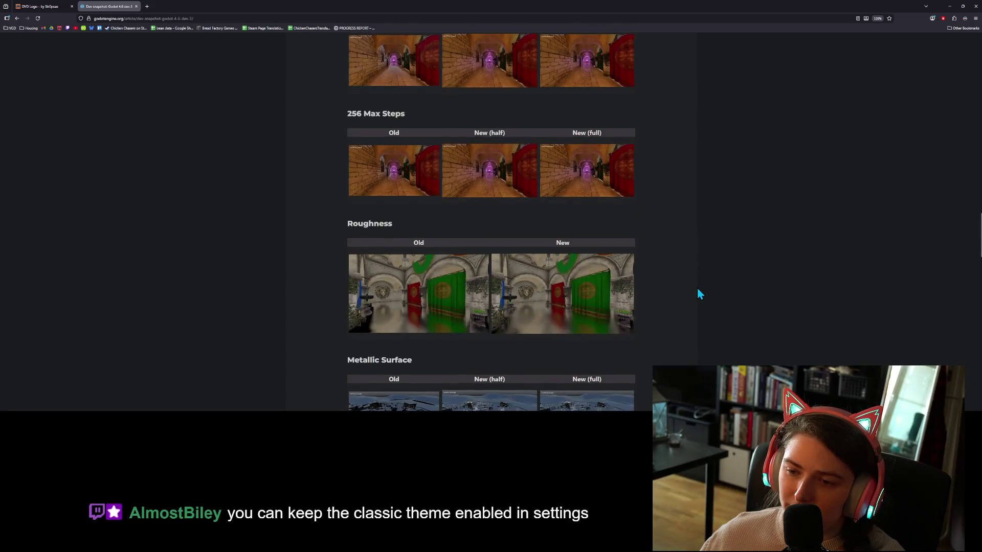
scroll(725, 287, "down", 3)
scroll(729, 288, "down", 2)
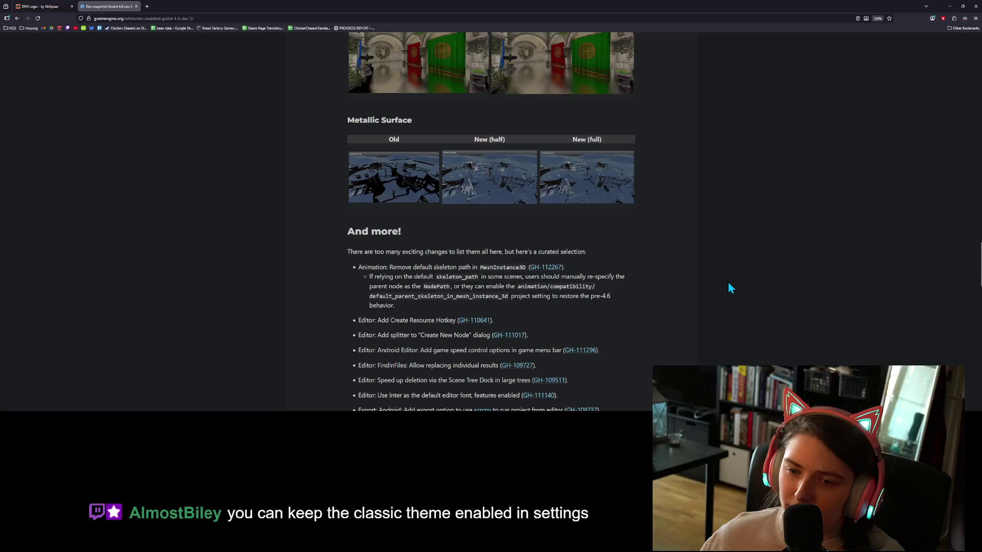
scroll(730, 288, "down", 4)
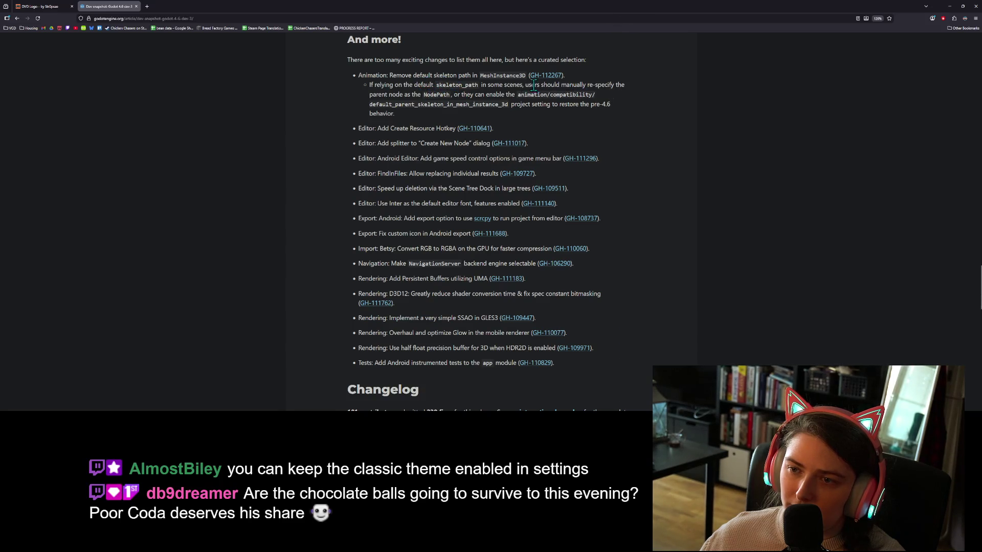
scroll(404, 137, "down", 1)
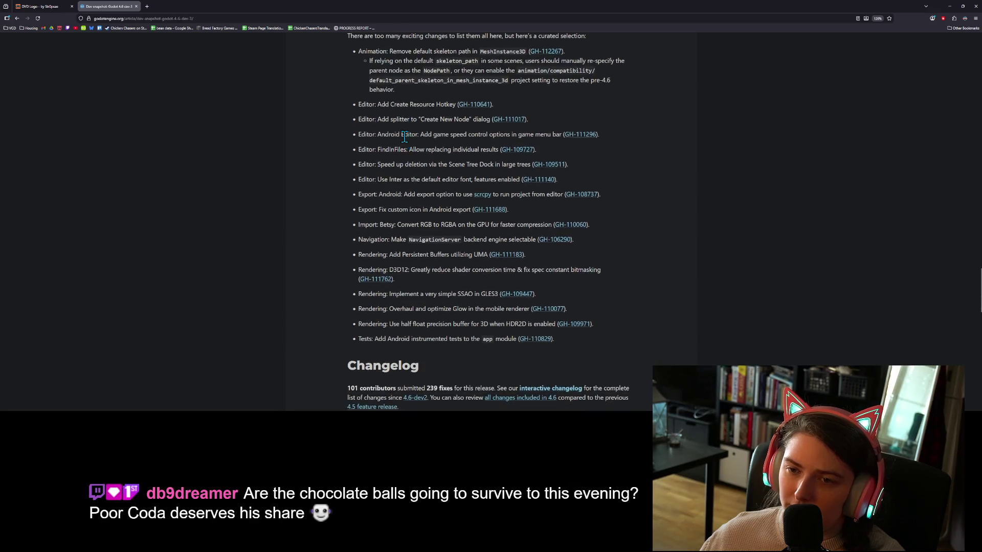
scroll(404, 138, "down", 1)
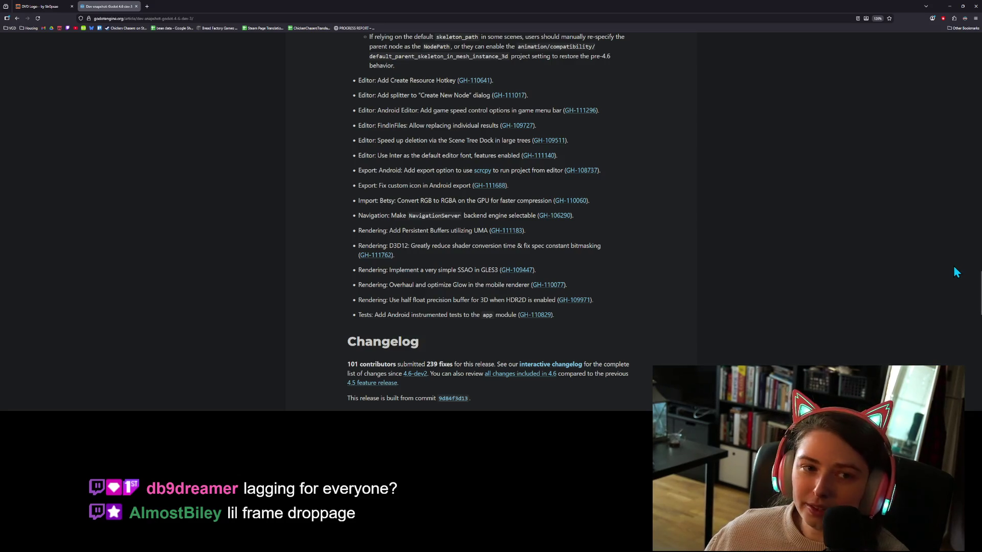
left_click(71, 6)
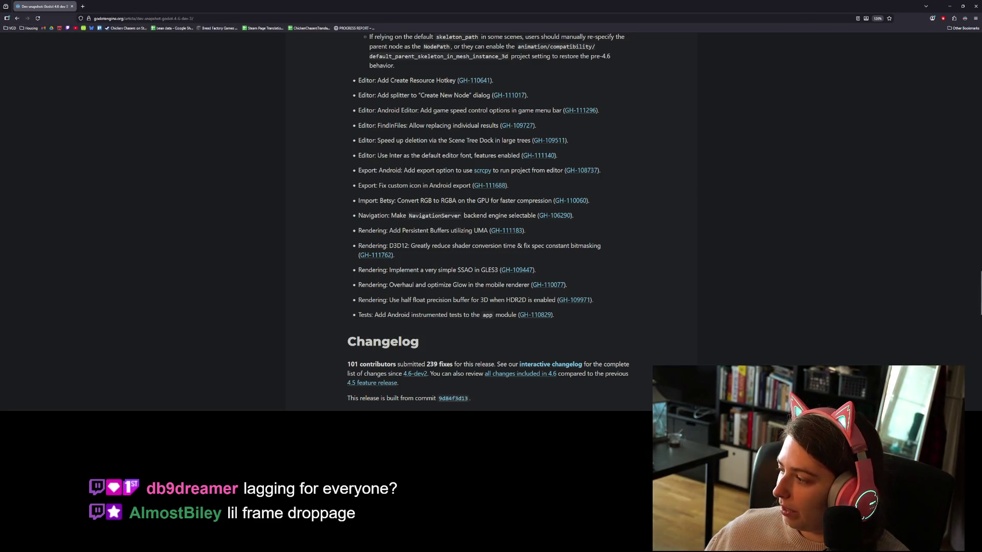
Quit Krita, discarding the unsaved box sketch without saving.
key("alt+Tab")
key("ctrl+q")
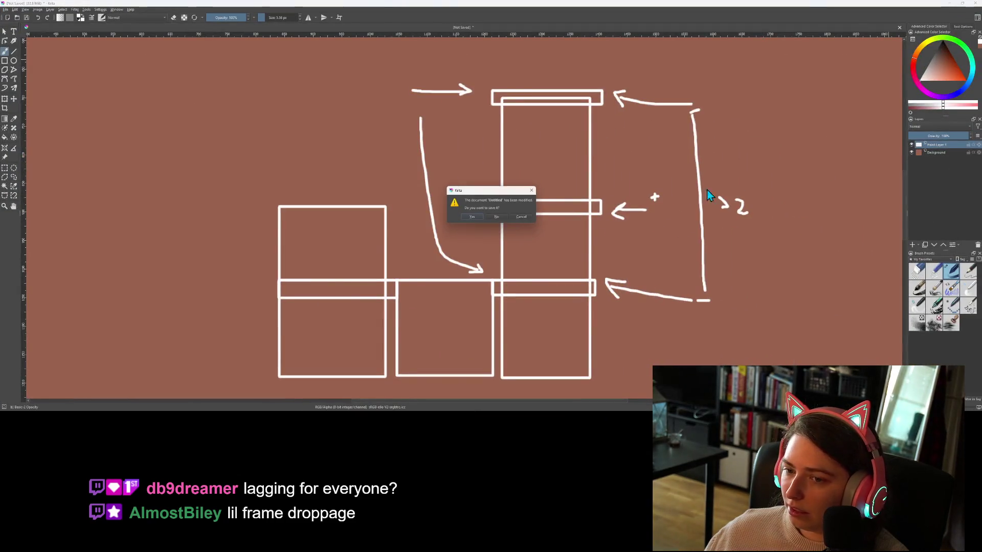
left_click(501, 215)
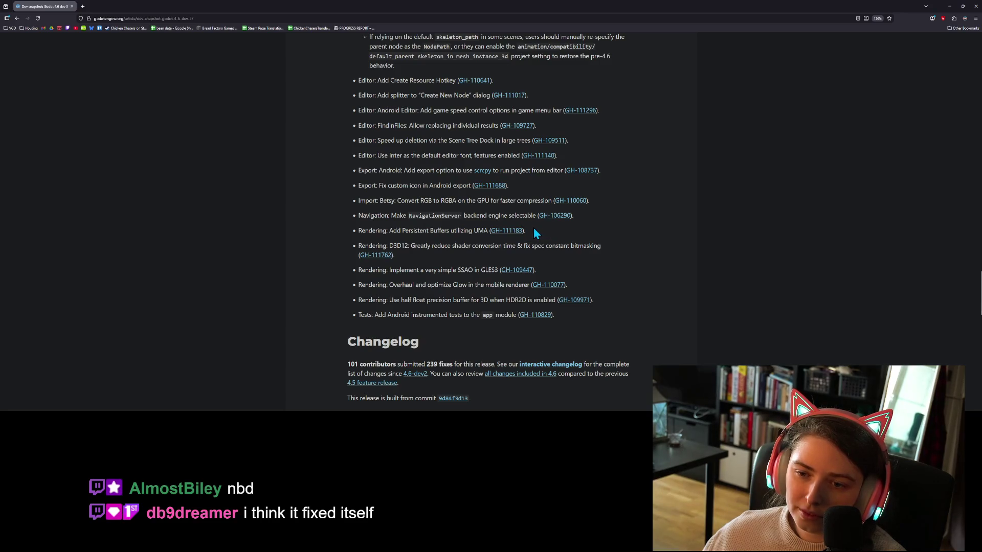
Scroll through the 4.6 dev 3 post and back up to its title banner, then close the browser.
scroll(566, 269, "down", 1)
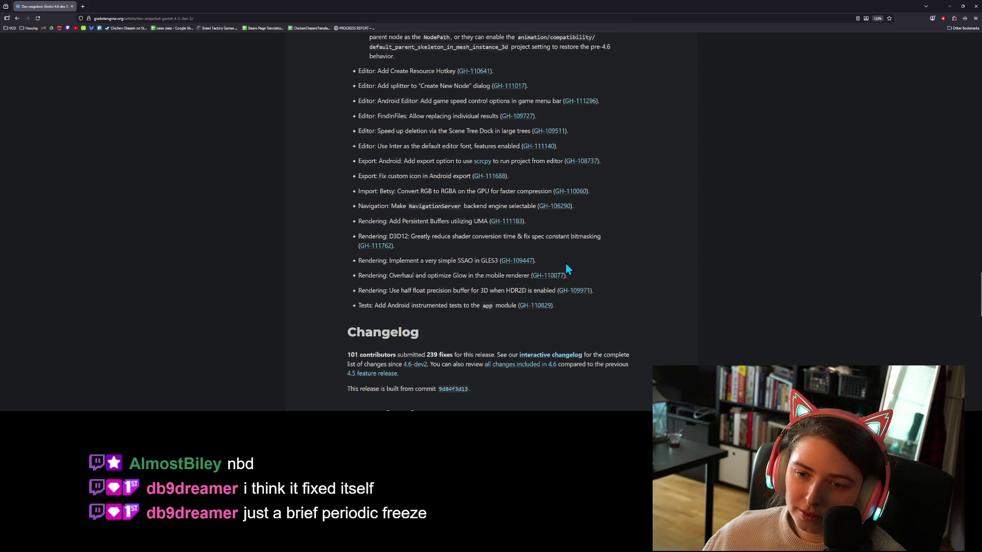
scroll(566, 262, "down", 1)
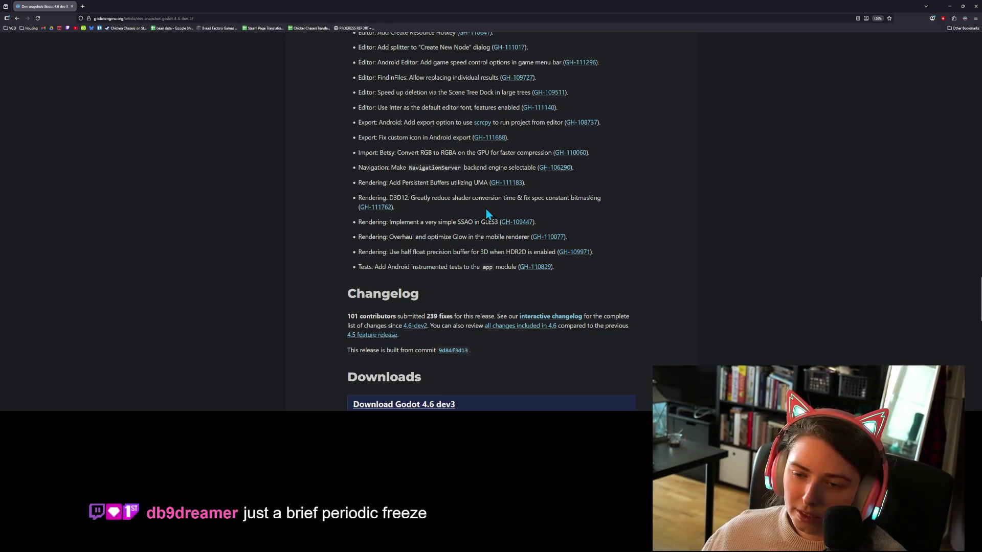
scroll(476, 276, "up", 3, "ctrl")
scroll(474, 279, "down", 3)
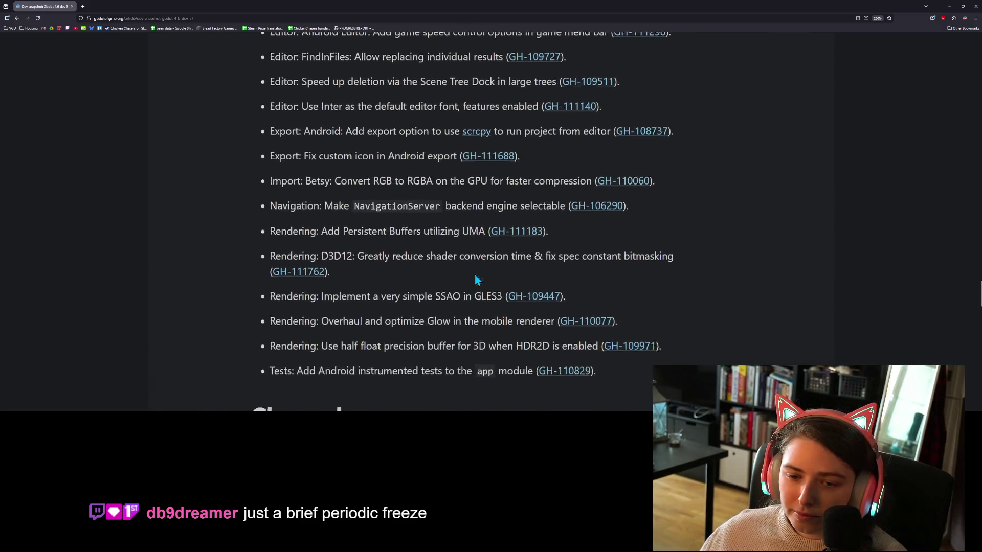
scroll(474, 280, "up", 1, "ctrl")
scroll(471, 274, "down", 1)
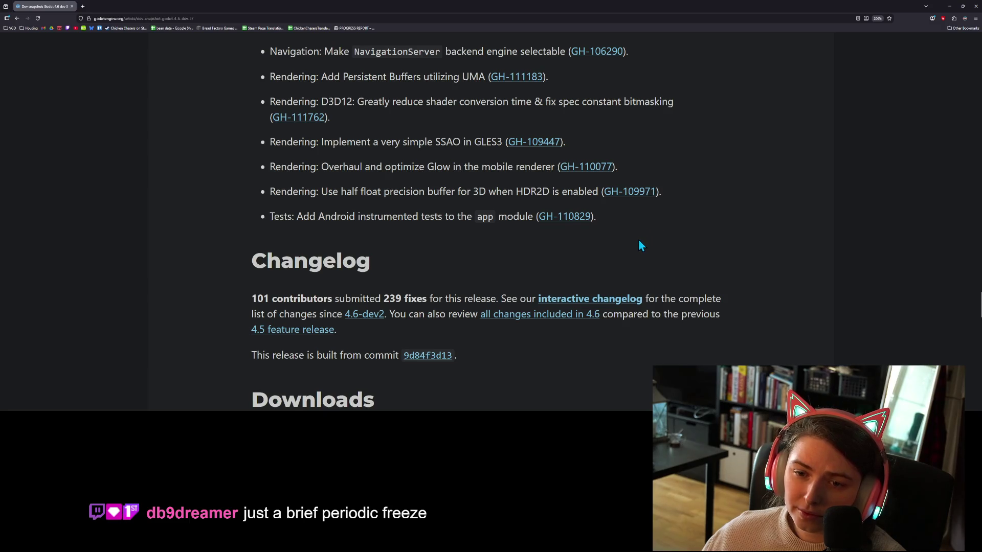
scroll(640, 245, "down", 2)
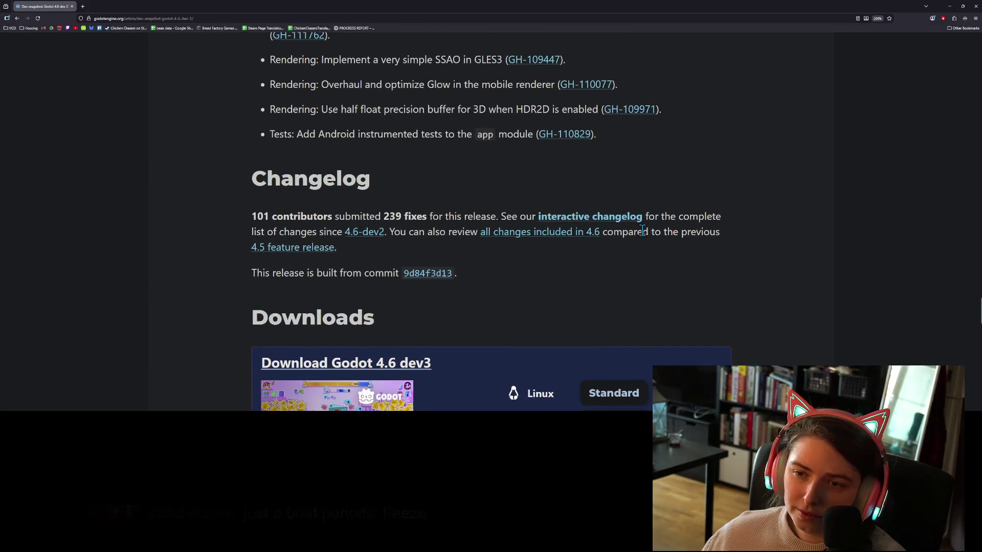
scroll(644, 233, "down", 2)
scroll(645, 236, "down", 7)
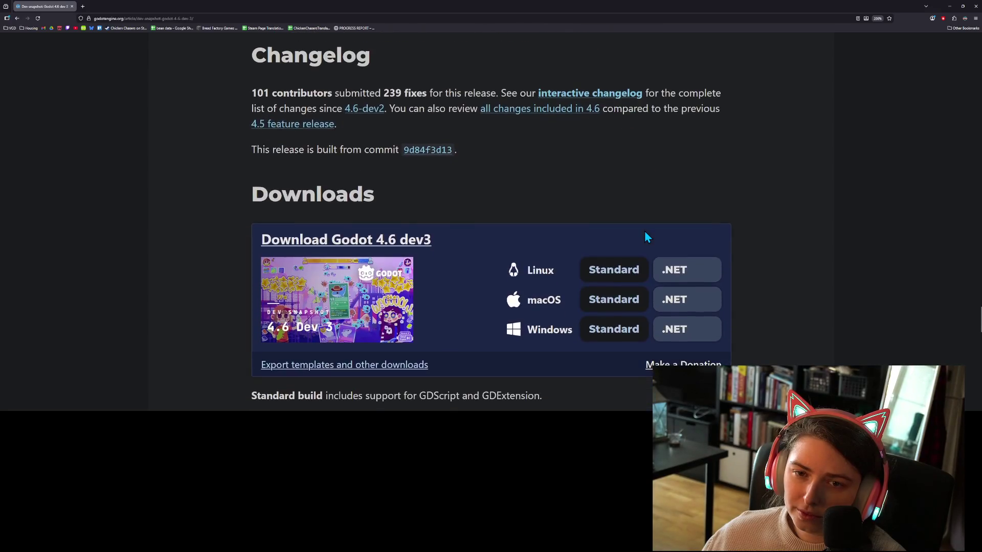
scroll(768, 258, "down", 5)
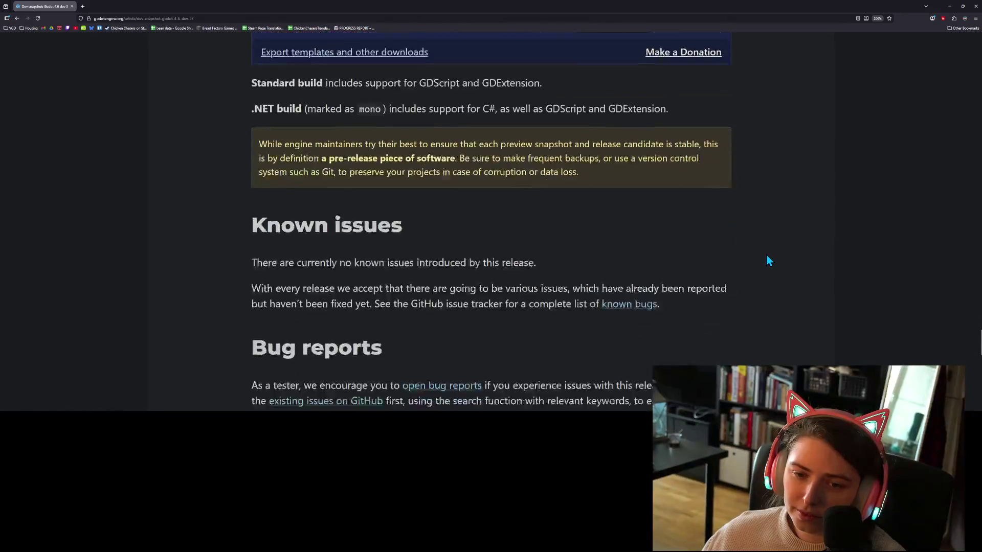
scroll(767, 261, "down", 10)
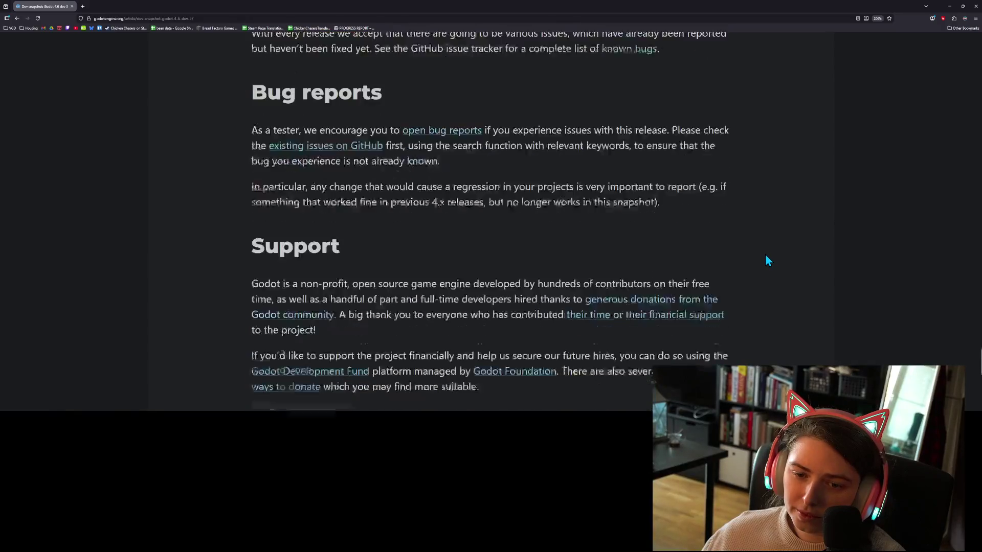
scroll(767, 263, "up", 20)
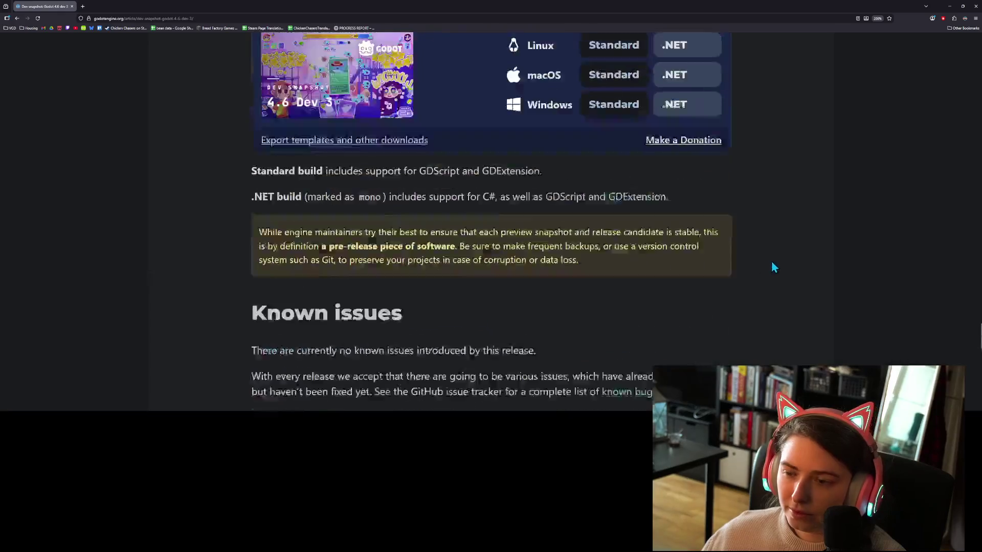
scroll(772, 259, "up", 20)
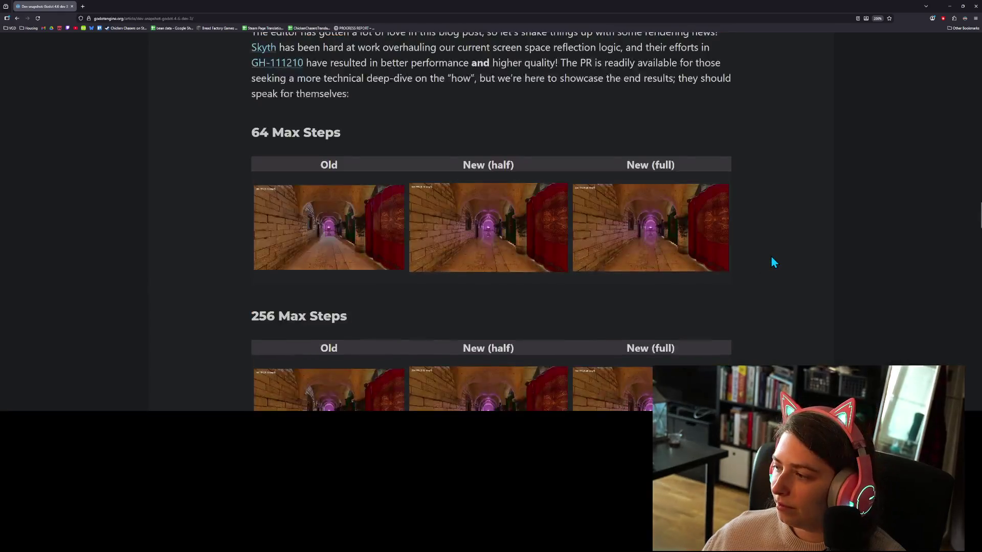
scroll(772, 260, "up", 15)
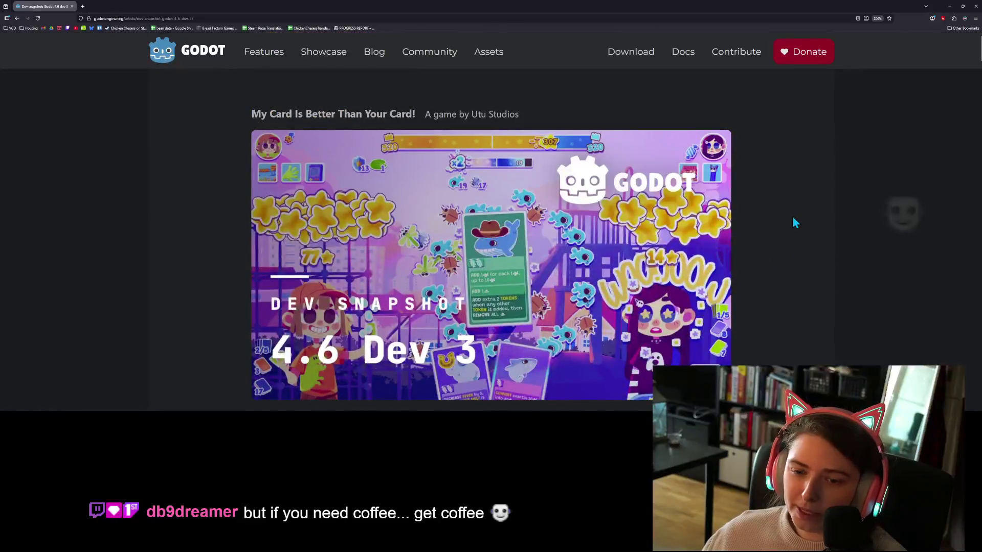
left_click(72, 6)
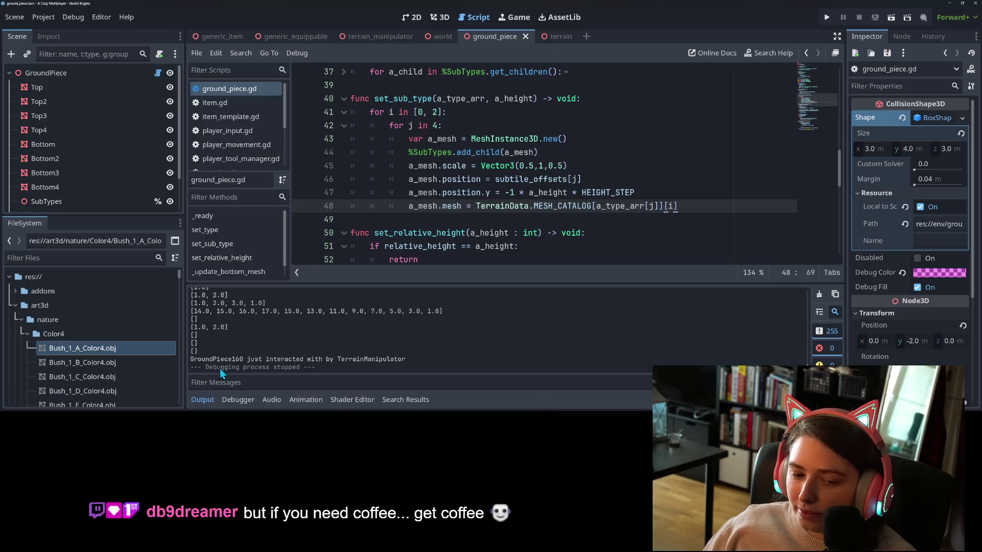
Collapse the Output panel for more code space and switch to GitHub Desktop.
left_click(203, 400)
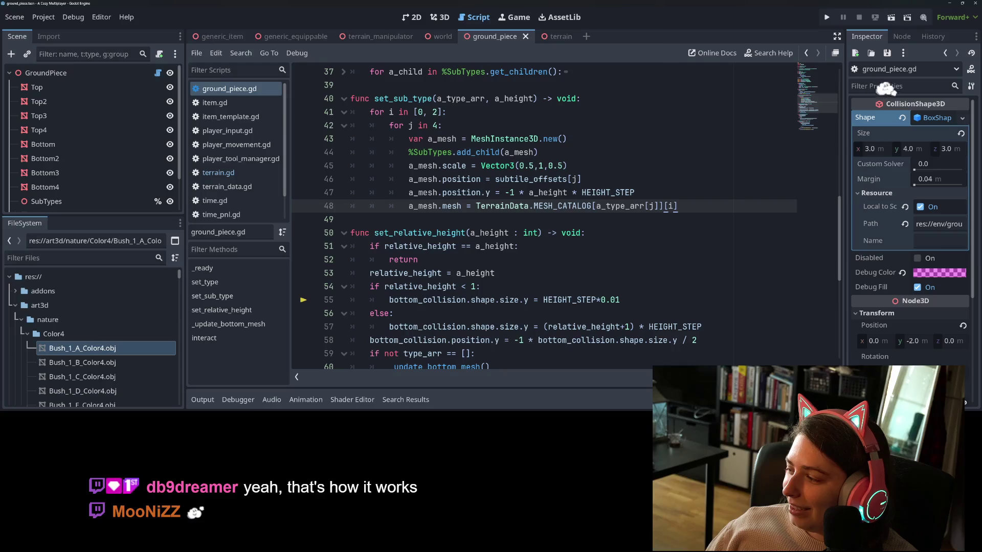
key("alt+Tab")
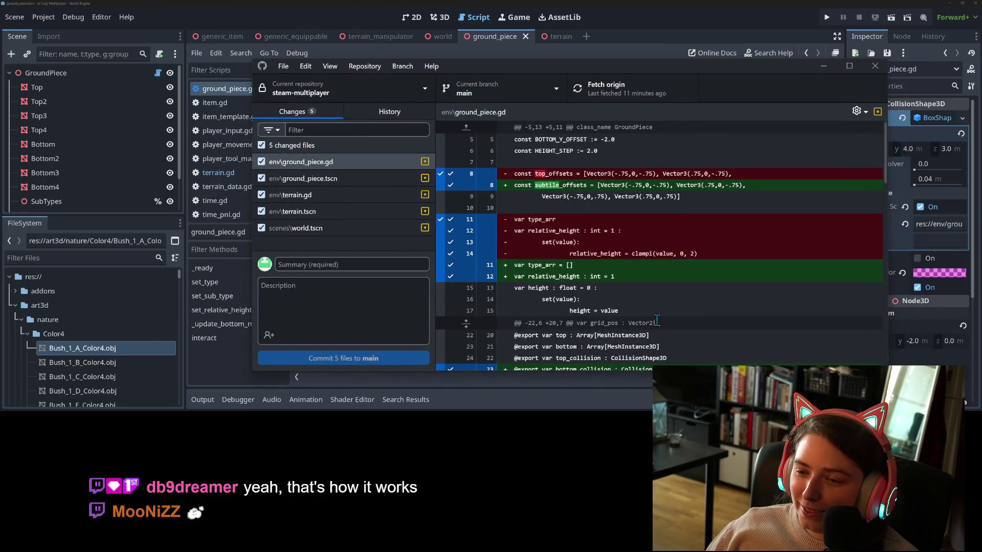
Scroll the ground_piece.gd diff to set_sub_type and select the removed ' - (2.0 * i)' on old line 48.
scroll(643, 312, "down", 10)
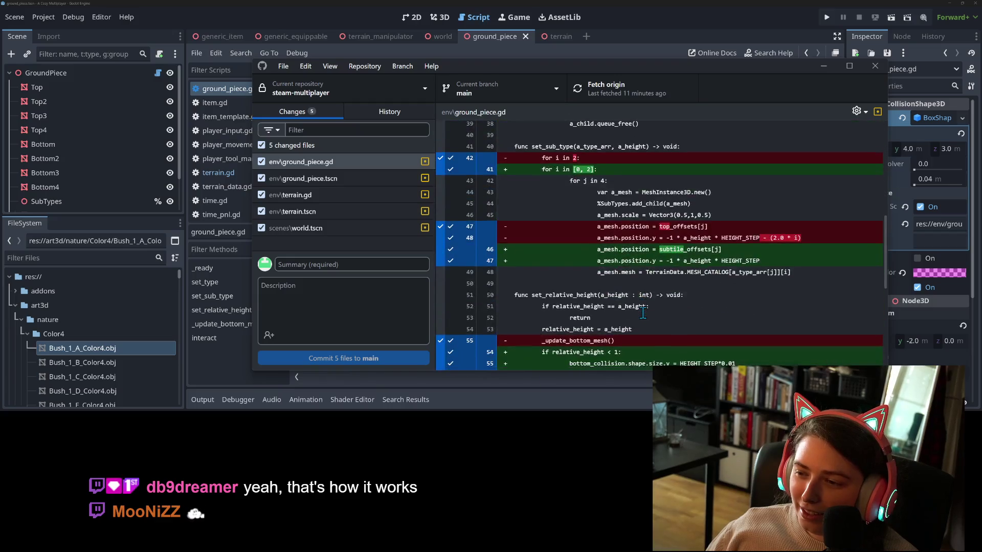
scroll(643, 312, "down", 1)
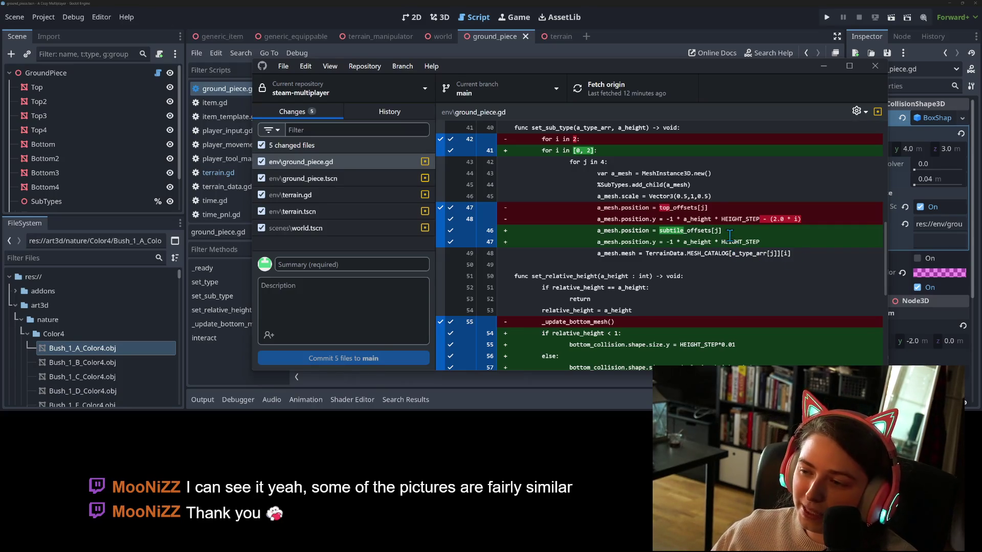
left_click_drag(807, 220, 754, 221)
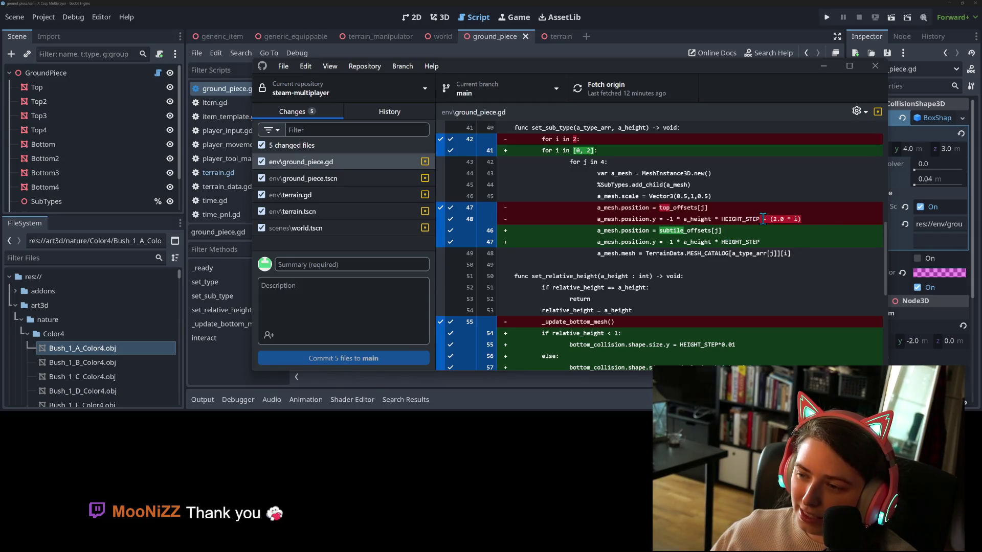
left_click_drag(808, 219, 762, 220)
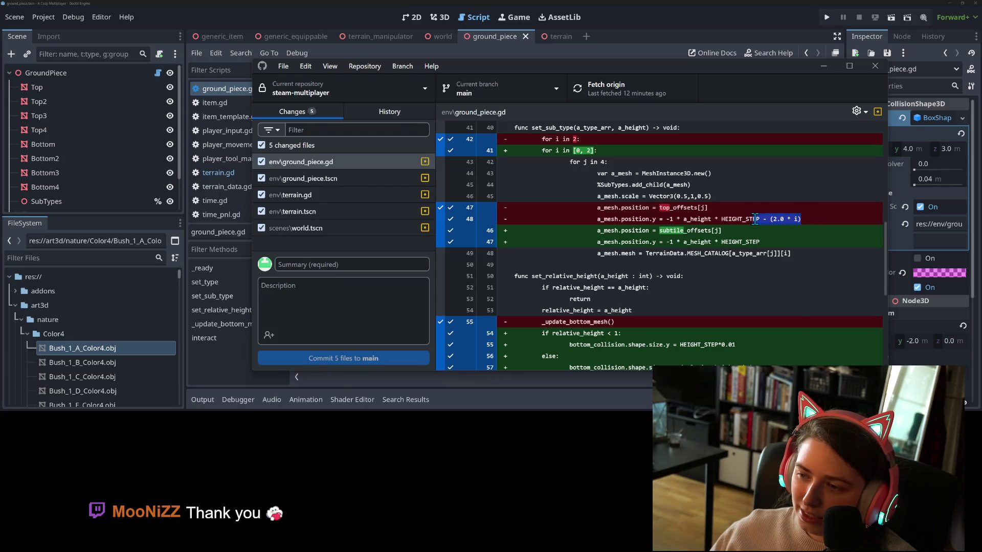
left_click(783, 220)
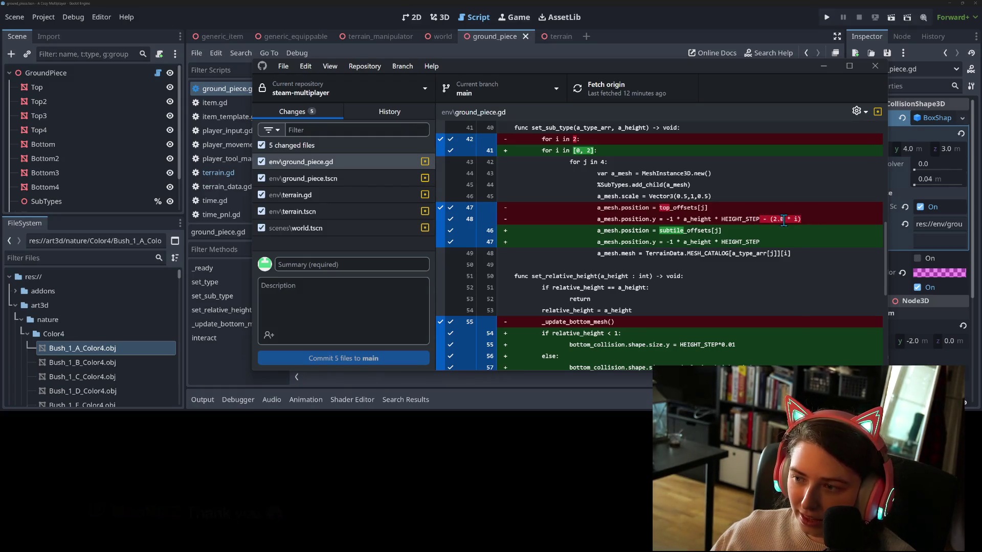
left_click_drag(803, 219, 764, 220)
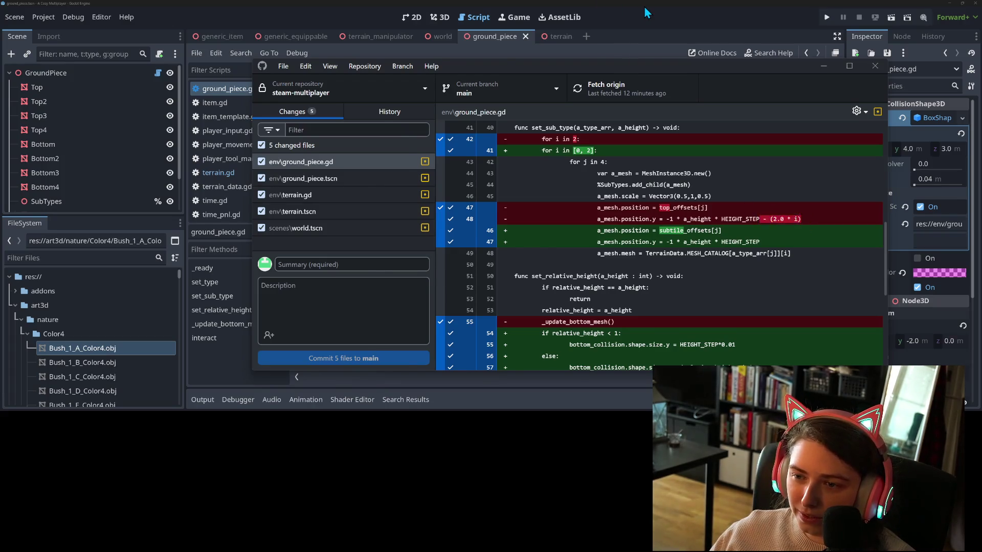
Back in ground_piece.gd, type 'i' and run the game to test the edit.
left_click(647, 12)
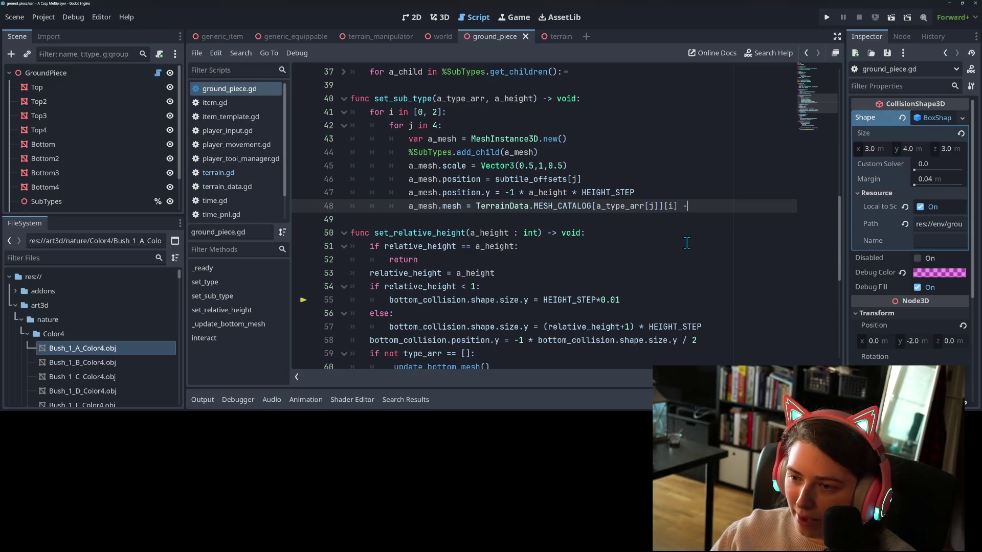
type(" i")
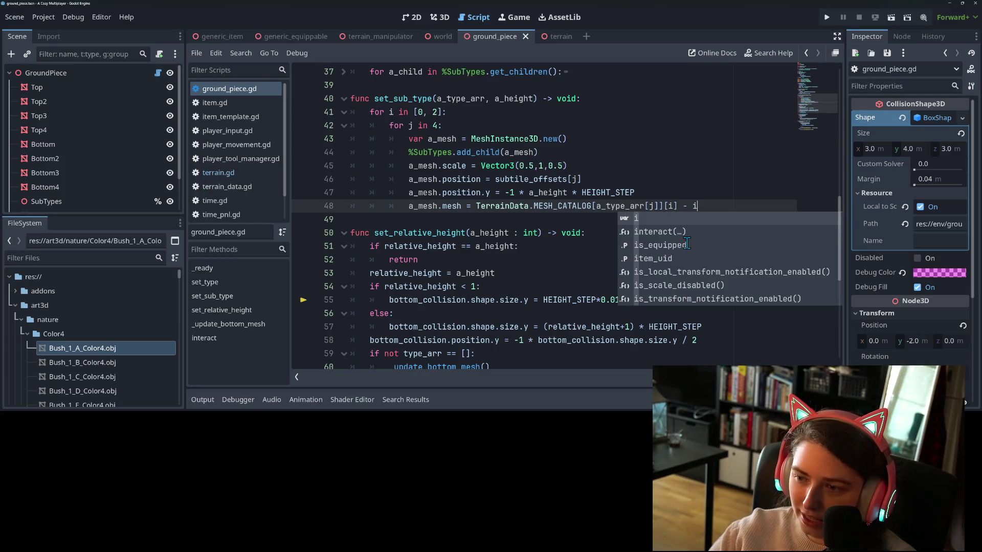
key("Escape")
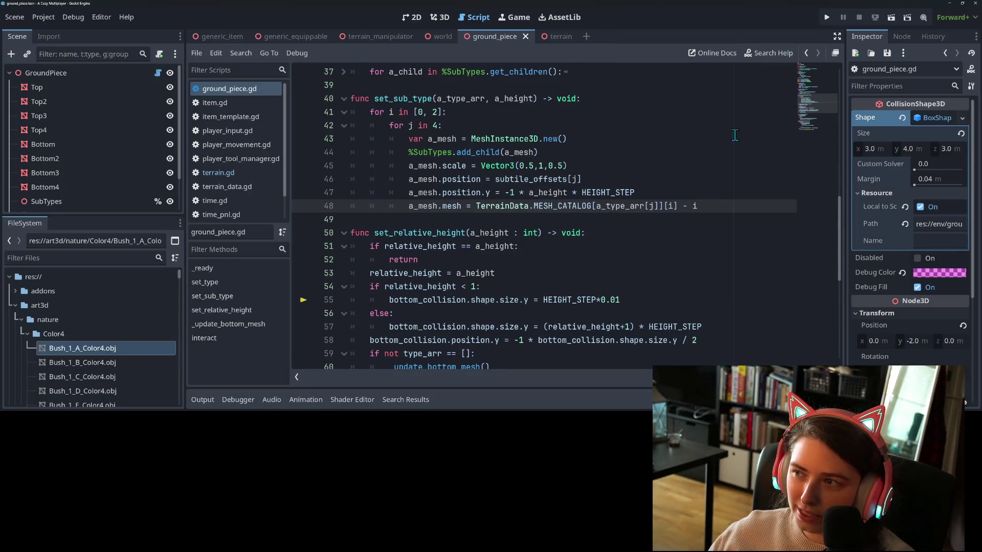
left_click(826, 19)
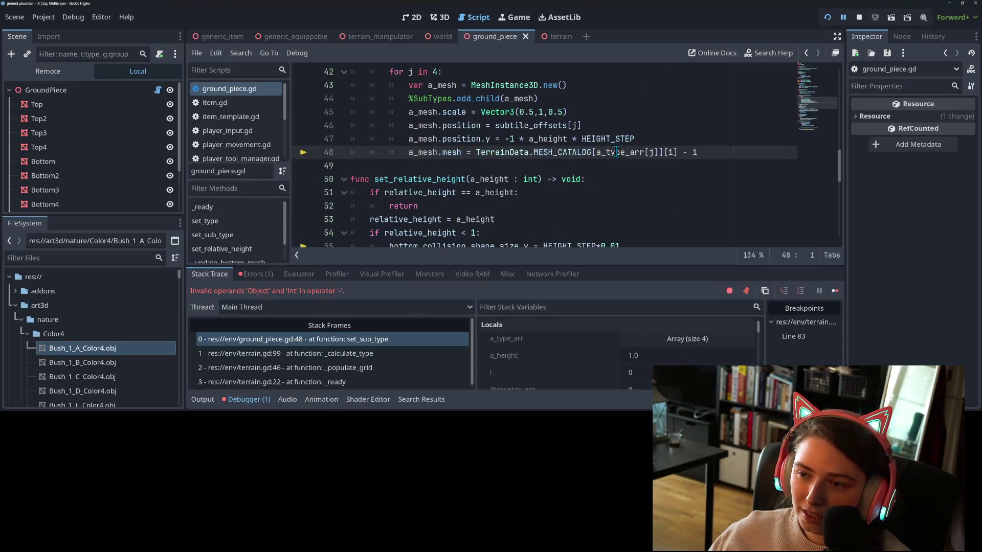
Move ' - i' from line 48's mesh lookup to after HEIGHT_STEP on line 47, save, and rerun.
left_click(701, 154)
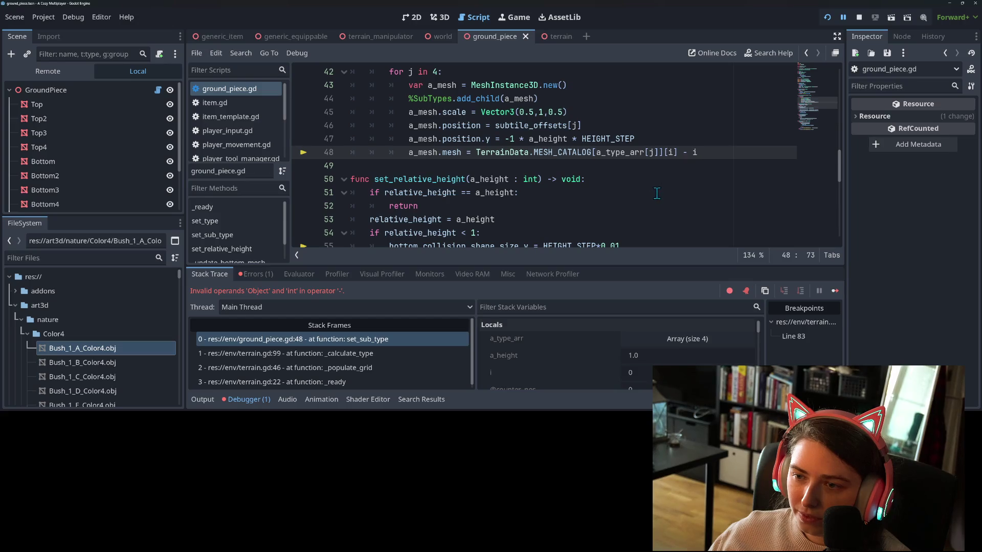
key("BackSpace")
key("BackSpace")
key("BackSpace")
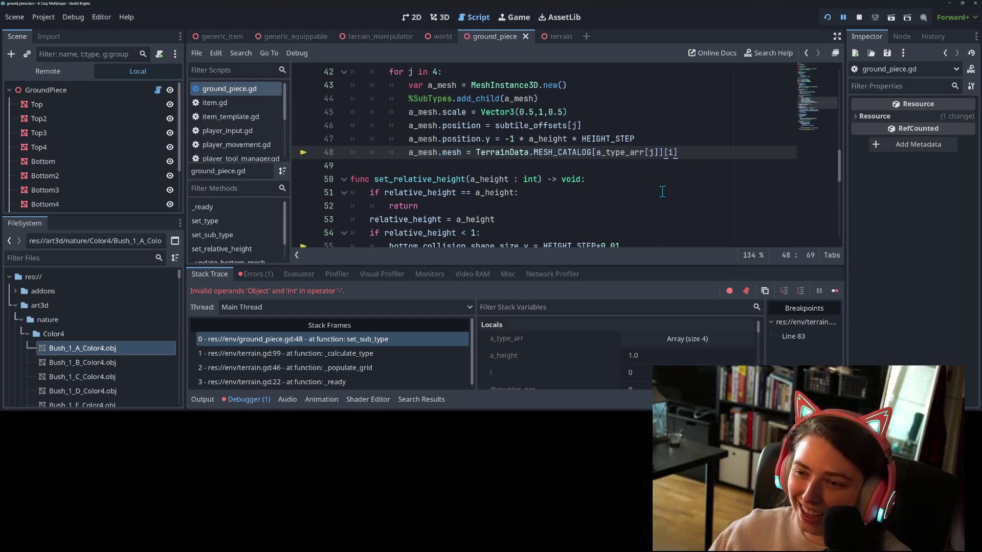
left_click(673, 139)
type("- ")
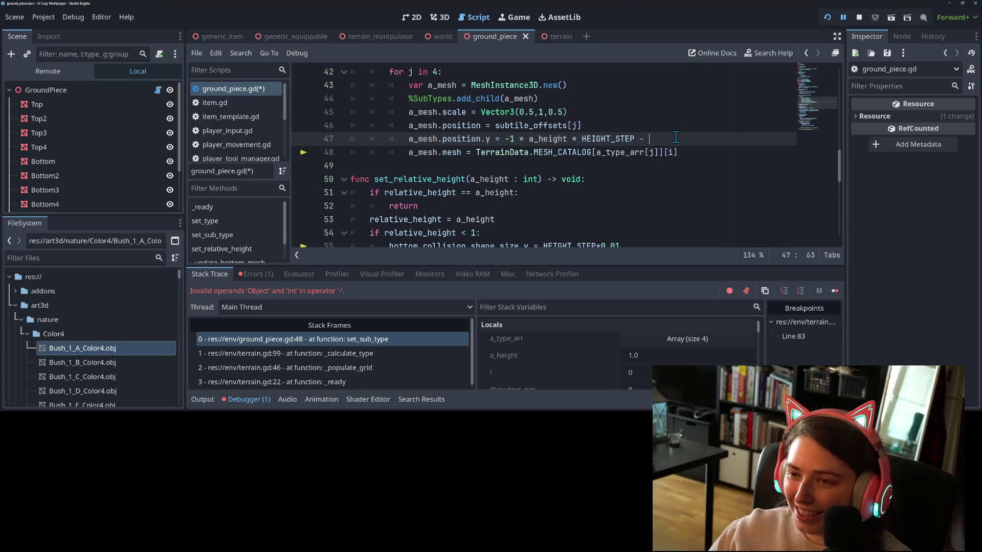
type("i")
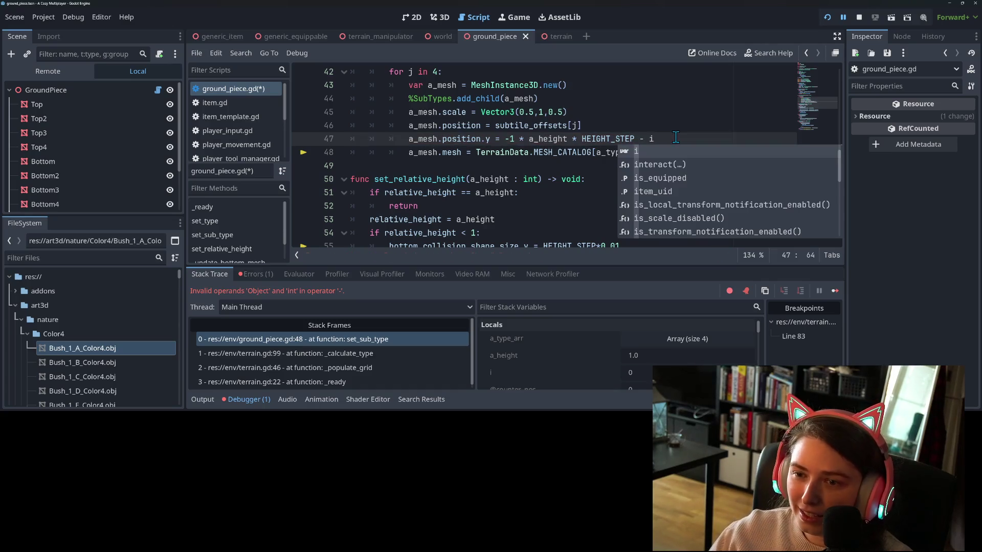
left_click(568, 113)
key("ctrl+s")
left_click(828, 17)
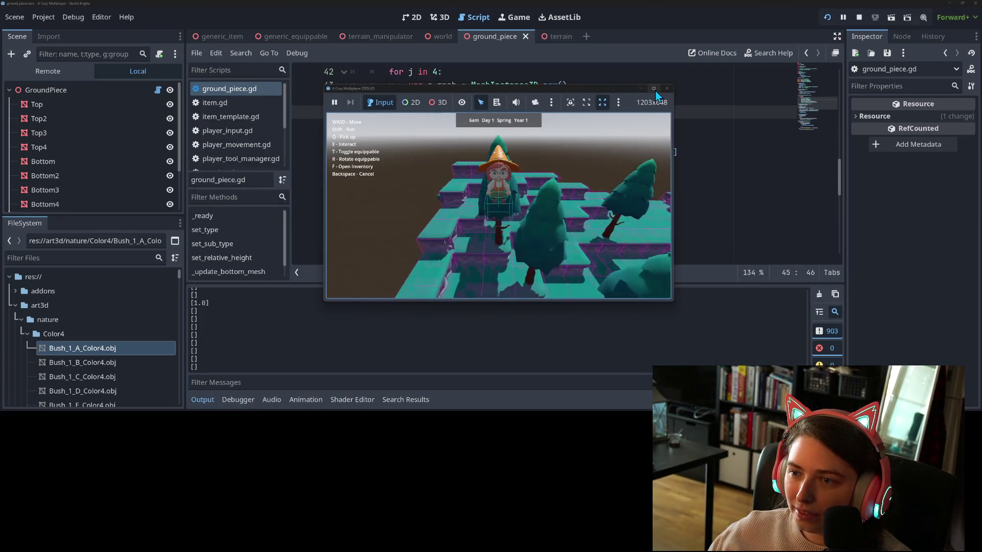
Maximize the game window and walk the witch back and forth across the stepped cliff blocks.
left_click(655, 91)
key("w")
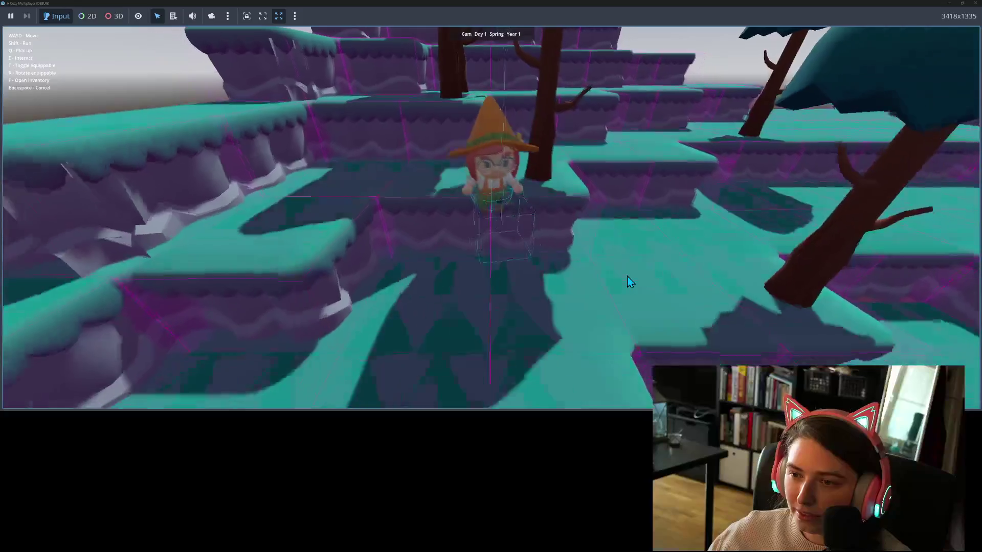
key("w")
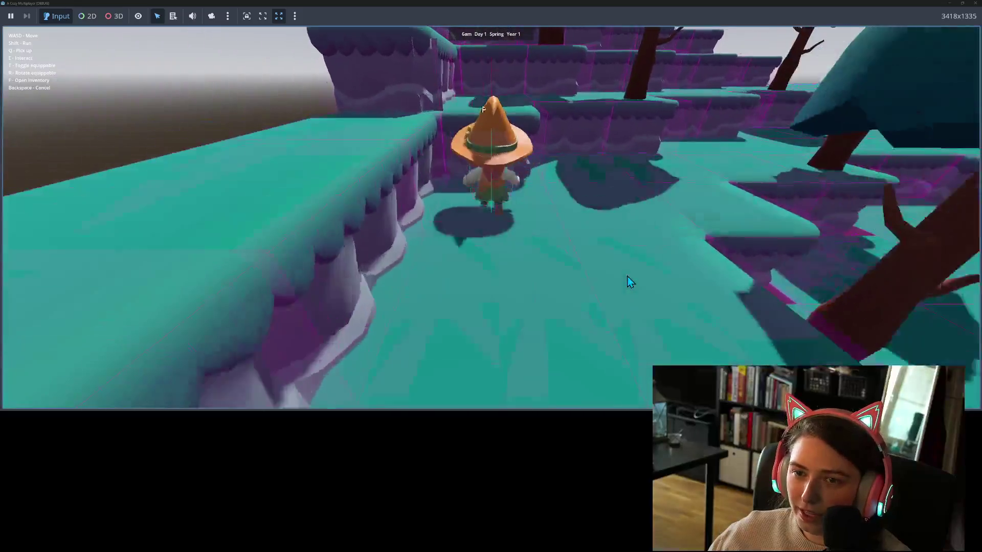
key("w")
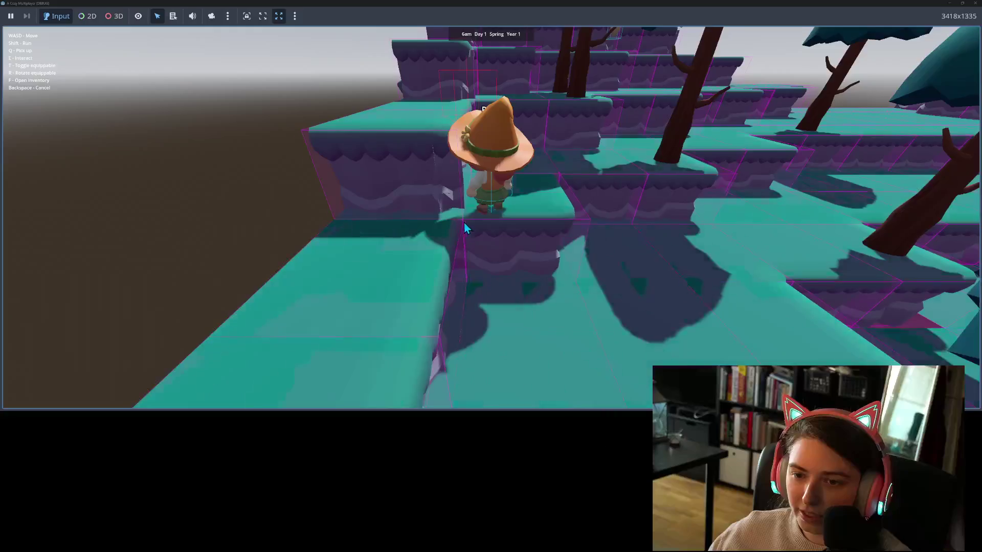
key("s")
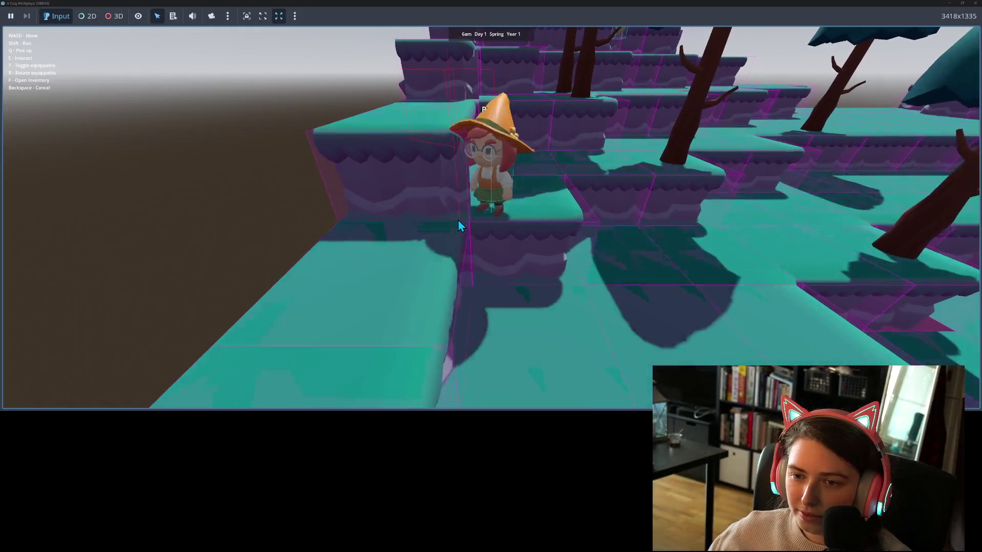
key("w")
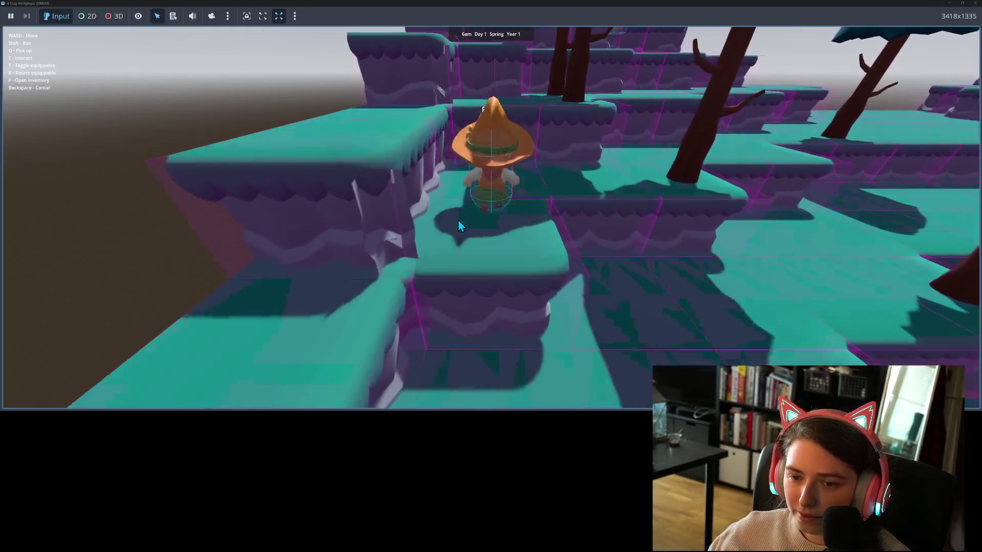